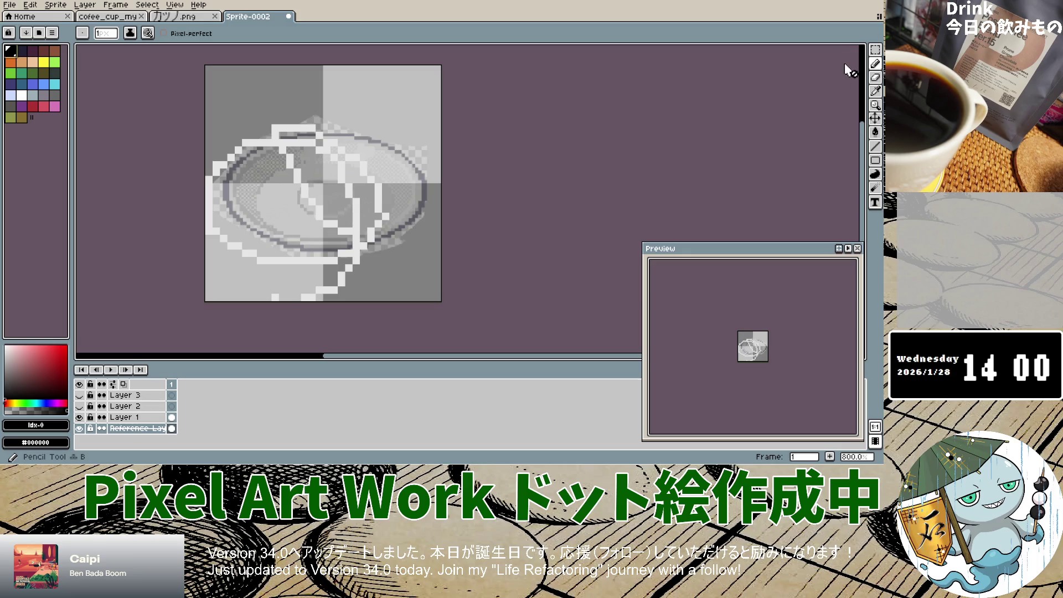
On Layer 1, trace a black outline down the dish's right edge and along the lower rim.
{"action": "left_click", "coordinate": [417, 176]}
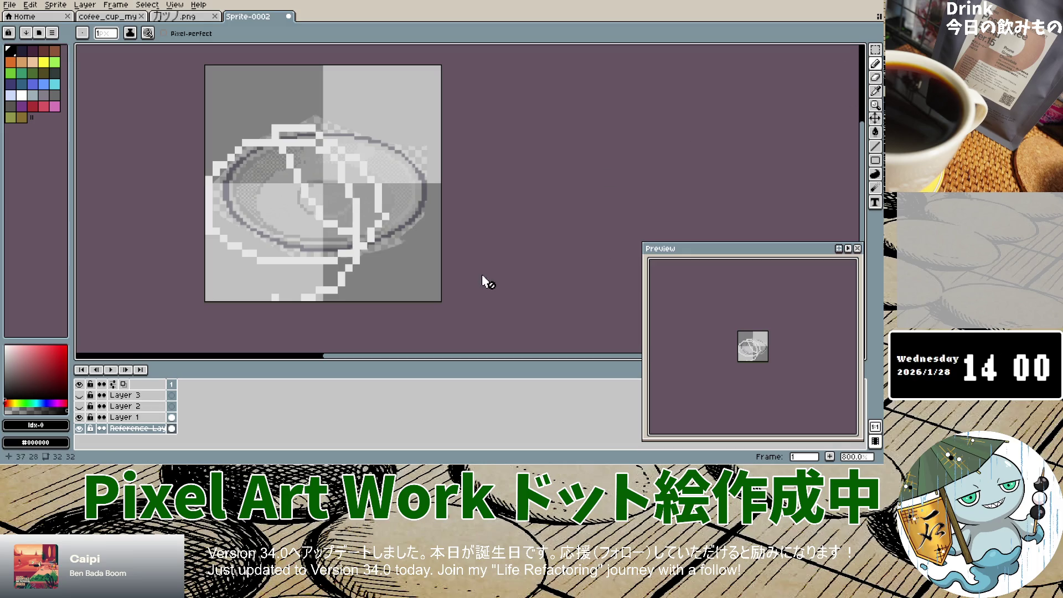
{"action": "left_click", "coordinate": [125, 417]}
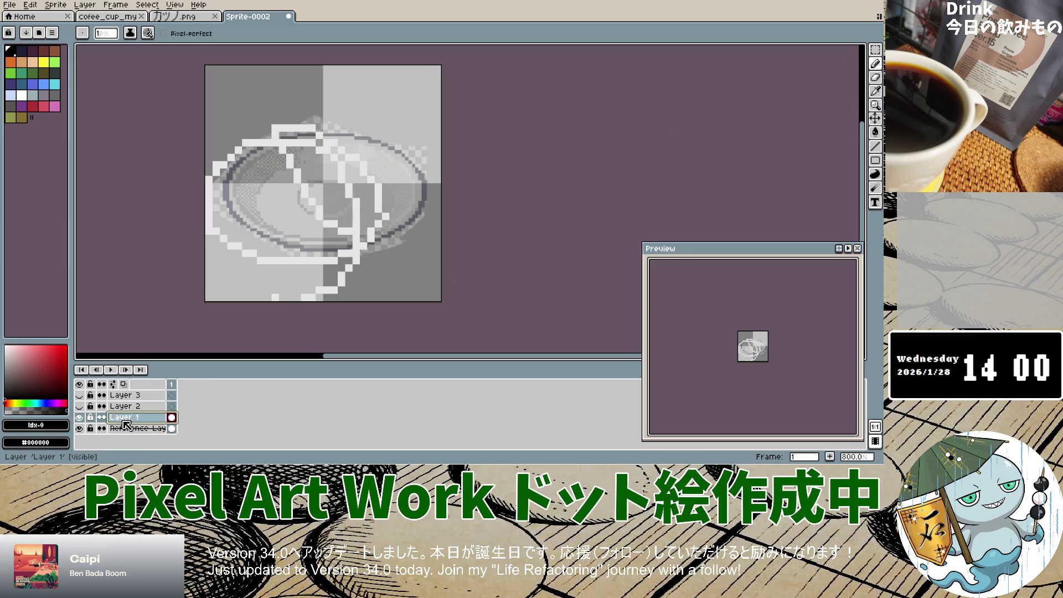
{"action": "left_click_drag", "start_coordinate": [422, 179], "coordinate": [417, 209]}
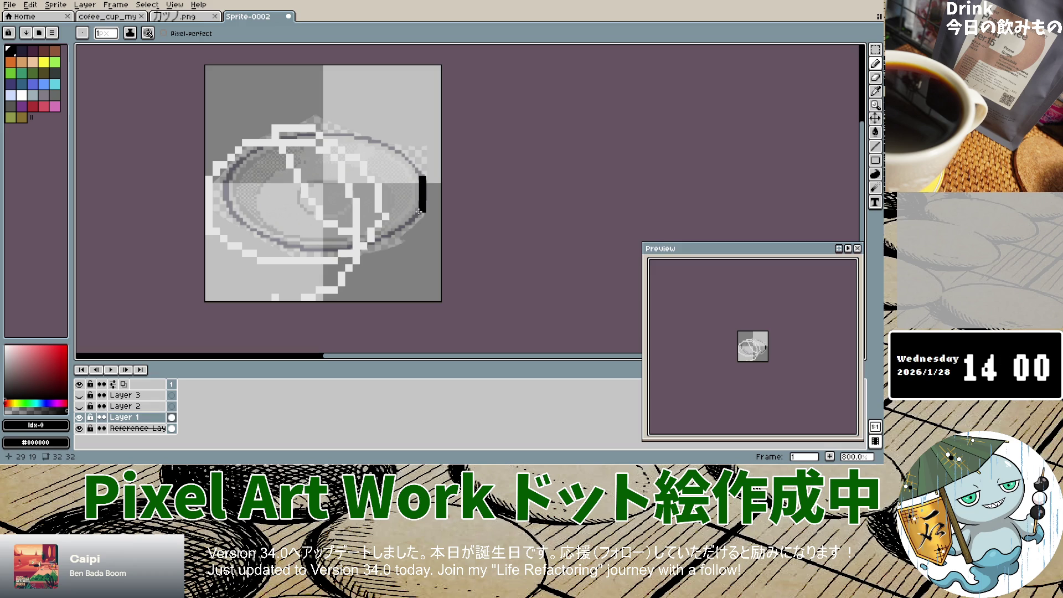
{"action": "left_click", "coordinate": [416, 217]}
{"action": "left_click", "coordinate": [392, 237]}
{"action": "left_click", "coordinate": [347, 251]}
{"action": "left_click_drag", "start_coordinate": [328, 251], "coordinate": [311, 252]}
{"action": "left_click", "coordinate": [356, 252]}
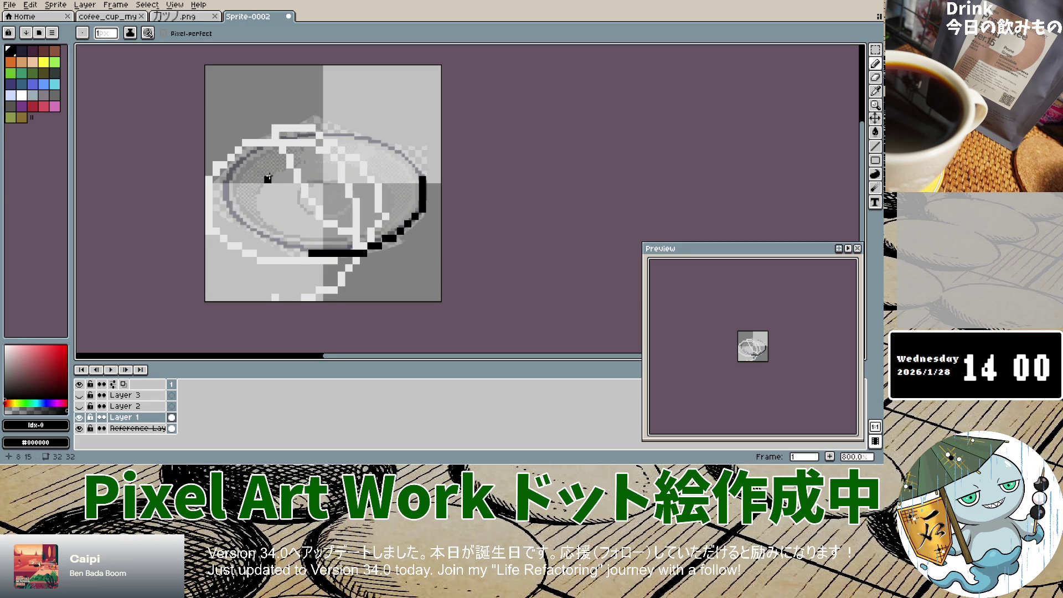
Pick black and enlarge the brush to 3px.
{"action": "left_click", "coordinate": [37, 402]}
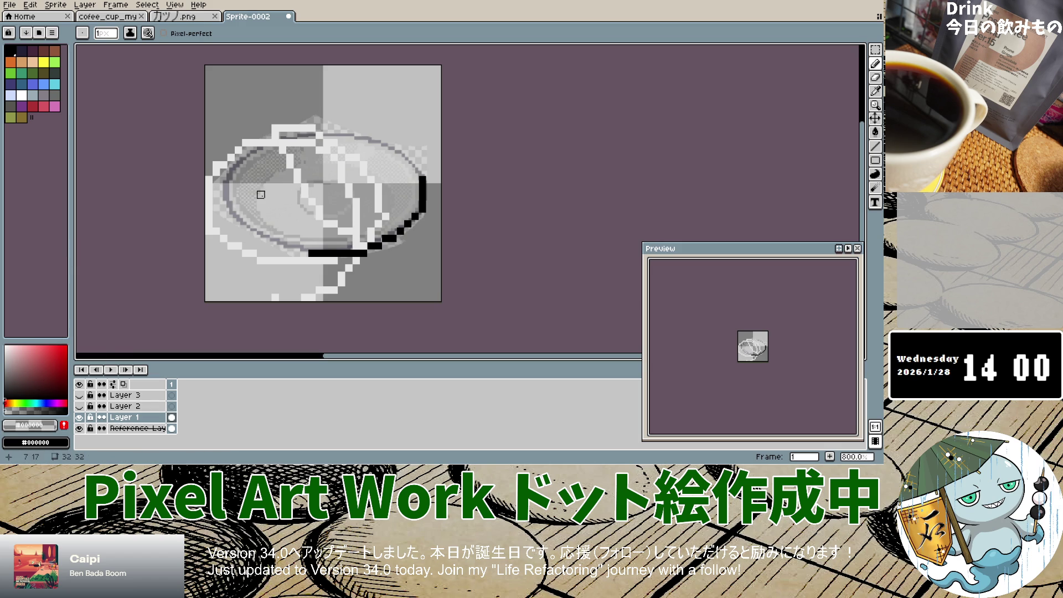
{"action": "scroll", "coordinate": [276, 150], "scroll_direction": "up", "scroll_amount": 3}
{"action": "scroll", "coordinate": [275, 150], "scroll_direction": "down", "scroll_amount": 1}
{"action": "key", "text": "plus"}
{"action": "key", "text": "plus"}
Erase the stray white stroke and staircase pixels with a 5px eraser, then reselect palette black.
{"action": "key", "text": "e"}
{"action": "mouse_move", "coordinate": [327, 164]}
{"action": "left_mouse_down"}
{"action": "mouse_move", "coordinate": [266, 171]}
{"action": "mouse_move", "coordinate": [420, 188]}
{"action": "mouse_move", "coordinate": [419, 251]}
{"action": "mouse_move", "coordinate": [408, 262]}
{"action": "mouse_move", "coordinate": [399, 252]}
{"action": "left_mouse_up"}
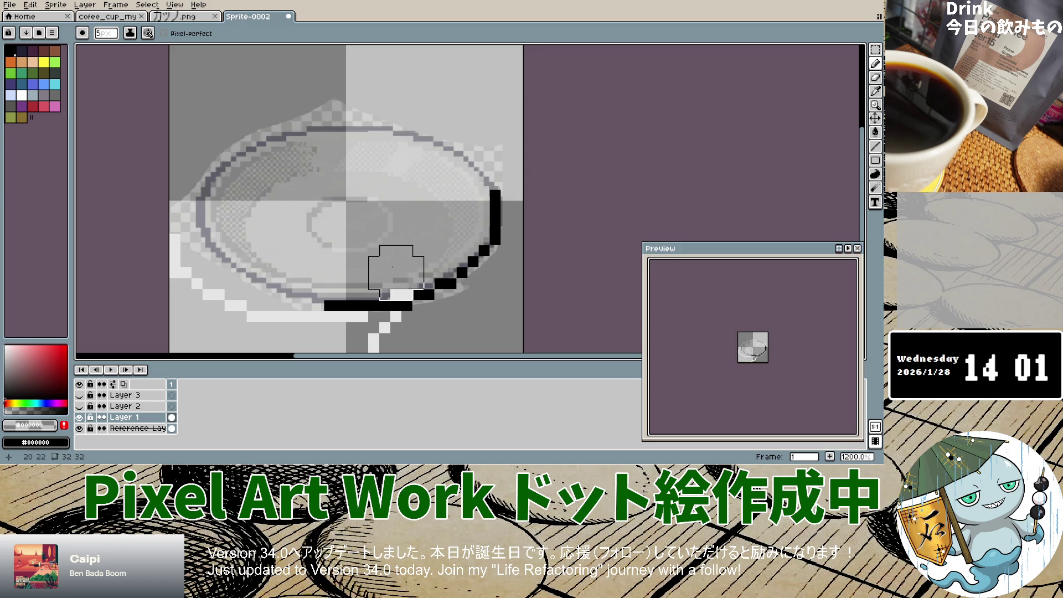
{"action": "mouse_move", "coordinate": [194, 258]}
{"action": "left_mouse_down"}
{"action": "mouse_move", "coordinate": [267, 334]}
{"action": "mouse_move", "coordinate": [474, 337]}
{"action": "left_mouse_up"}
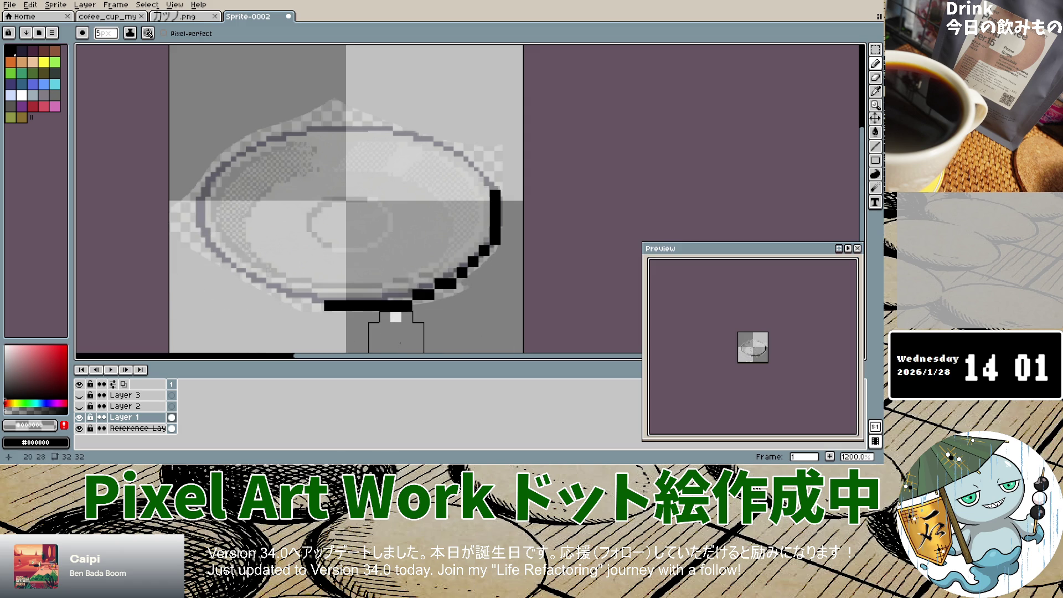
{"action": "left_click", "coordinate": [15, 50]}
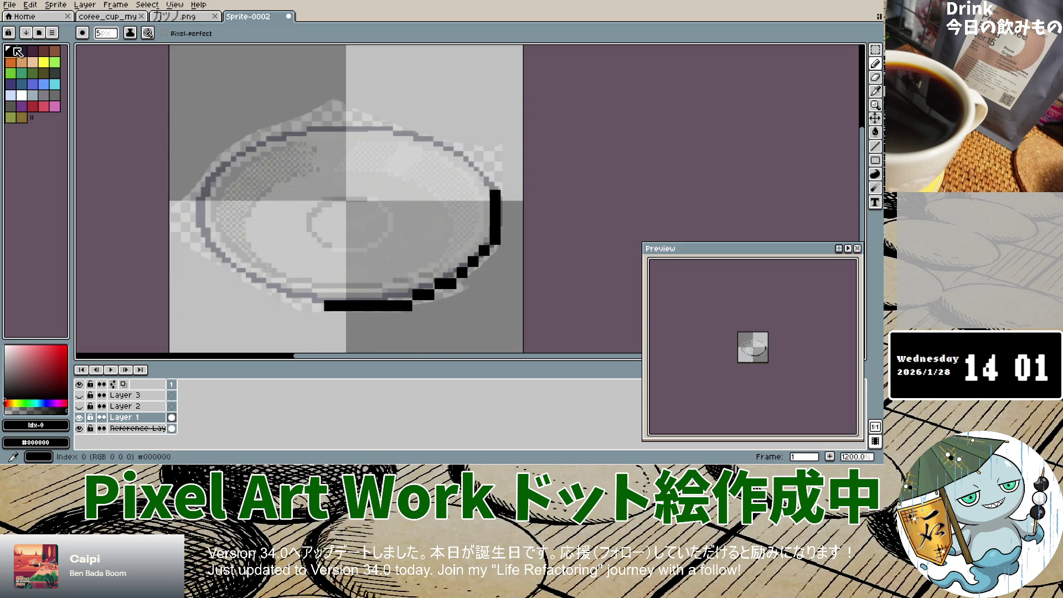
Set the pencil to black with a 2px brush.
{"action": "scroll", "coordinate": [317, 267], "scroll_direction": "up", "scroll_amount": 1}
{"action": "scroll", "coordinate": [317, 267], "scroll_direction": "down", "scroll_amount": 4}
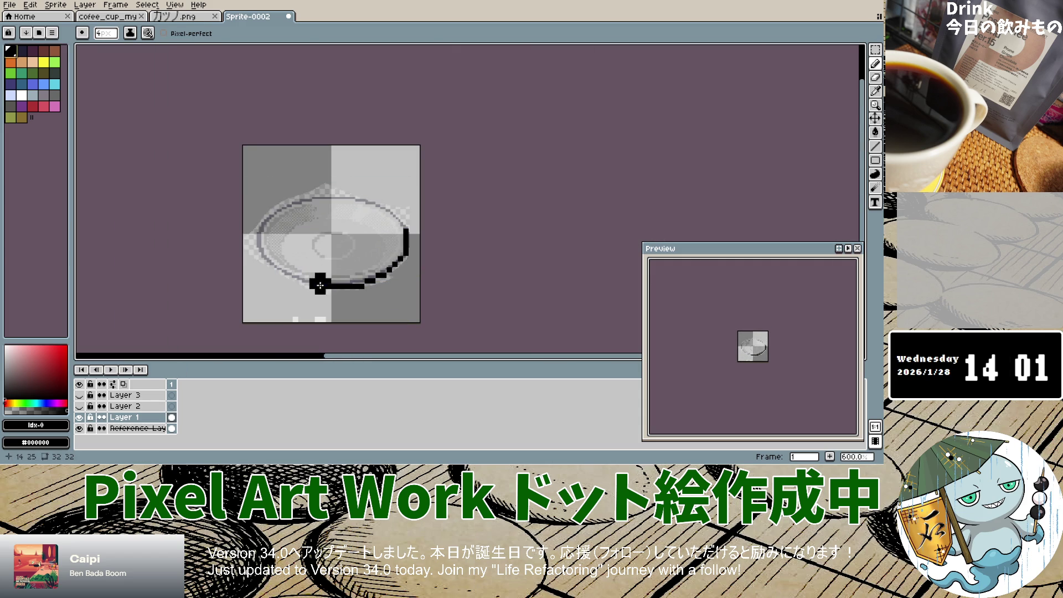
{"action": "left_click", "coordinate": [33, 409]}
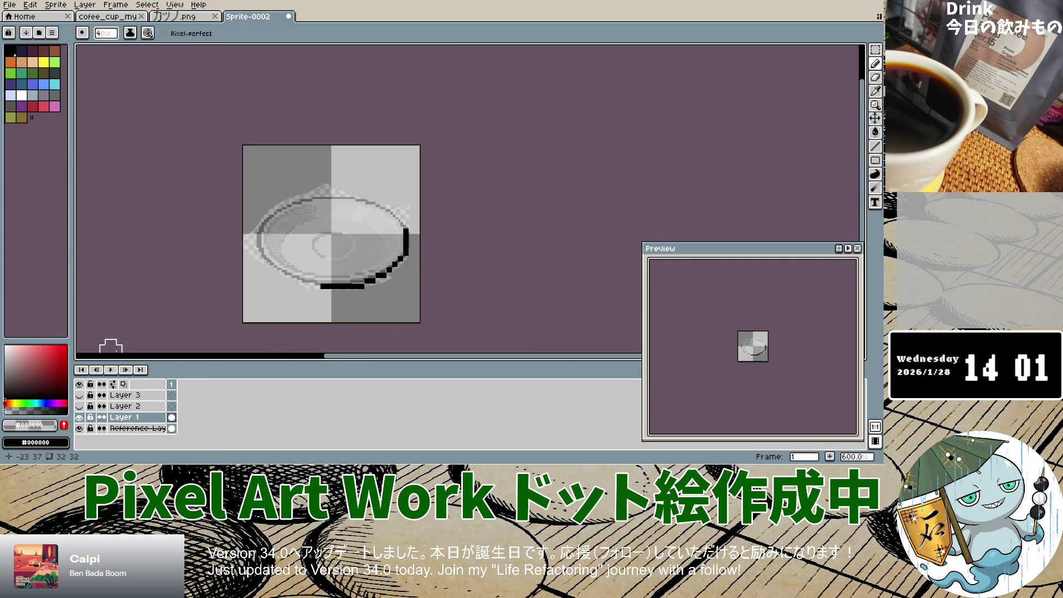
{"action": "scroll", "coordinate": [314, 284], "scroll_direction": "up", "scroll_amount": 4}
{"action": "scroll", "coordinate": [299, 272], "scroll_direction": "down", "scroll_amount": 5}
{"action": "scroll", "coordinate": [313, 288], "scroll_direction": "up", "scroll_amount": 3}
{"action": "key", "text": "minus"}
{"action": "key", "text": "minus"}
{"action": "key", "text": "minus"}
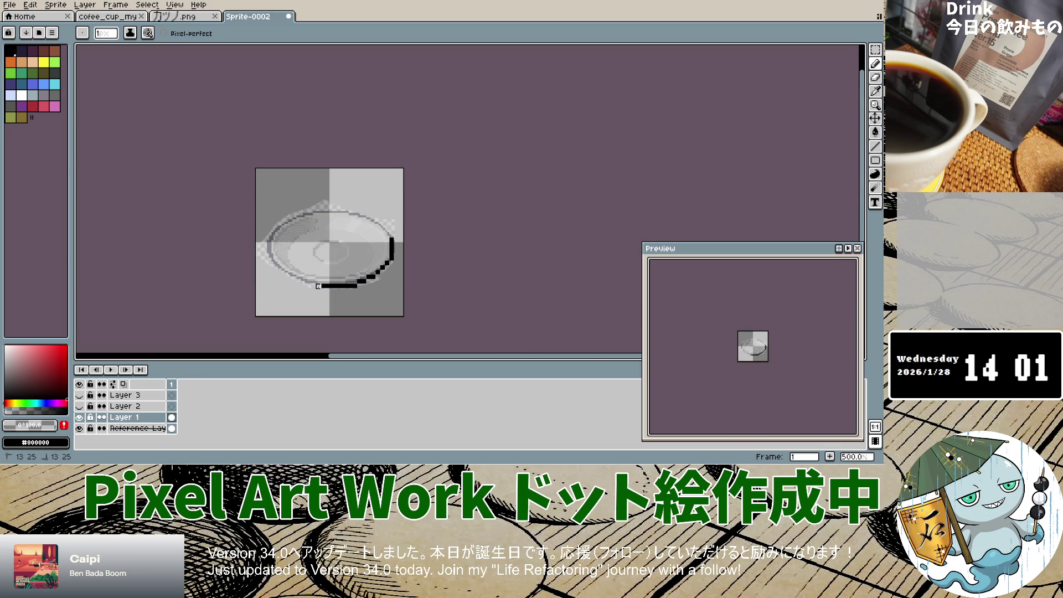
{"action": "left_click", "coordinate": [10, 51]}
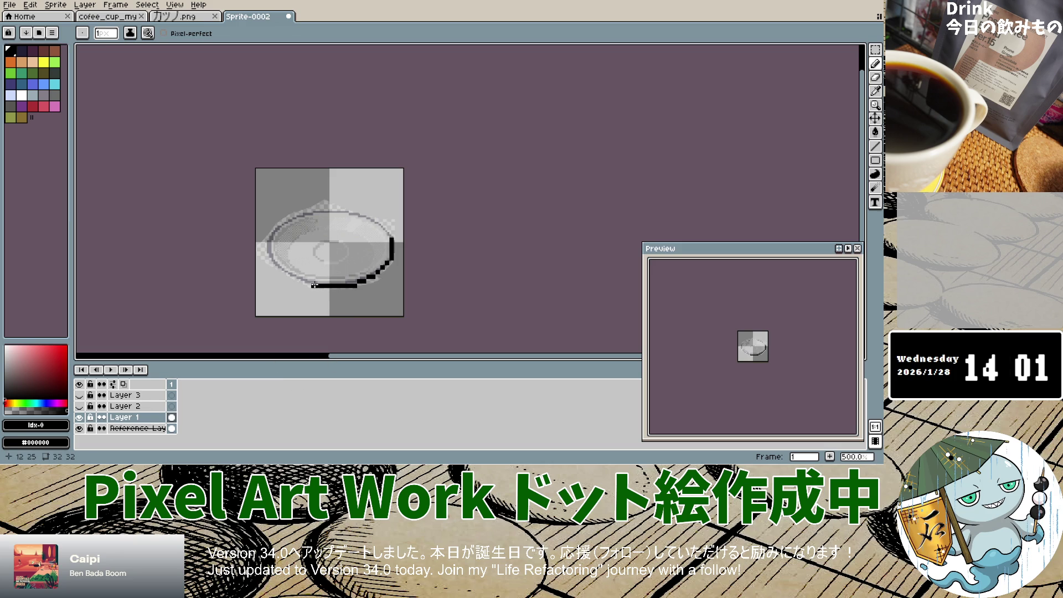
Extend the outline along the bowl's bottom and left rim, undoing the bad stroke.
{"action": "left_click_drag", "start_coordinate": [314, 285], "coordinate": [300, 282]}
{"action": "left_click_drag", "start_coordinate": [280, 268], "coordinate": [267, 240]}
{"action": "key", "text": "ctrl+z"}
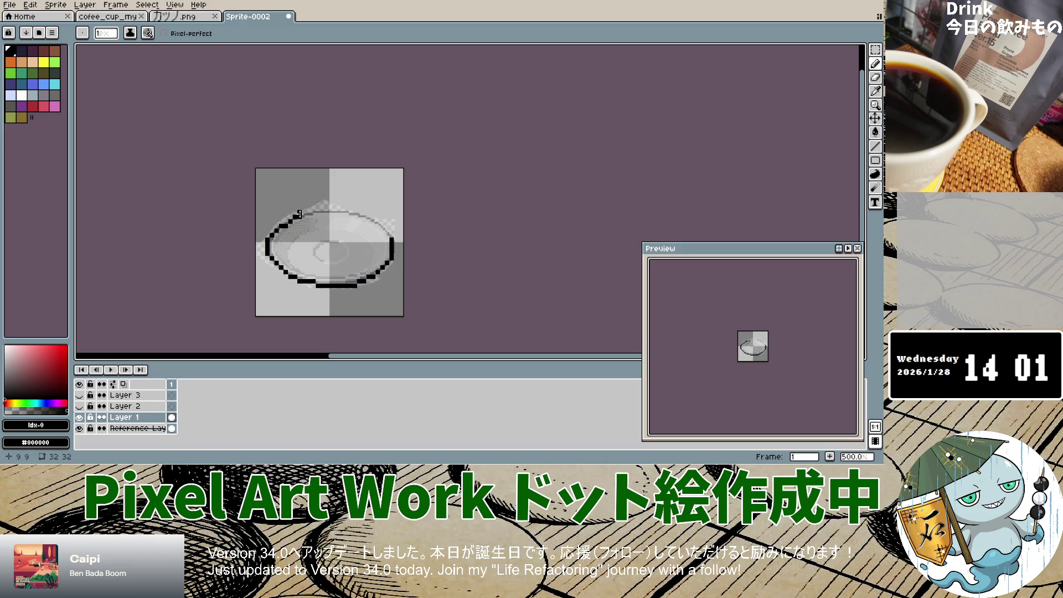
Draw the top rim outline and add stepped black pixels closing the upper-right gap.
{"action": "left_click_drag", "start_coordinate": [311, 212], "coordinate": [357, 213]}
{"action": "left_click", "coordinate": [359, 216]}
{"action": "left_click", "coordinate": [363, 217]}
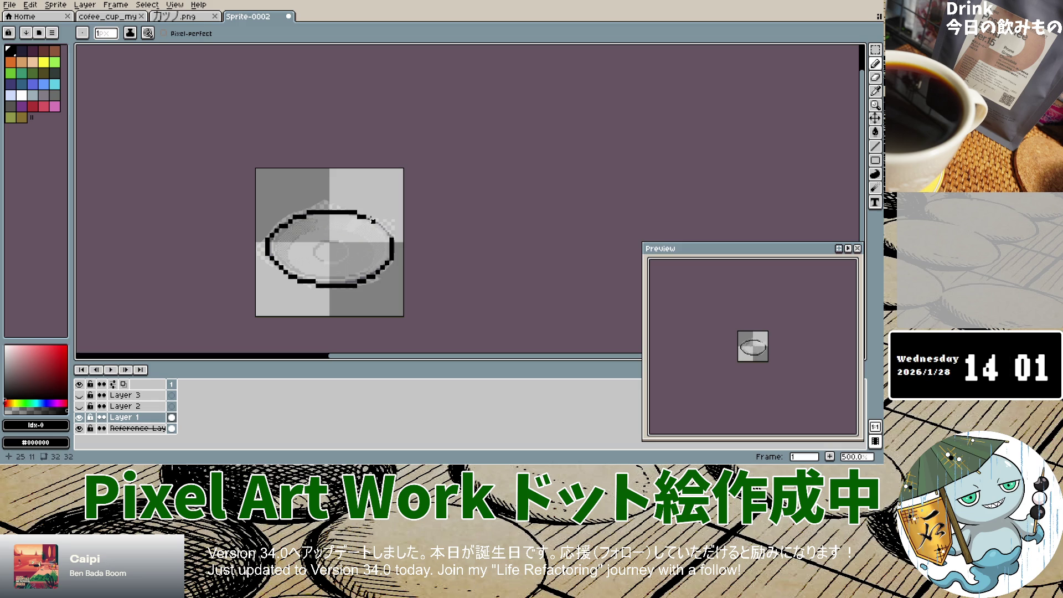
{"action": "left_click", "coordinate": [373, 221]}
{"action": "left_click", "coordinate": [391, 235]}
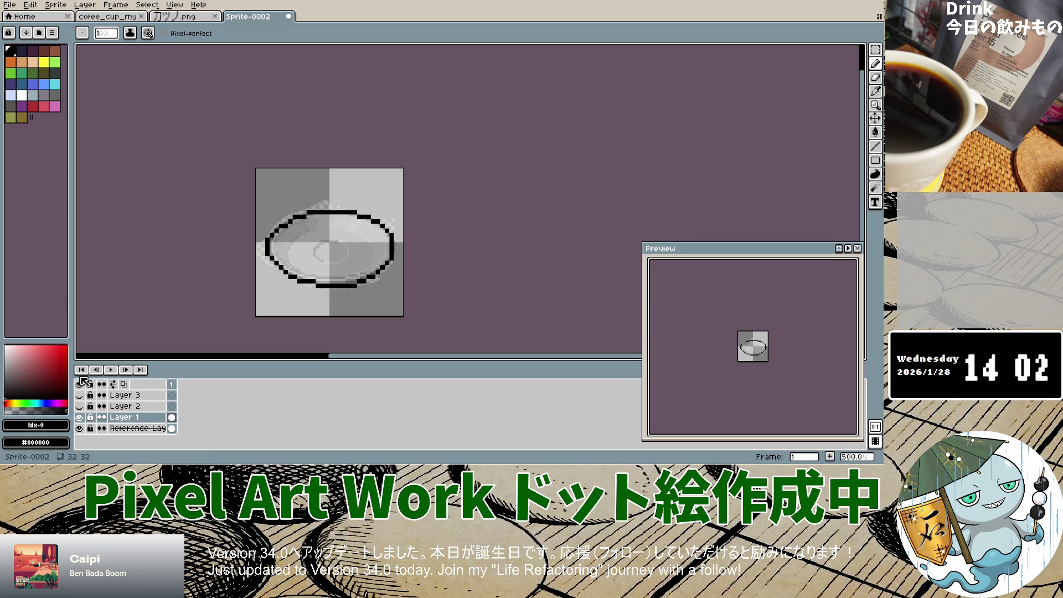
{"action": "left_click", "coordinate": [6, 414]}
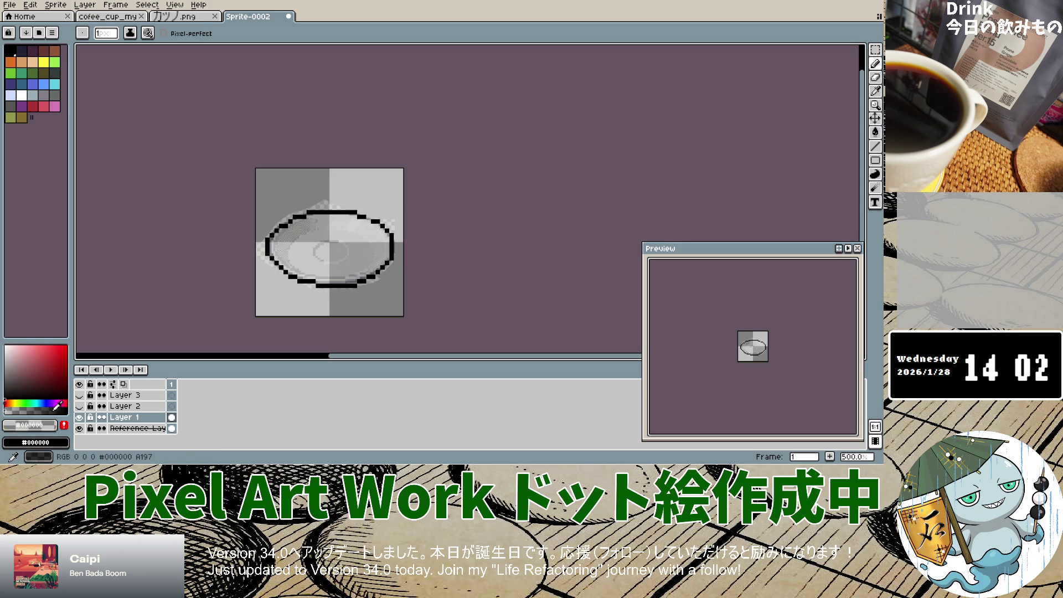
Extend the rim rightward in black, then erase the extra segment with the transparent colour.
{"action": "left_click", "coordinate": [63, 425]}
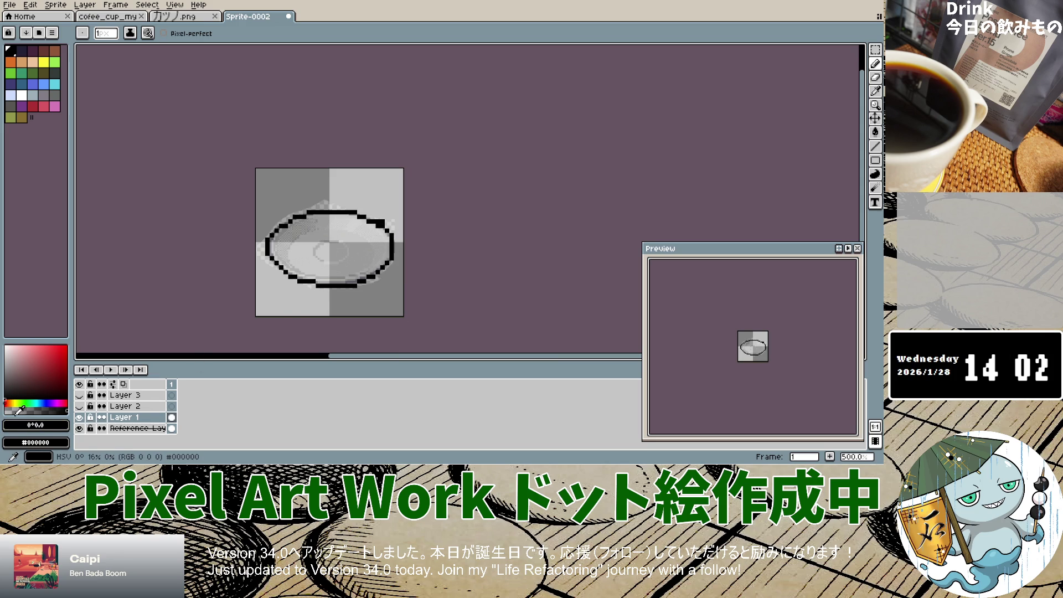
{"action": "left_click_drag", "start_coordinate": [379, 221], "coordinate": [393, 221]}
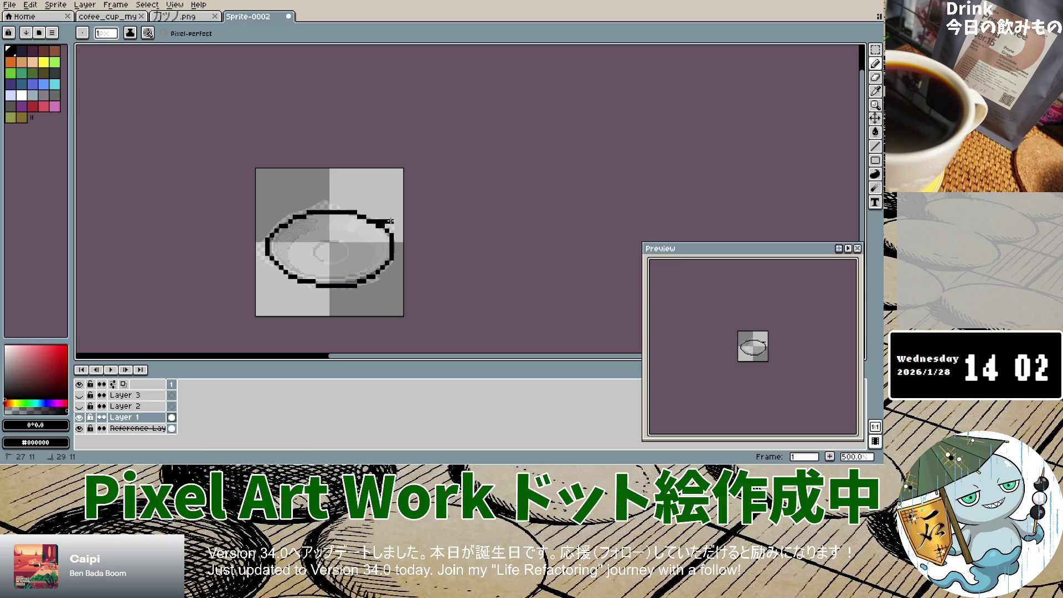
{"action": "left_click", "coordinate": [22, 410]}
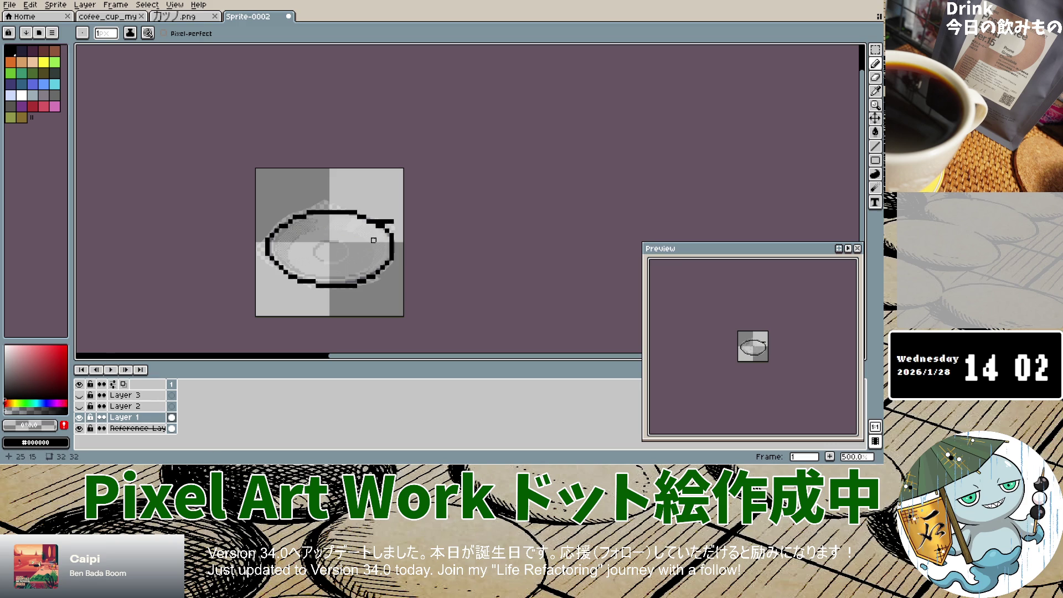
{"action": "left_click_drag", "start_coordinate": [397, 222], "coordinate": [383, 222]}
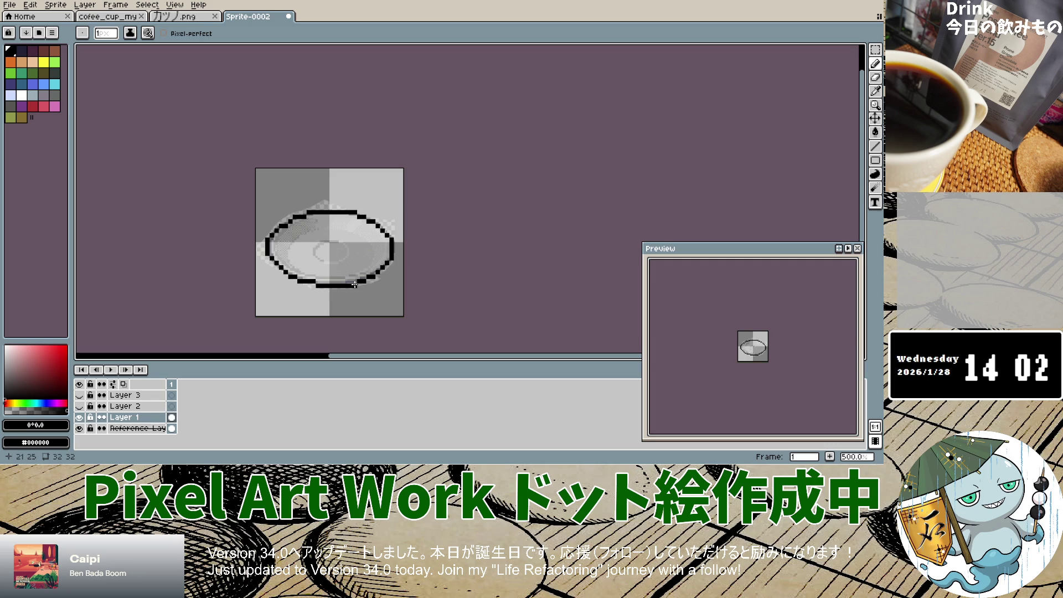
Retouch the bottom of the oval in black and draw a dark grey bracket mark in the centre.
{"action": "left_click", "coordinate": [378, 296], "text": "alt"}
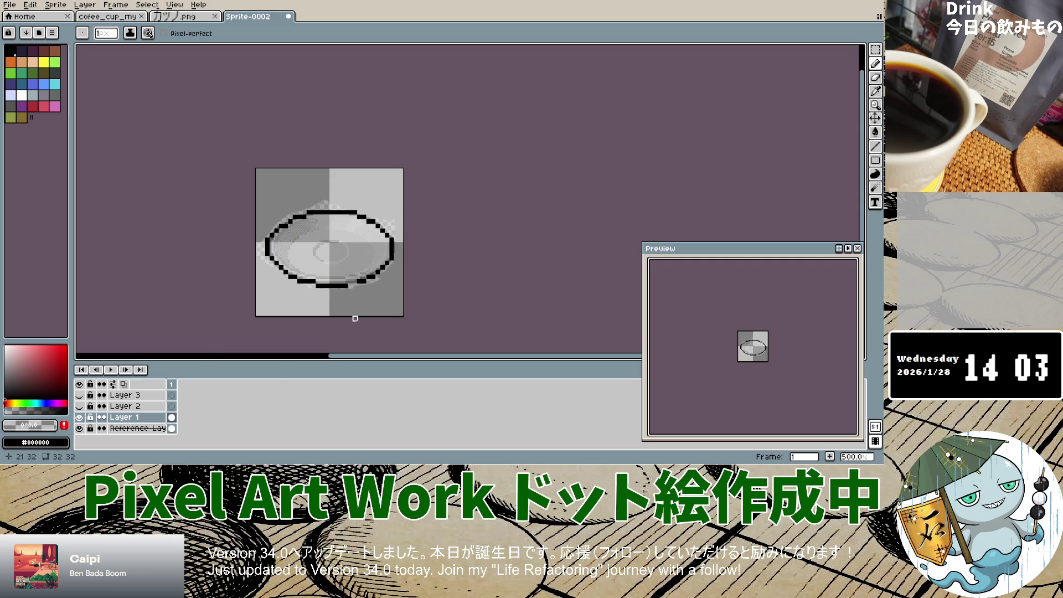
{"action": "left_click", "coordinate": [355, 276], "text": "alt"}
{"action": "left_click_drag", "start_coordinate": [360, 281], "coordinate": [351, 281]}
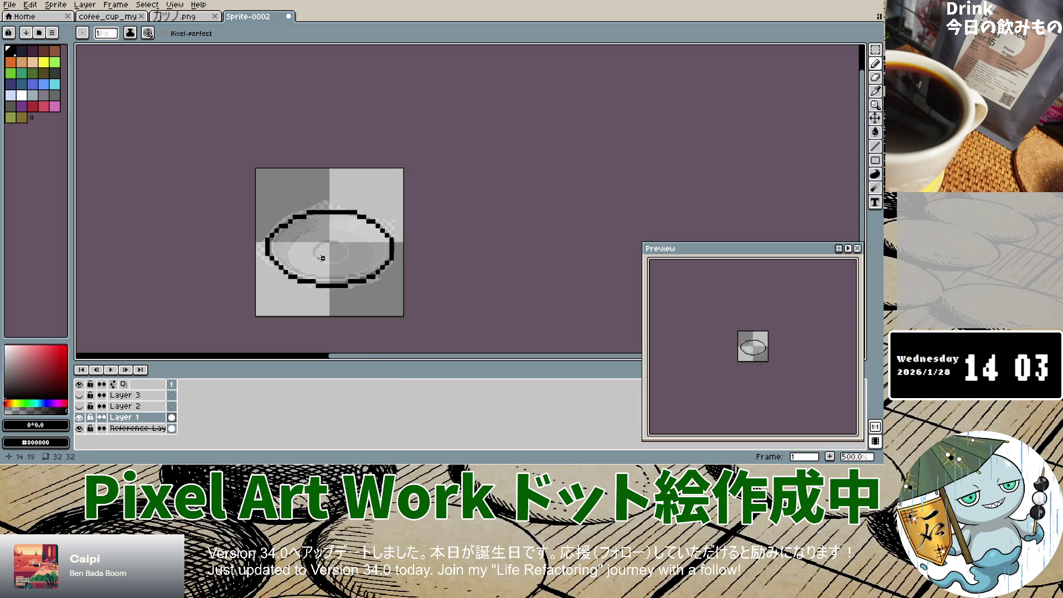
{"action": "left_click", "coordinate": [263, 318], "text": "alt"}
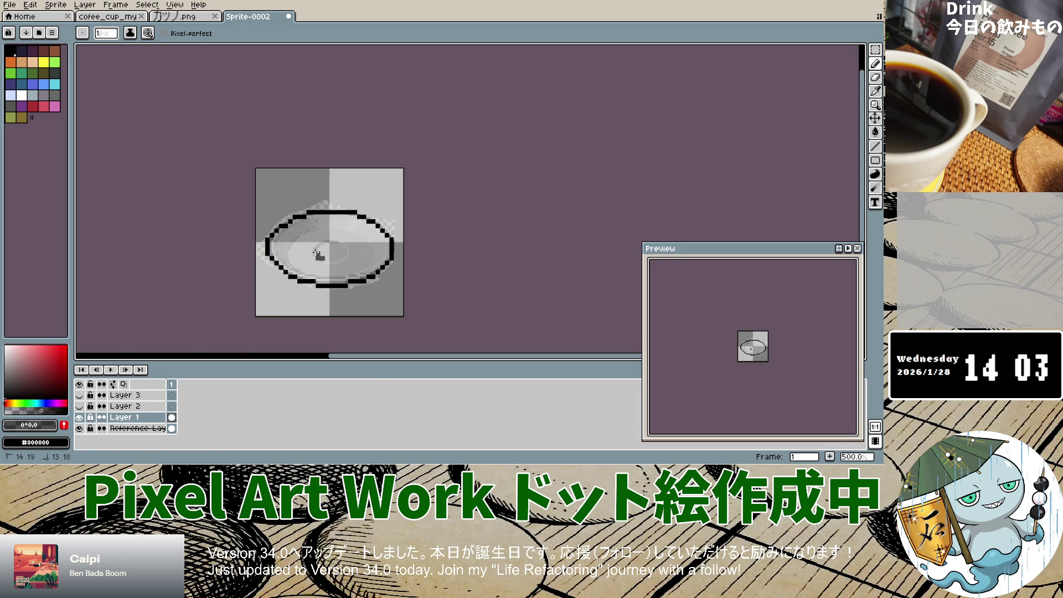
{"action": "left_click_drag", "start_coordinate": [317, 248], "coordinate": [327, 244]}
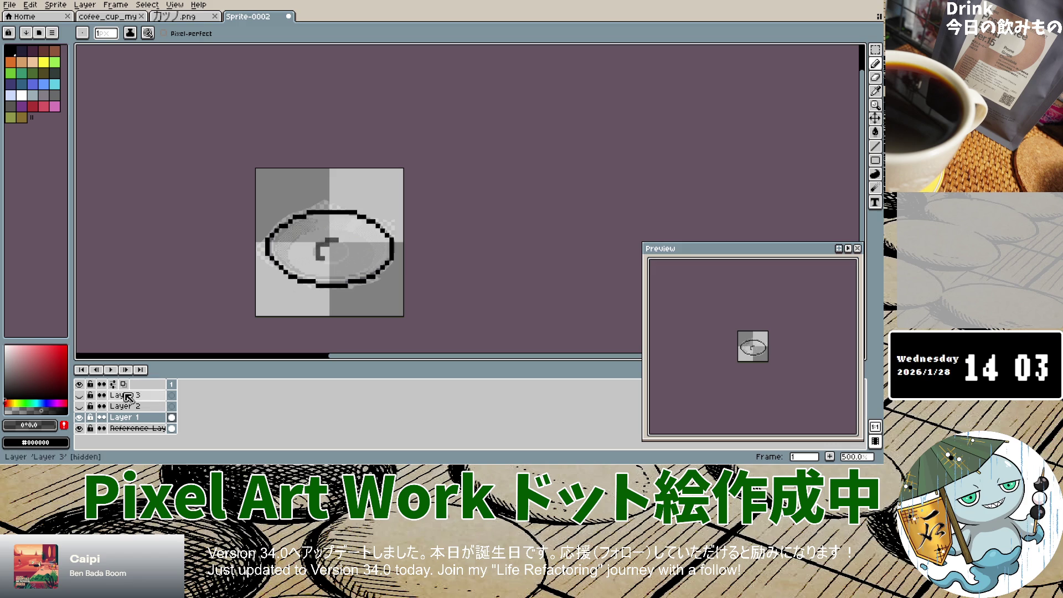
Draw a white highlight line in the centre, then paint grey shading pixels inside the saucer.
{"action": "left_click", "coordinate": [6, 345]}
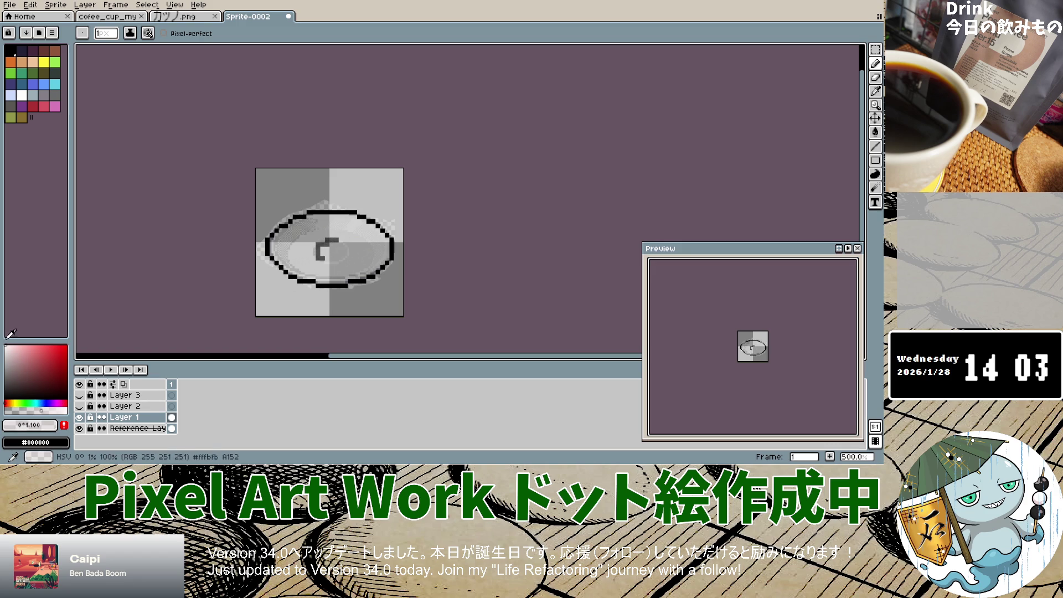
{"action": "left_click", "coordinate": [5, 345]}
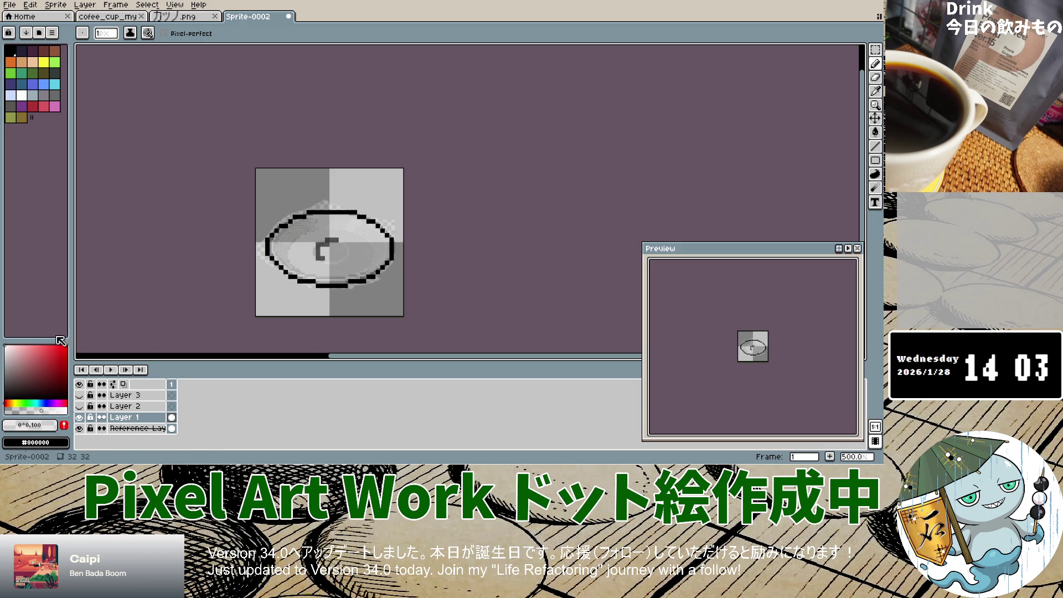
{"action": "left_click_drag", "start_coordinate": [327, 261], "coordinate": [341, 261]}
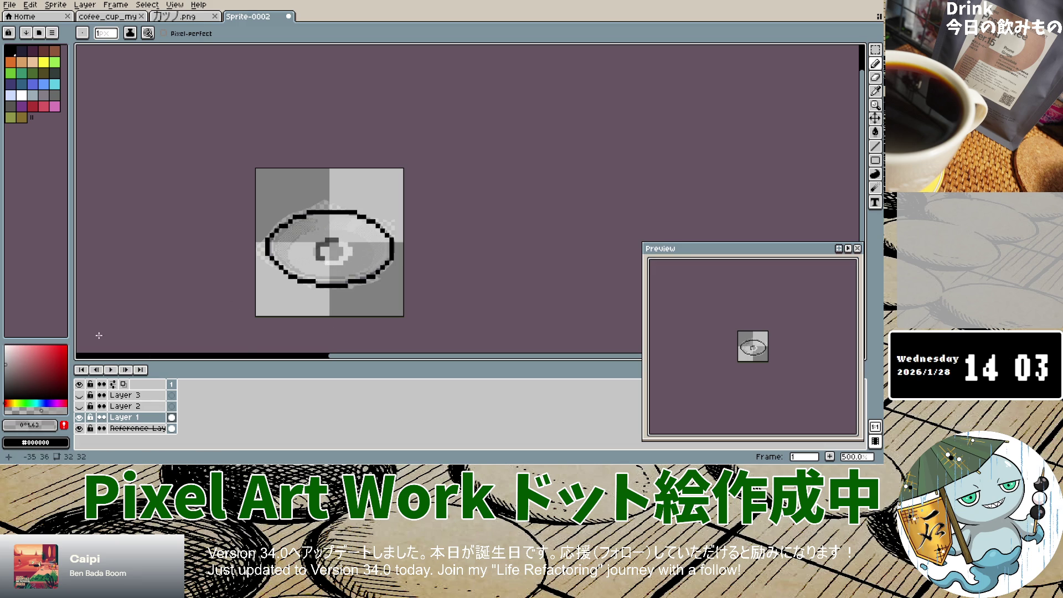
{"action": "left_click_drag", "start_coordinate": [328, 260], "coordinate": [338, 263]}
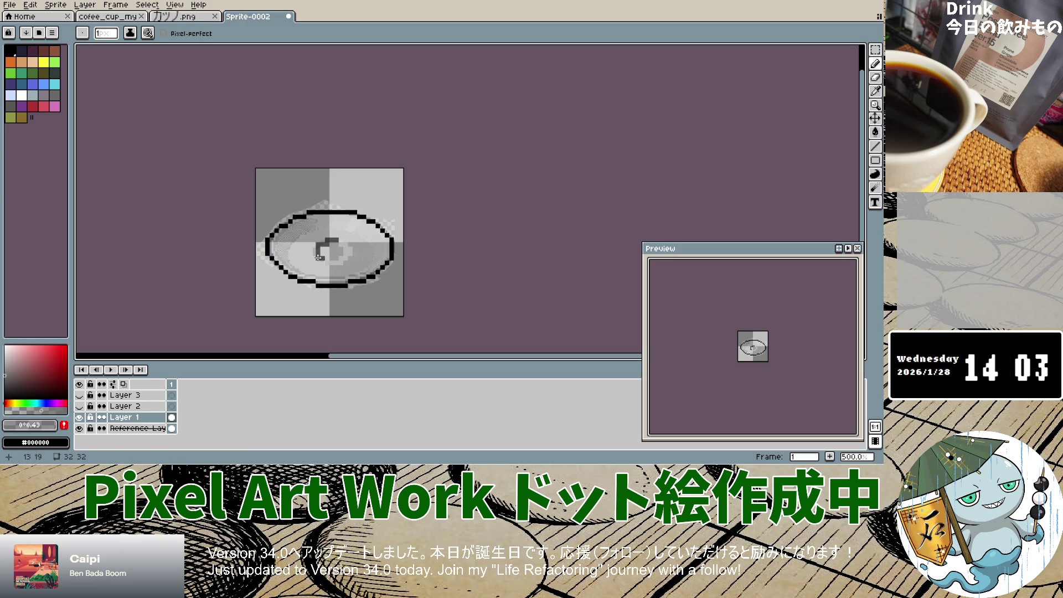
{"action": "mouse_move", "coordinate": [306, 236]}
{"action": "left_mouse_down"}
{"action": "mouse_move", "coordinate": [288, 248]}
{"action": "mouse_move", "coordinate": [295, 266]}
{"action": "mouse_move", "coordinate": [349, 277]}
{"action": "left_mouse_up"}
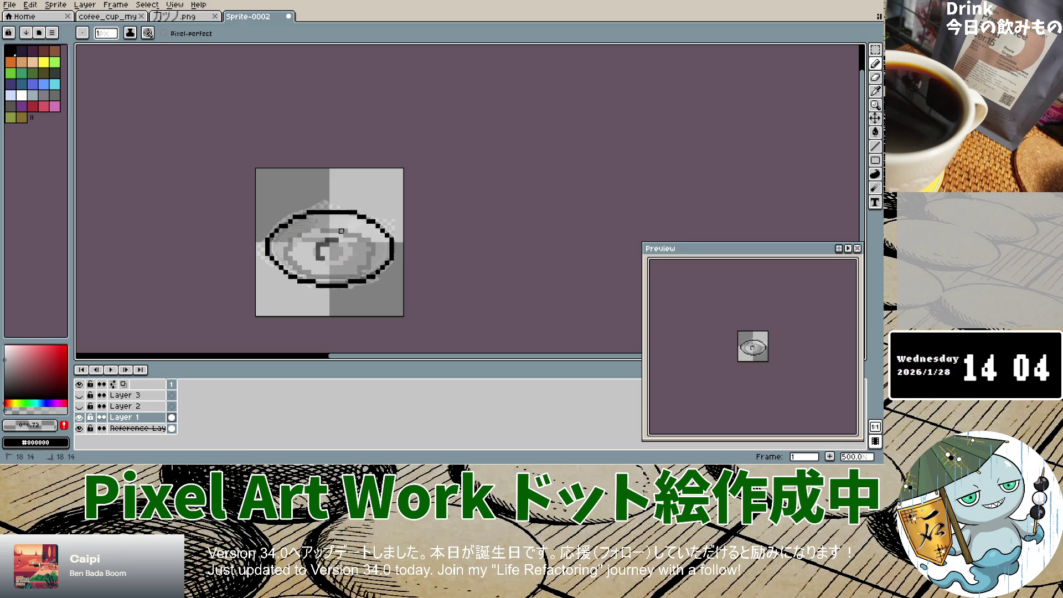
{"action": "scroll", "coordinate": [339, 238], "scroll_direction": "up", "scroll_amount": 1}
Zoom in and repaint the saucer's centre with a pencil stroke, covering the dark hook with light grey.
{"action": "scroll", "coordinate": [335, 242], "scroll_direction": "down", "scroll_amount": 2}
{"action": "key", "text": "v"}
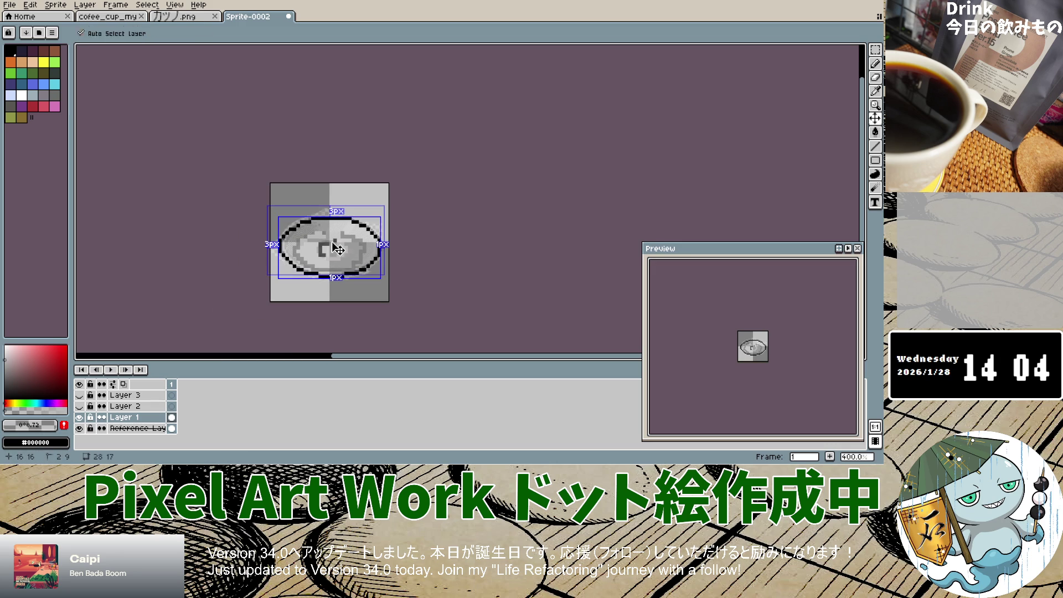
{"action": "key", "text": "ctrl"}
{"action": "mouse_move", "coordinate": [307, 239]}
{"action": "left_mouse_down"}
{"action": "mouse_move", "coordinate": [312, 250]}
{"action": "mouse_move", "coordinate": [296, 249]}
{"action": "mouse_move", "coordinate": [330, 264]}
{"action": "mouse_move", "coordinate": [352, 261]}
{"action": "mouse_move", "coordinate": [357, 244]}
{"action": "mouse_move", "coordinate": [332, 241]}
{"action": "mouse_move", "coordinate": [344, 257]}
{"action": "left_mouse_up"}
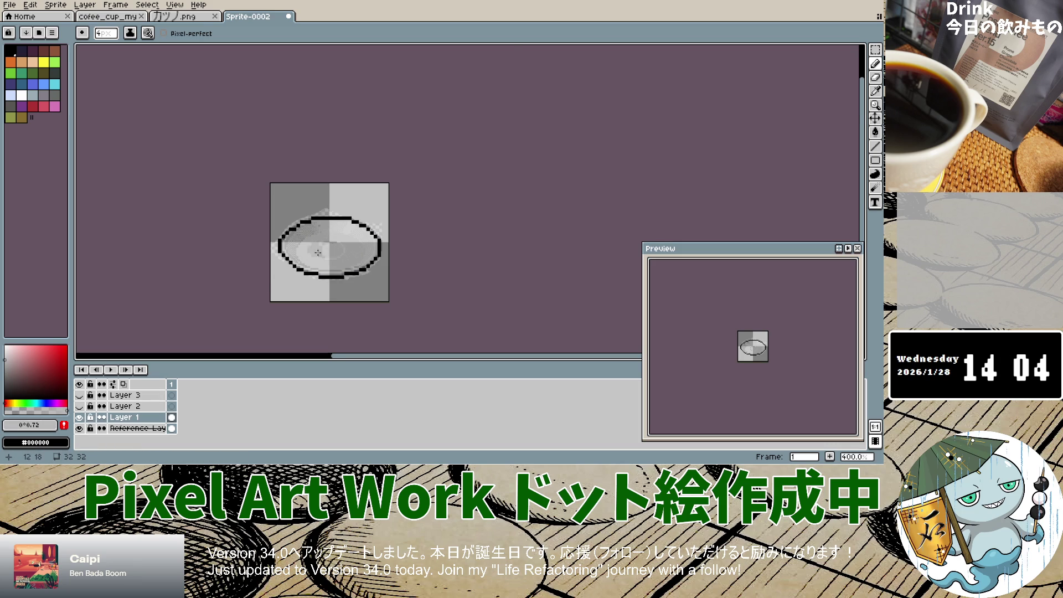
{"action": "scroll", "coordinate": [321, 251], "scroll_direction": "up", "scroll_amount": 5}
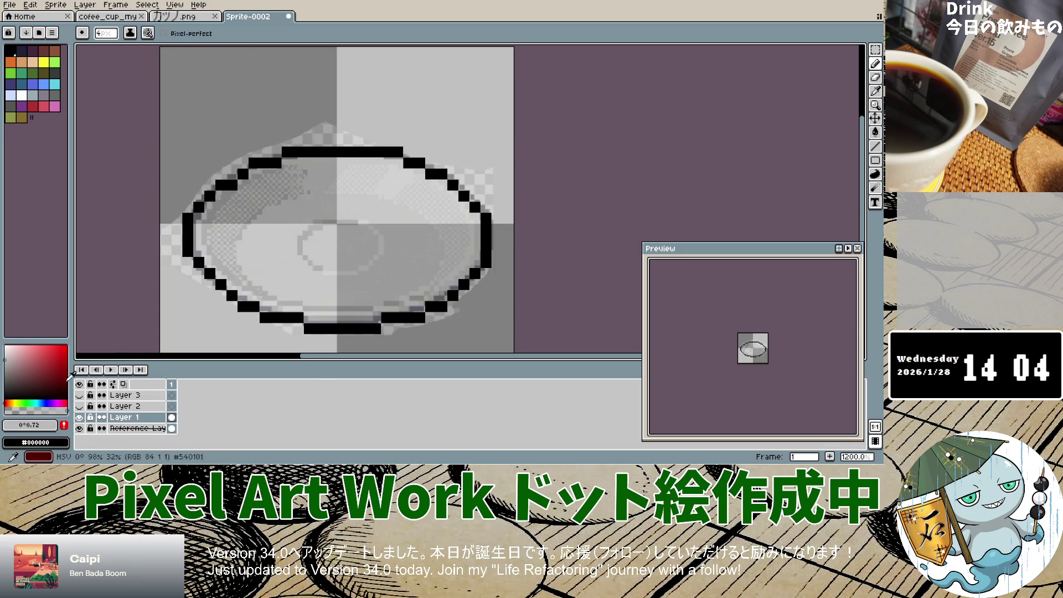
Choose a light grey and paint it over the inner ellipse's left side.
{"action": "left_click", "coordinate": [5, 363]}
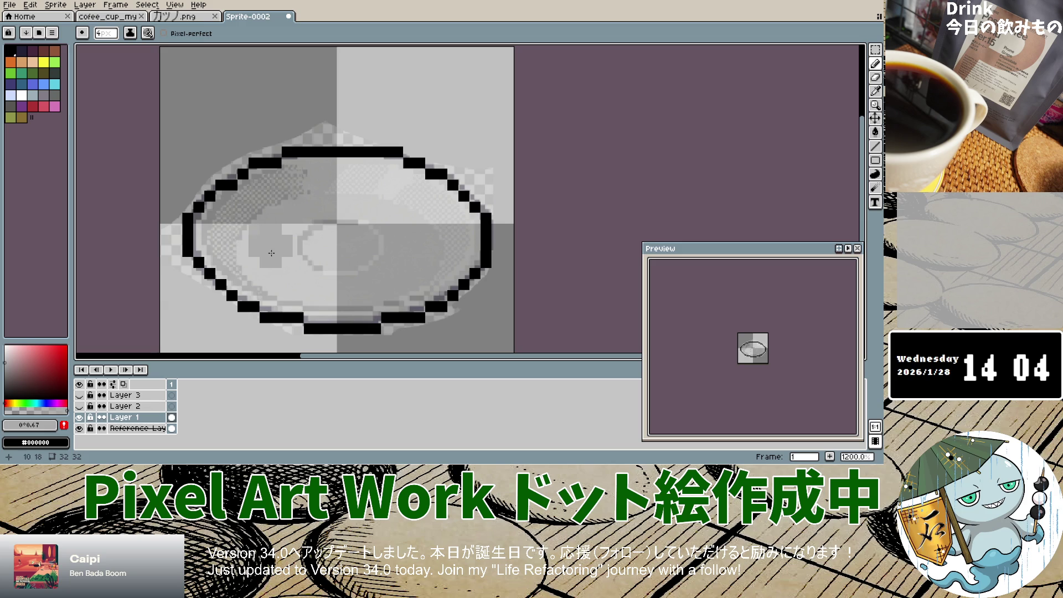
{"action": "left_click", "coordinate": [5, 352]}
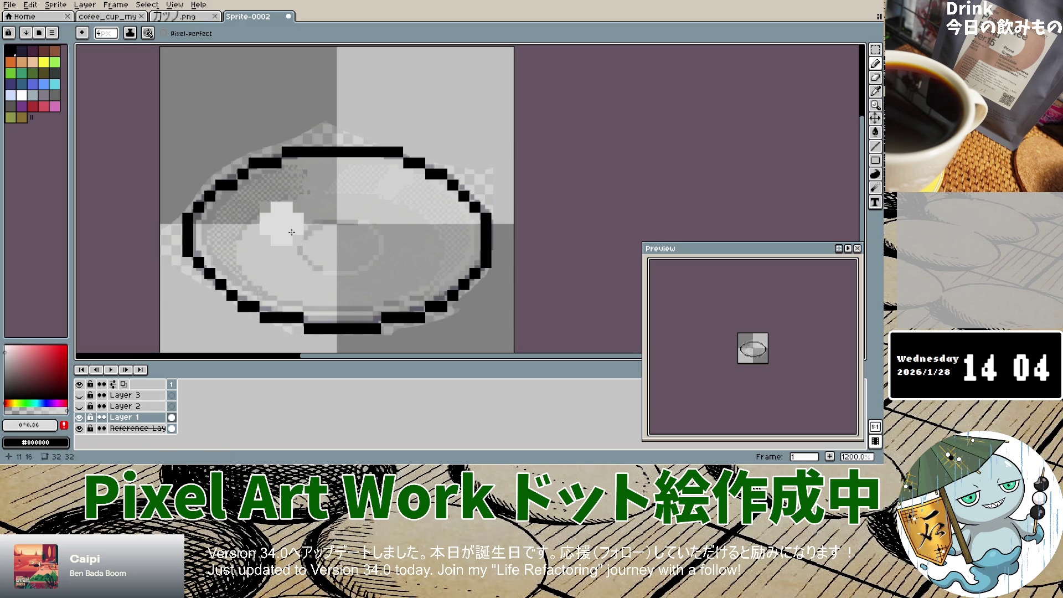
{"action": "left_click", "coordinate": [9, 353]}
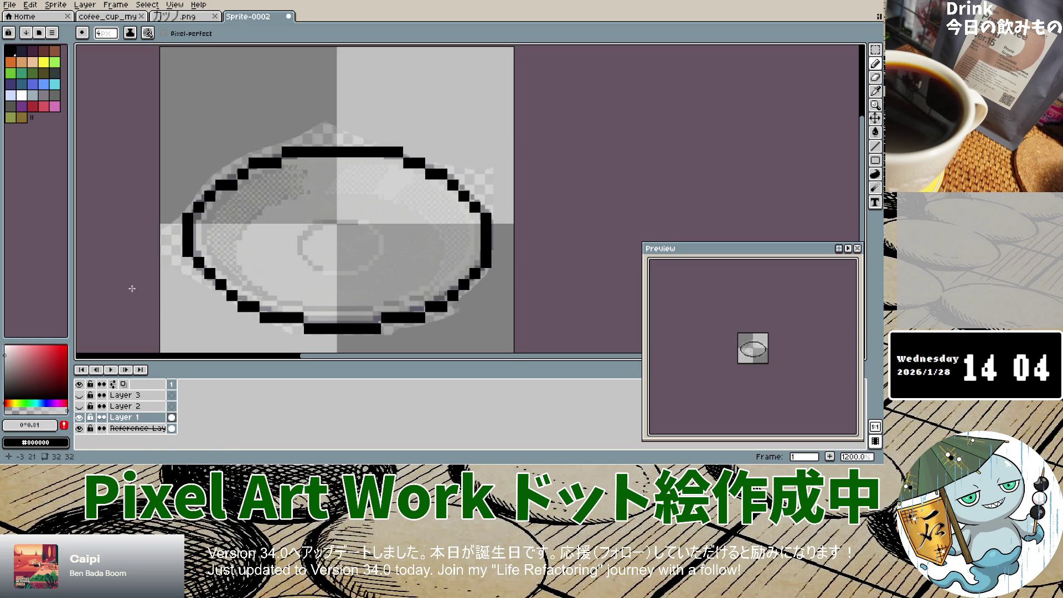
{"action": "left_click", "coordinate": [4, 357]}
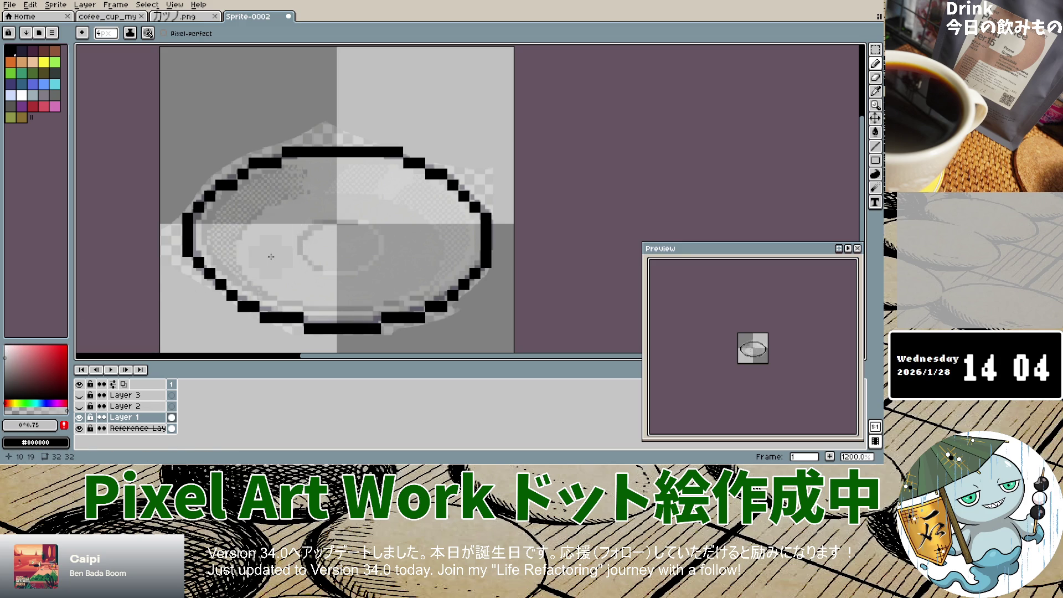
{"action": "left_click_drag", "start_coordinate": [309, 224], "coordinate": [299, 243]}
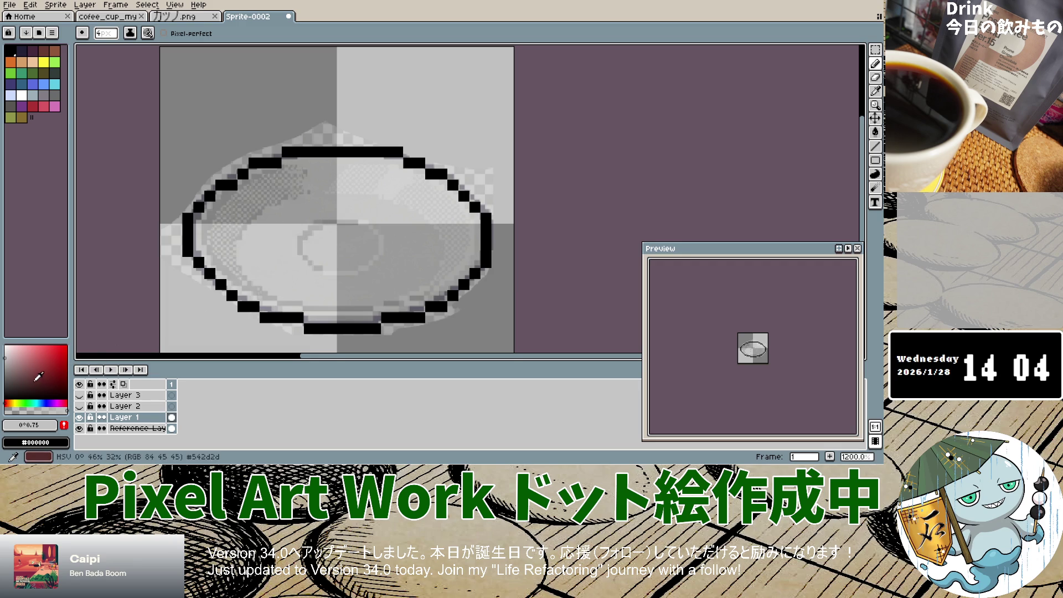
Toggle the reference image to compare, then eyedrop its mid grey.
{"action": "left_click", "coordinate": [875, 92]}
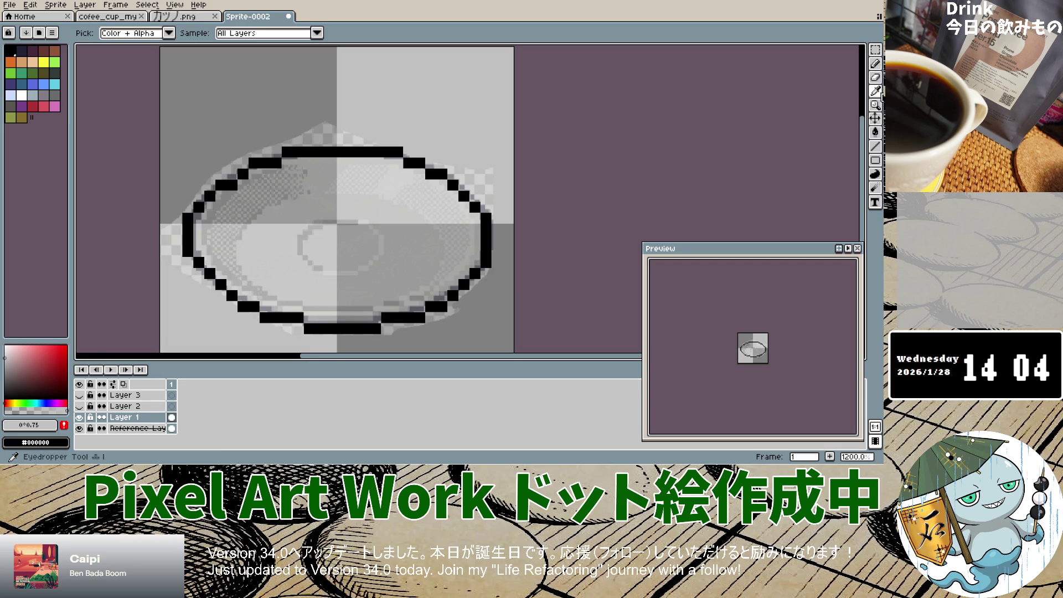
{"action": "left_click", "coordinate": [79, 429]}
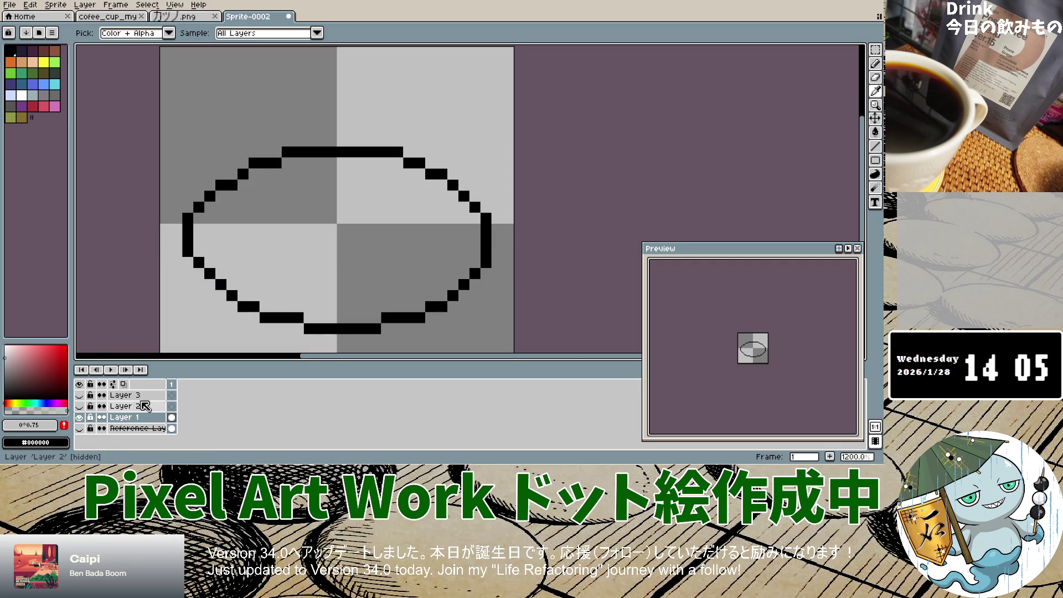
{"action": "left_click", "coordinate": [79, 428]}
{"action": "left_click", "coordinate": [125, 429]}
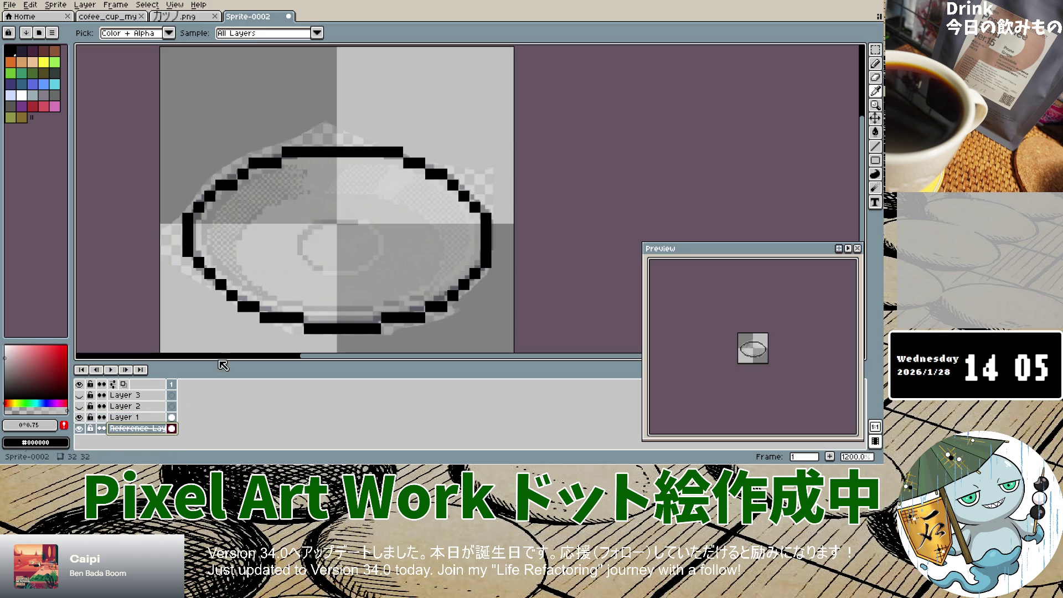
{"action": "left_click", "coordinate": [309, 244]}
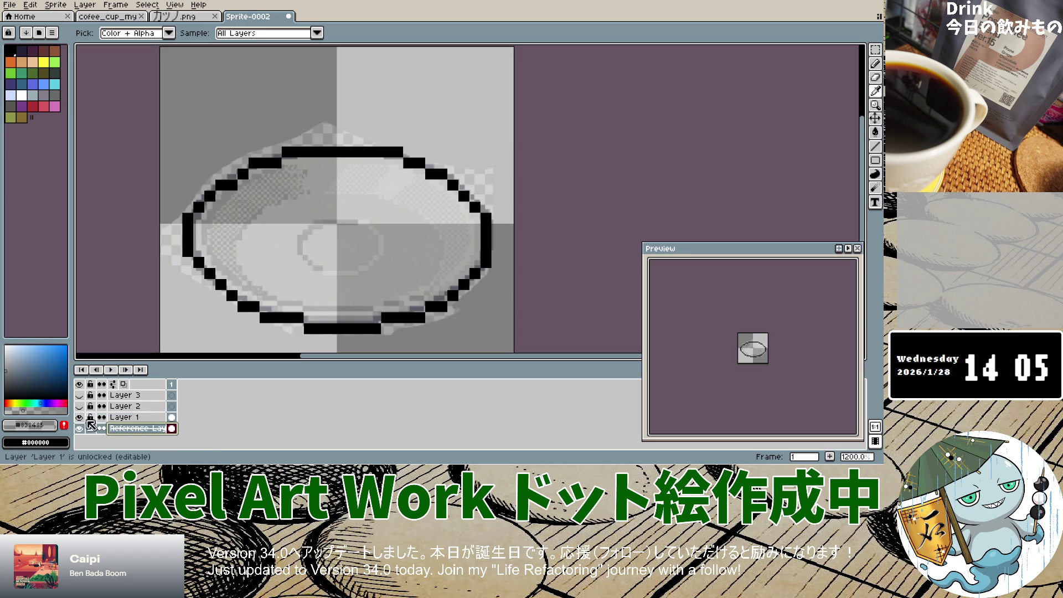
Back on Layer 1 with the Pencil, paint grey pixels roughing in the inner cup ring.
{"action": "left_click", "coordinate": [120, 418]}
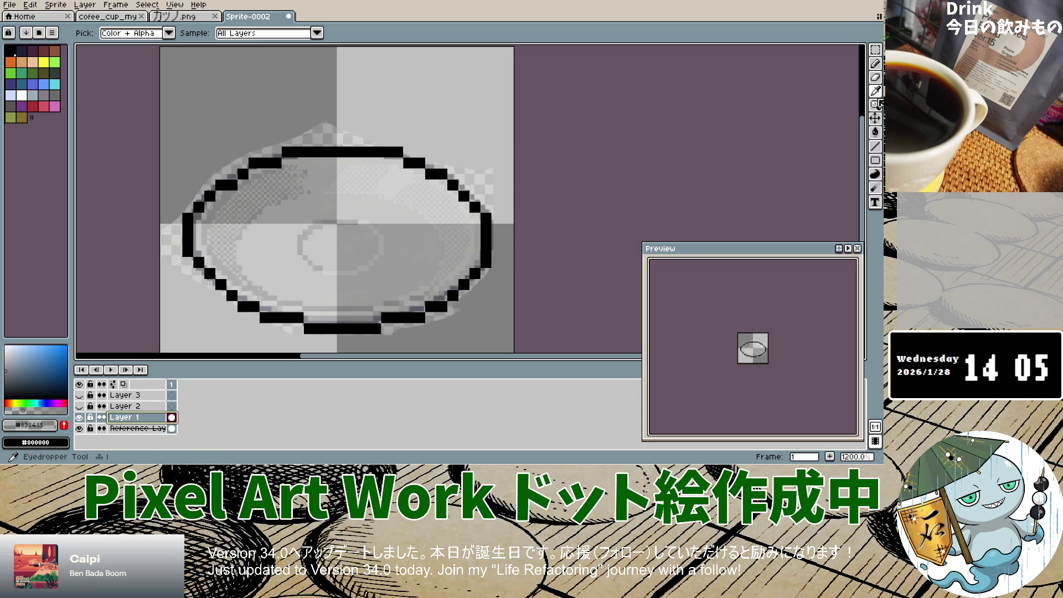
{"action": "left_click_drag", "start_coordinate": [875, 63], "coordinate": [862, 69]}
{"action": "mouse_move", "coordinate": [329, 219]}
{"action": "left_mouse_down"}
{"action": "mouse_move", "coordinate": [296, 235]}
{"action": "mouse_move", "coordinate": [310, 245]}
{"action": "left_mouse_up"}
{"action": "left_click", "coordinate": [310, 245]}
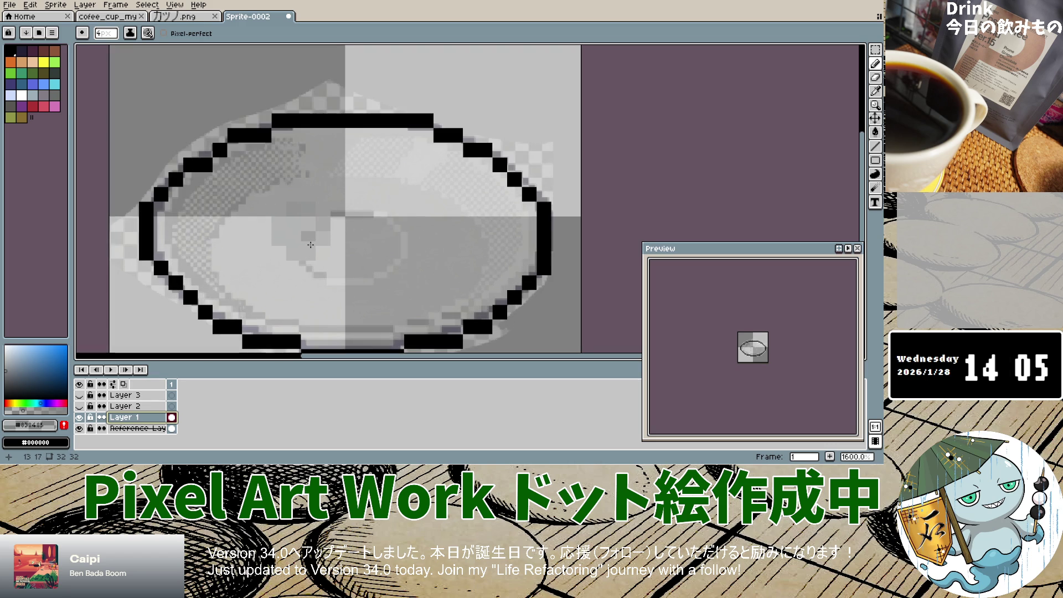
{"action": "key", "text": "v"}
{"action": "key", "text": "b"}
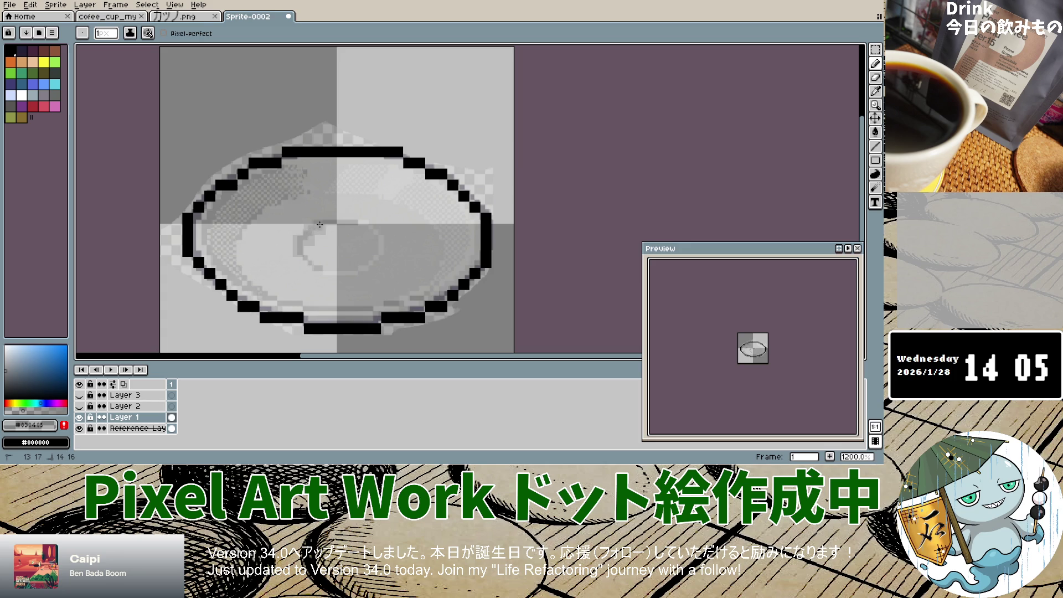
Undo the last stroke and redraw a grey arc for the central ring.
{"action": "key", "text": "ctrl+z"}
{"action": "key", "text": "ctrl+z"}
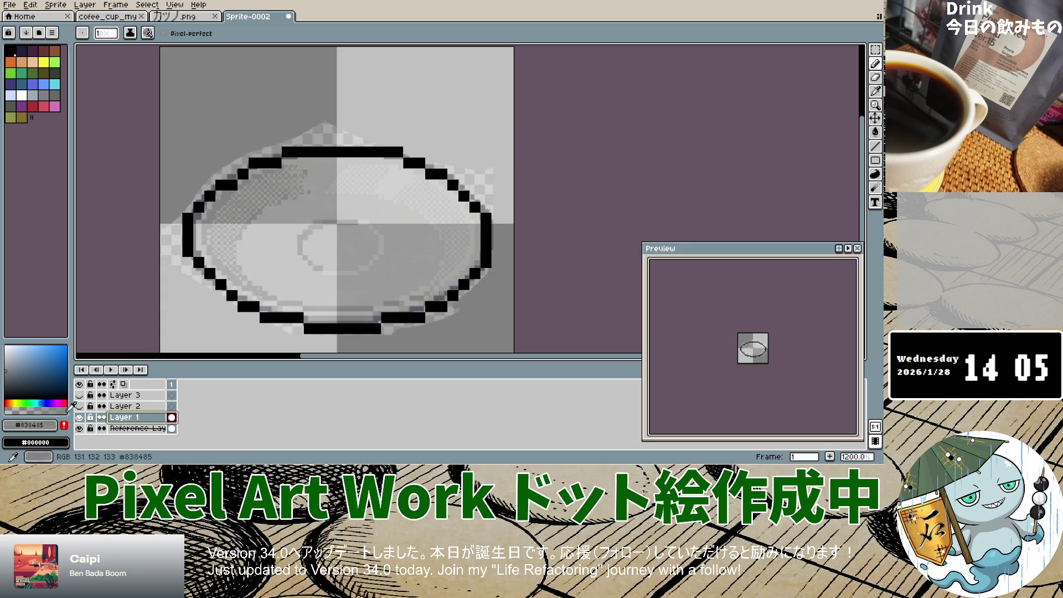
{"action": "left_click", "coordinate": [299, 251]}
{"action": "left_click_drag", "start_coordinate": [307, 235], "coordinate": [357, 219]}
{"action": "left_click", "coordinate": [320, 273]}
{"action": "left_click", "coordinate": [308, 261]}
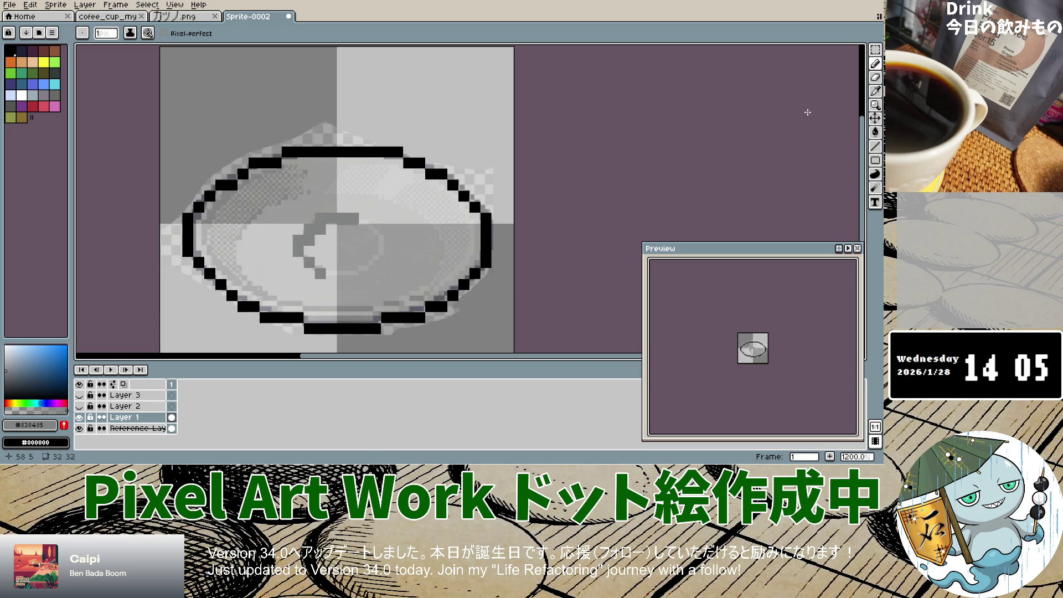
Sample near-white #fefefe from the reference image at full opacity and return to the Pencil on Layer 1.
{"action": "left_click", "coordinate": [876, 91]}
{"action": "left_click", "coordinate": [80, 418]}
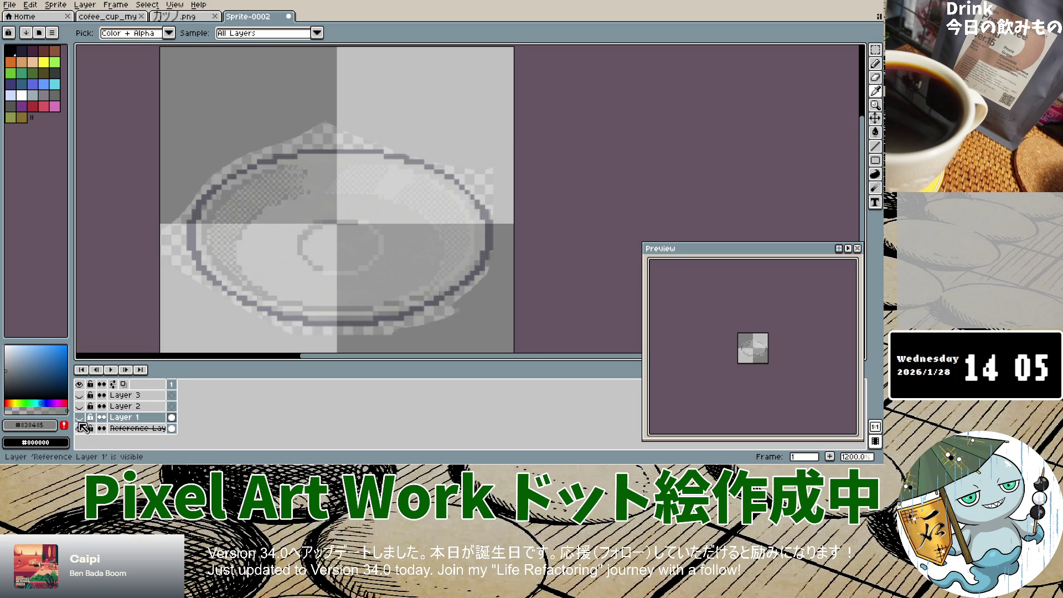
{"action": "left_click", "coordinate": [79, 417]}
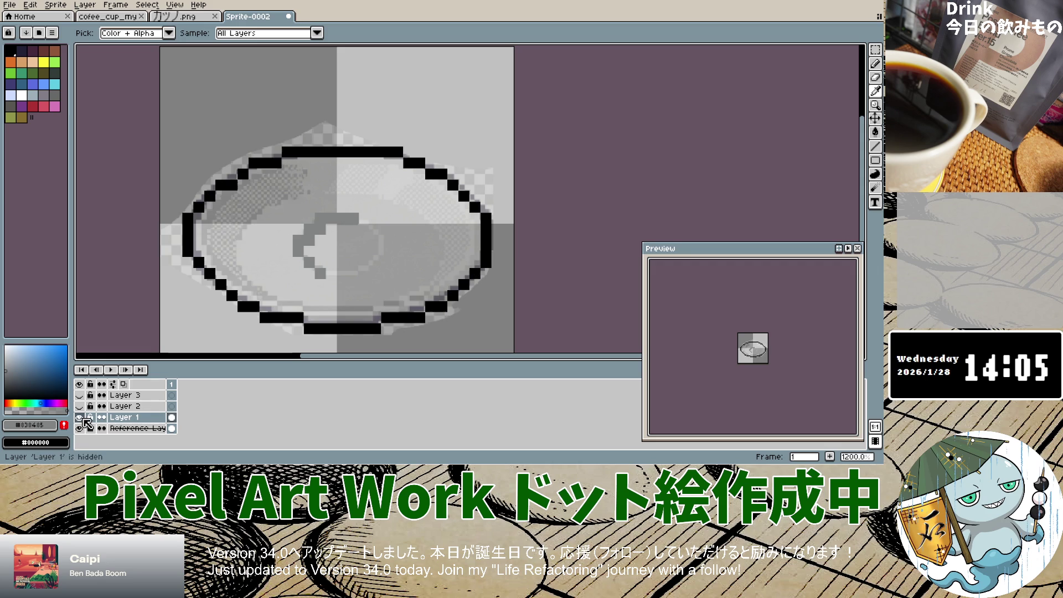
{"action": "left_click", "coordinate": [116, 429]}
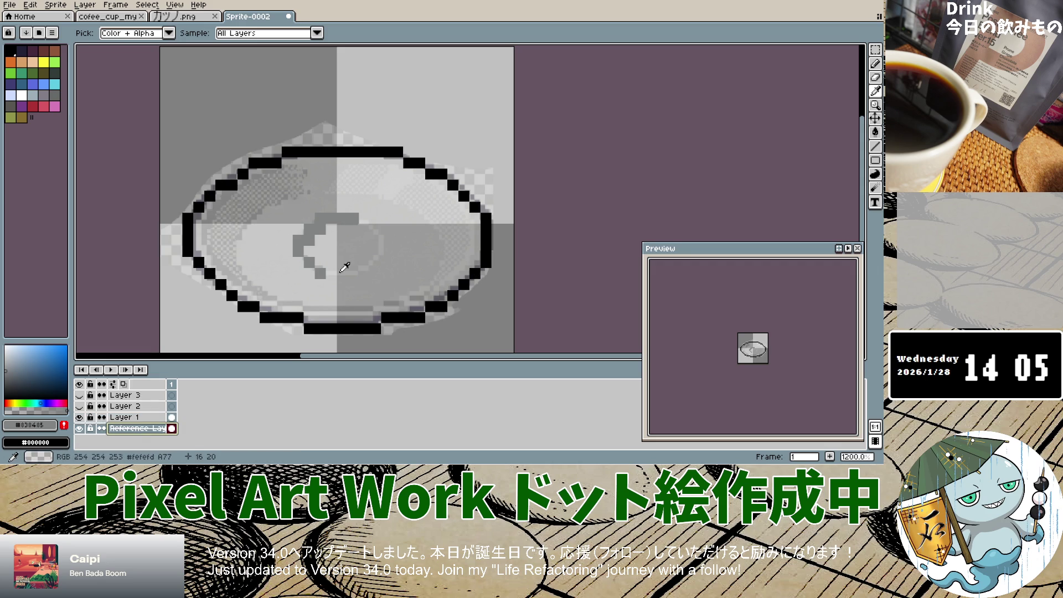
{"action": "left_click", "coordinate": [345, 268]}
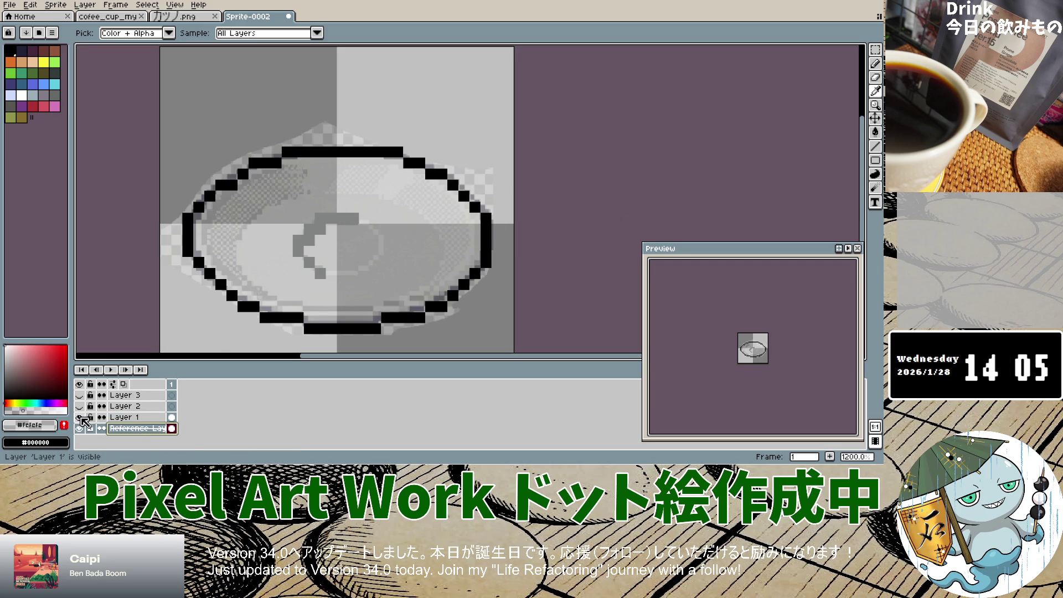
{"action": "left_click", "coordinate": [126, 418]}
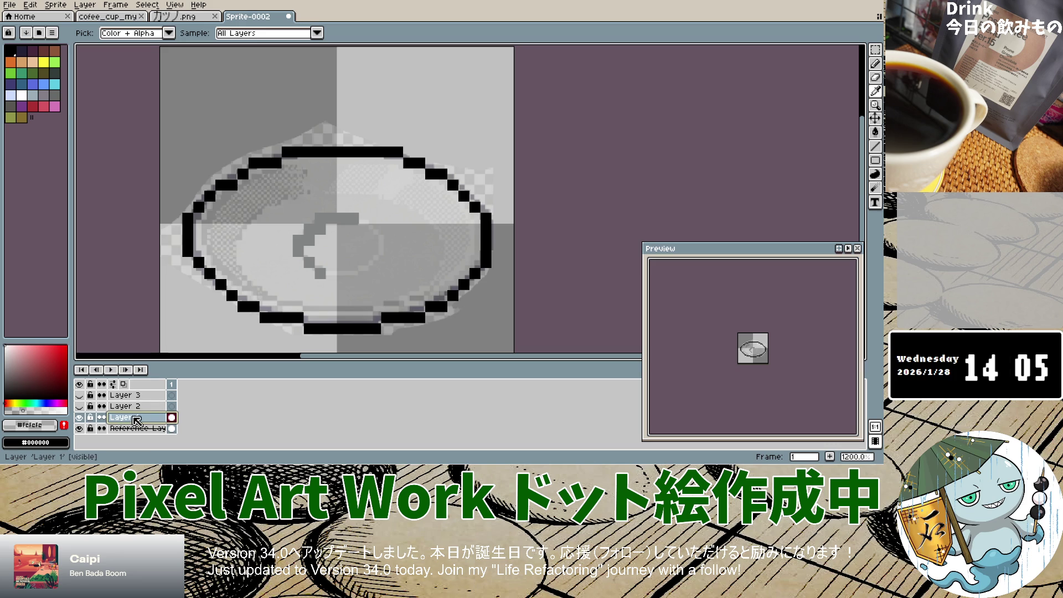
{"action": "left_click", "coordinate": [66, 409]}
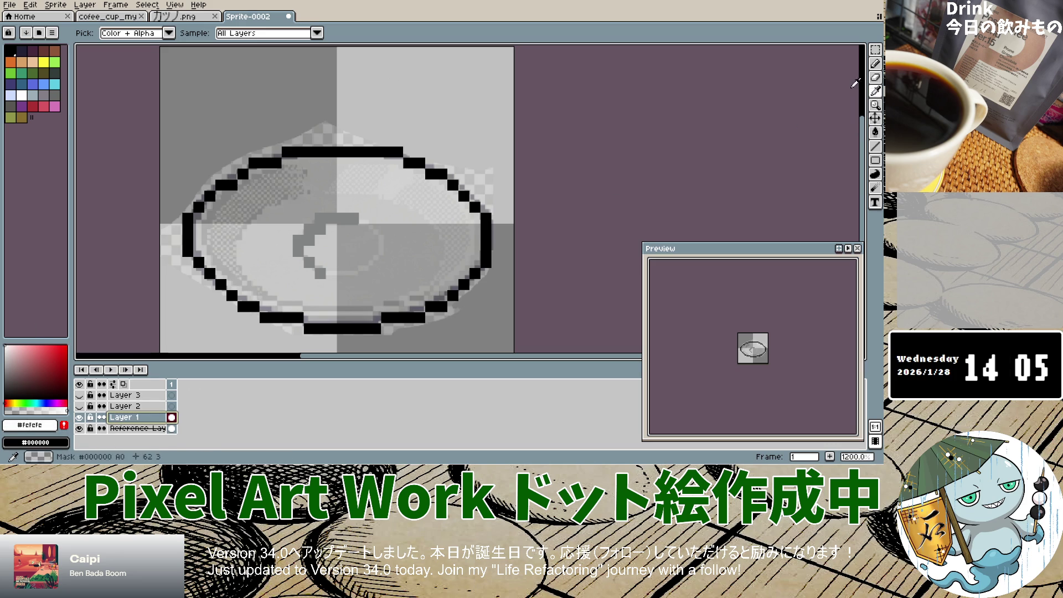
{"action": "left_click", "coordinate": [876, 63]}
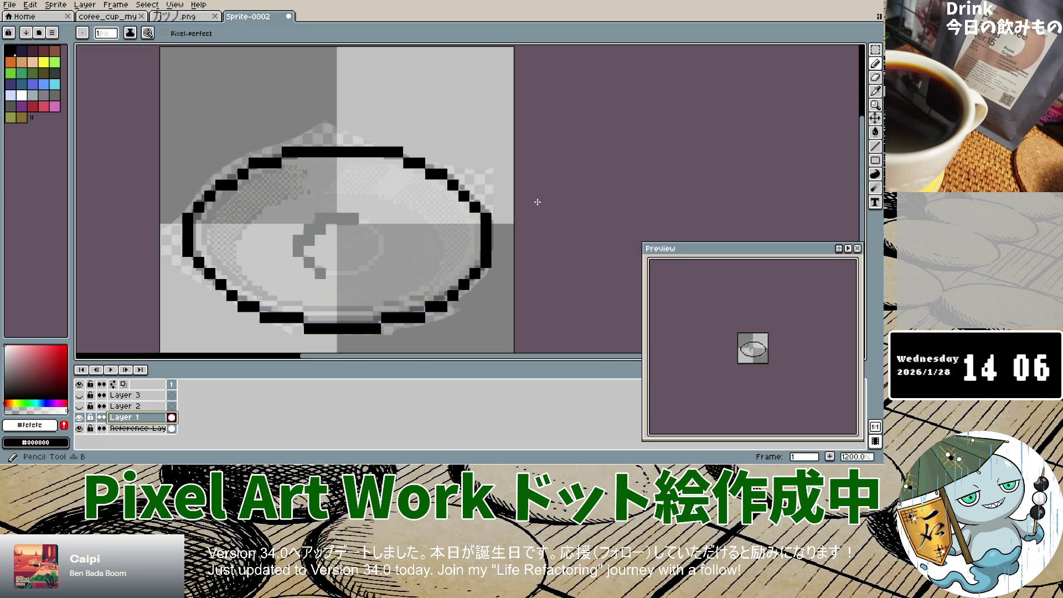
Add white highlight pixels curving along the right side and top of the centre ring.
{"action": "mouse_move", "coordinate": [334, 273]}
{"action": "left_mouse_down"}
{"action": "mouse_move", "coordinate": [376, 262]}
{"action": "mouse_move", "coordinate": [383, 245]}
{"action": "left_mouse_up"}
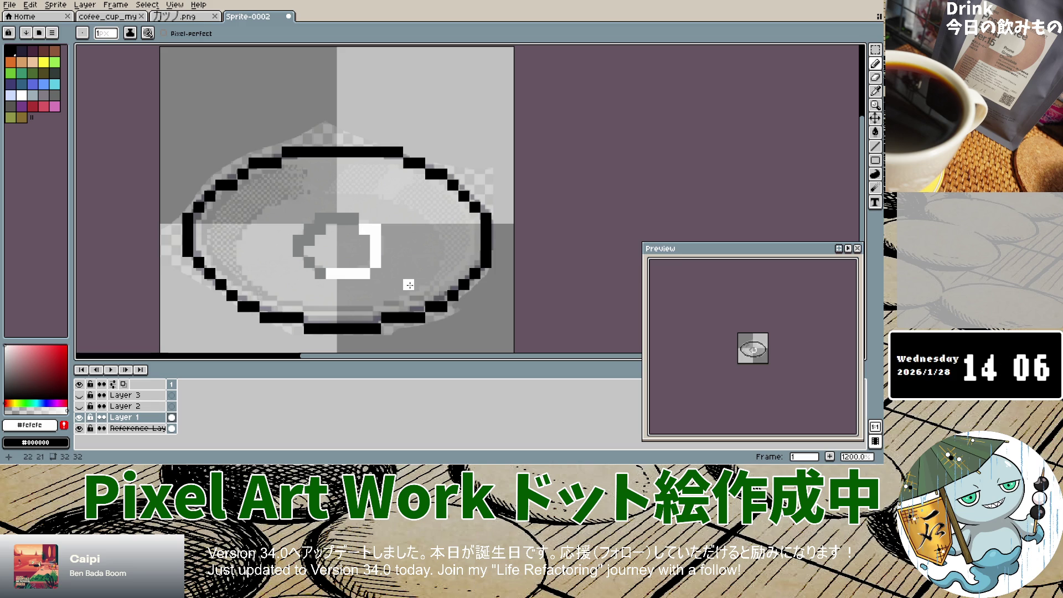
{"action": "key", "text": "ctrl+z"}
{"action": "key", "text": "ctrl+z"}
{"action": "key", "text": "ctrl+z"}
{"action": "left_click", "coordinate": [387, 252]}
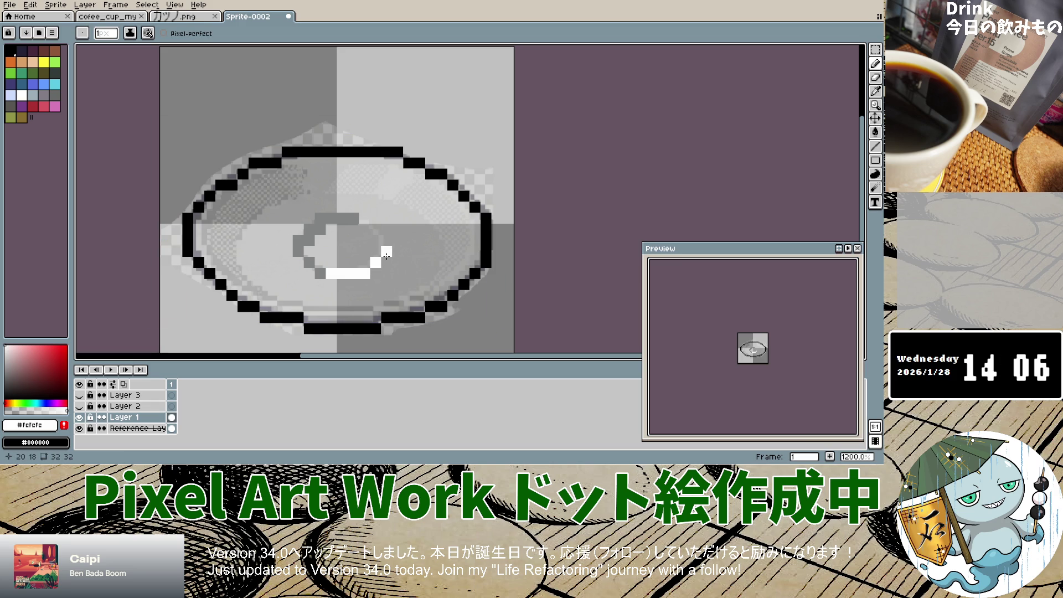
{"action": "left_click", "coordinate": [386, 240]}
{"action": "left_click", "coordinate": [376, 230]}
{"action": "left_click", "coordinate": [365, 227]}
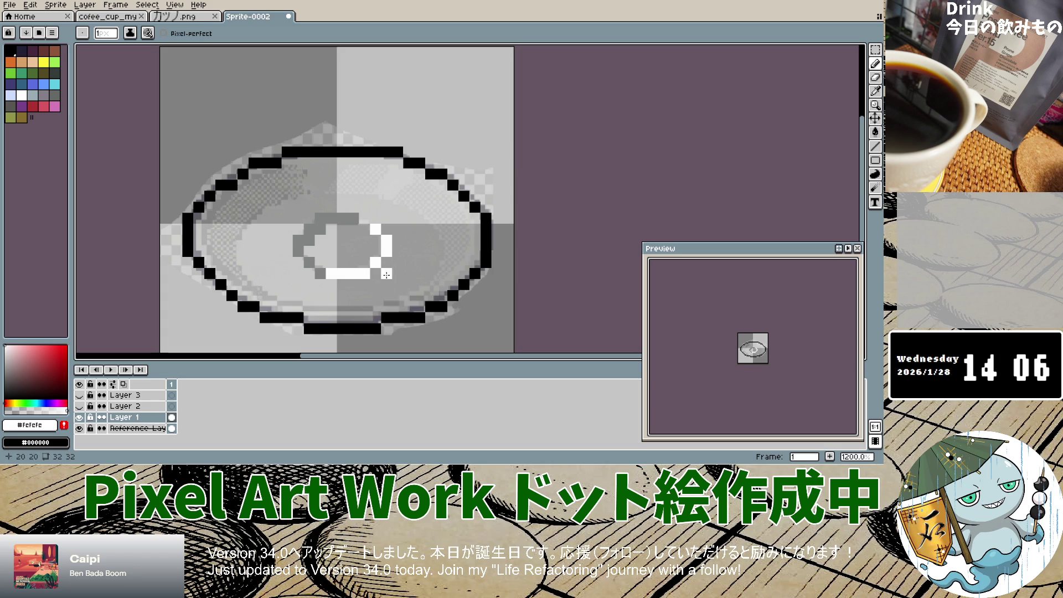
{"action": "left_click", "coordinate": [437, 318]}
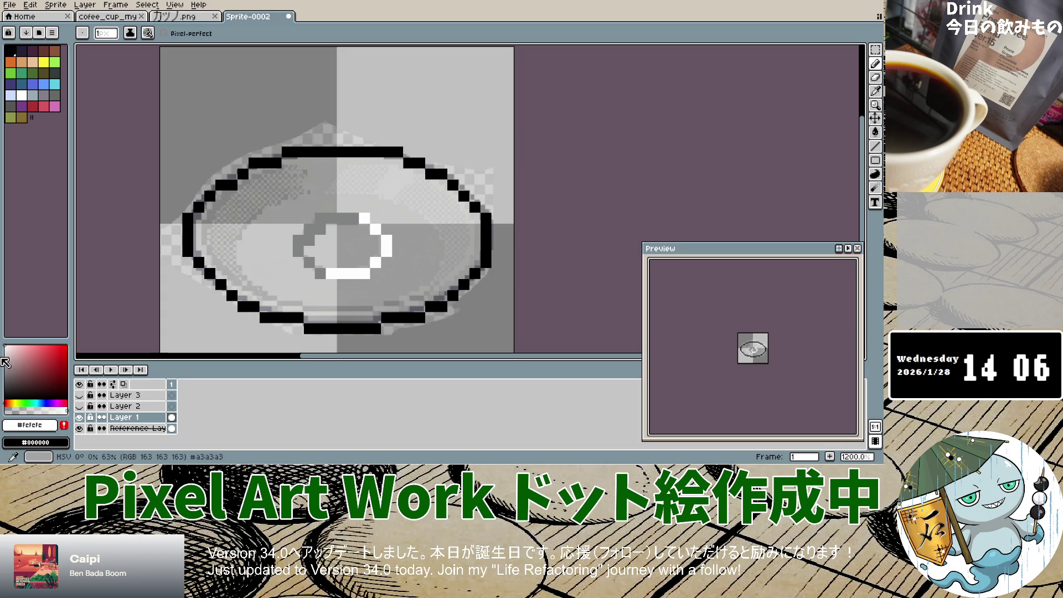
Tone the upper-right and bottom highlights down to light grey.
{"action": "left_click", "coordinate": [9, 348]}
{"action": "left_click", "coordinate": [364, 218]}
{"action": "left_click", "coordinate": [372, 228]}
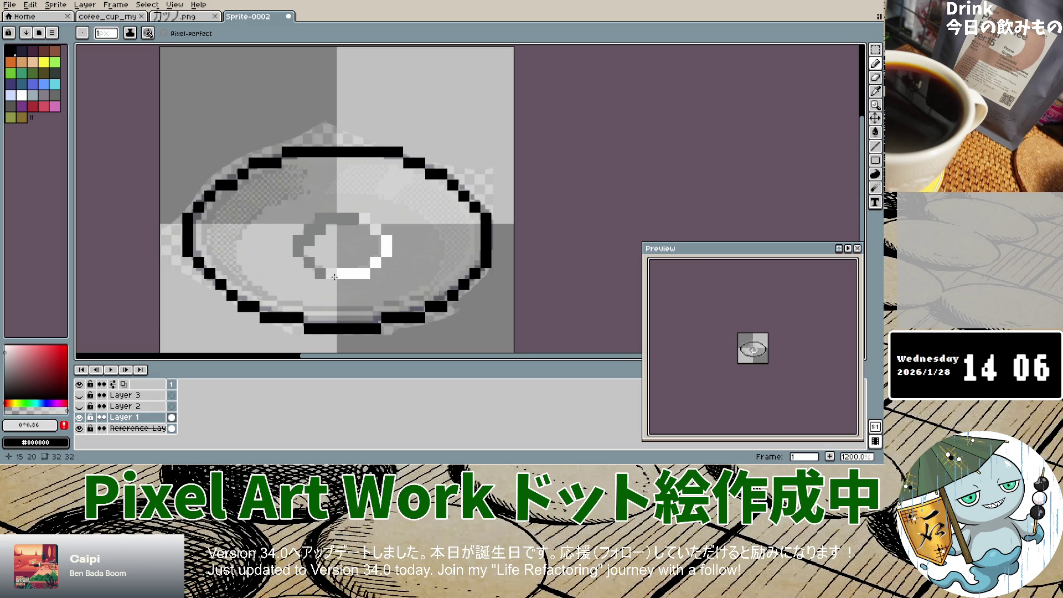
{"action": "left_click_drag", "start_coordinate": [334, 277], "coordinate": [342, 274]}
{"action": "left_click", "coordinate": [5, 348]}
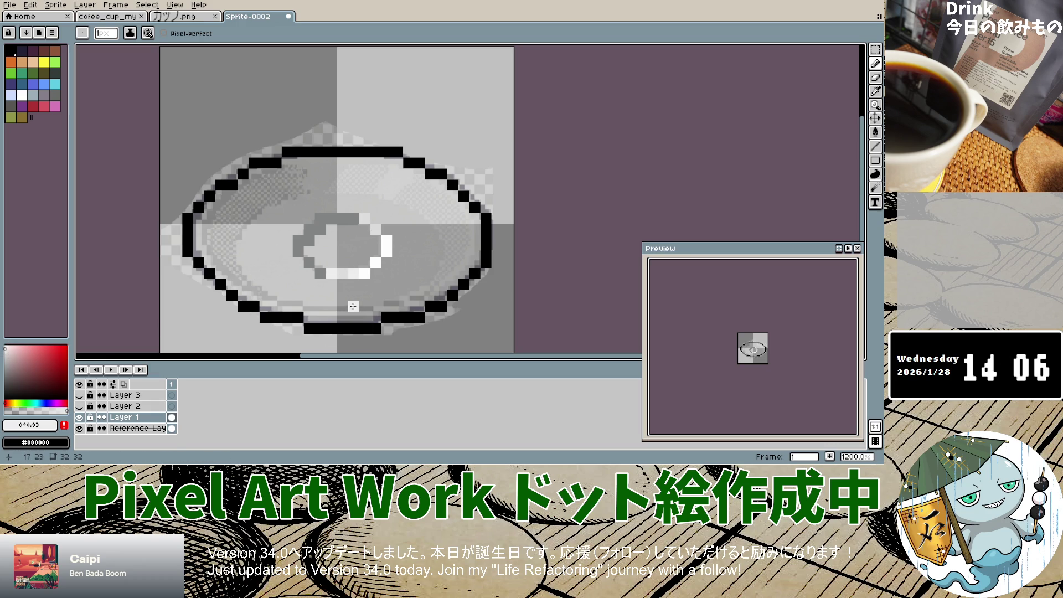
{"action": "key", "text": "ctrl+z"}
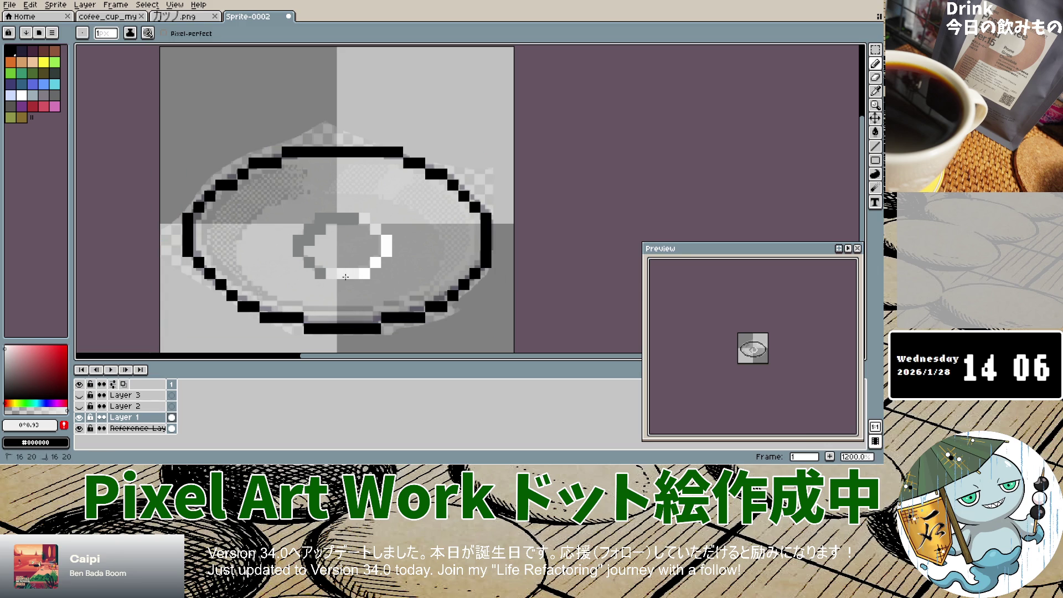
Adjust the brightness of the grey shading colour in the colour box.
{"action": "left_click", "coordinate": [9, 343]}
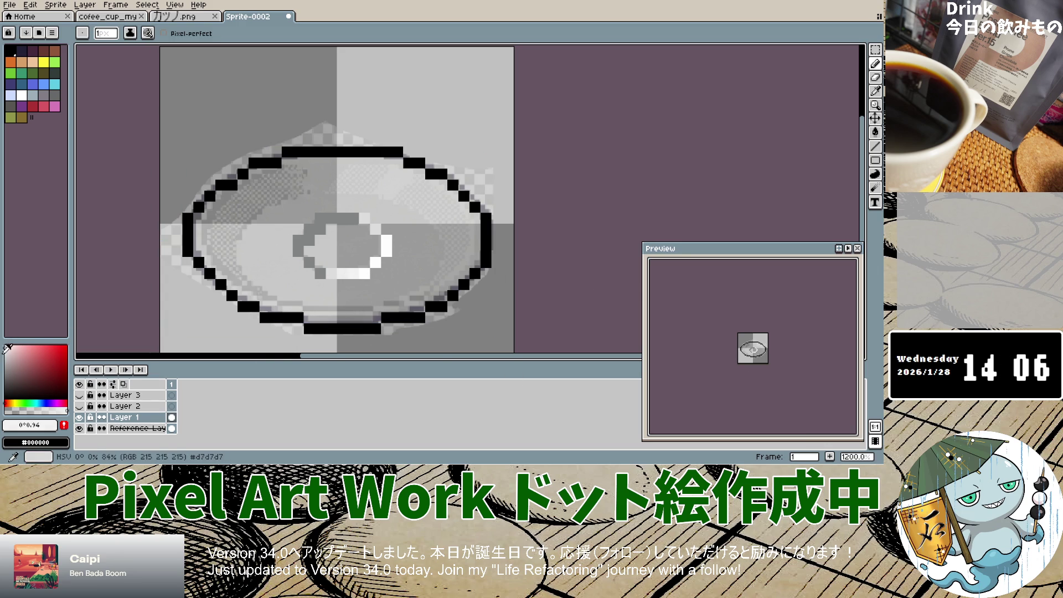
{"action": "left_click", "coordinate": [6, 359]}
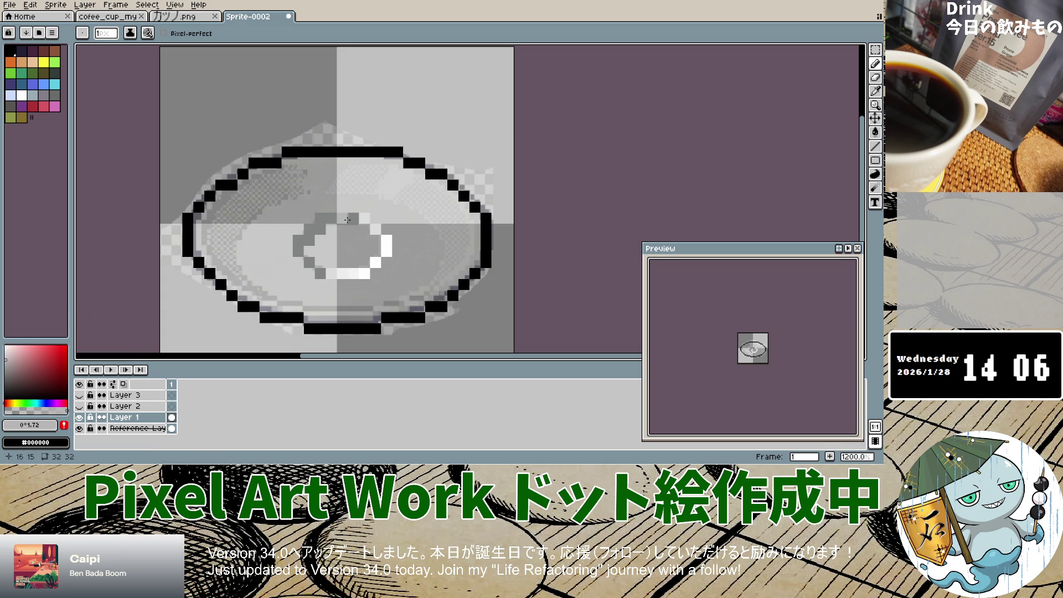
{"action": "left_click", "coordinate": [5, 365]}
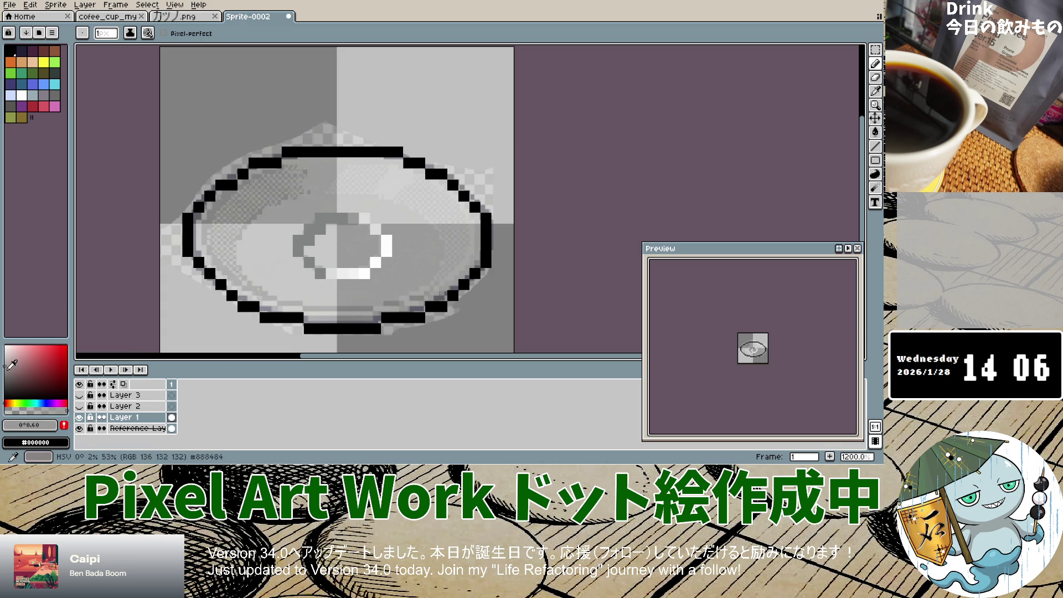
{"action": "left_click", "coordinate": [6, 363]}
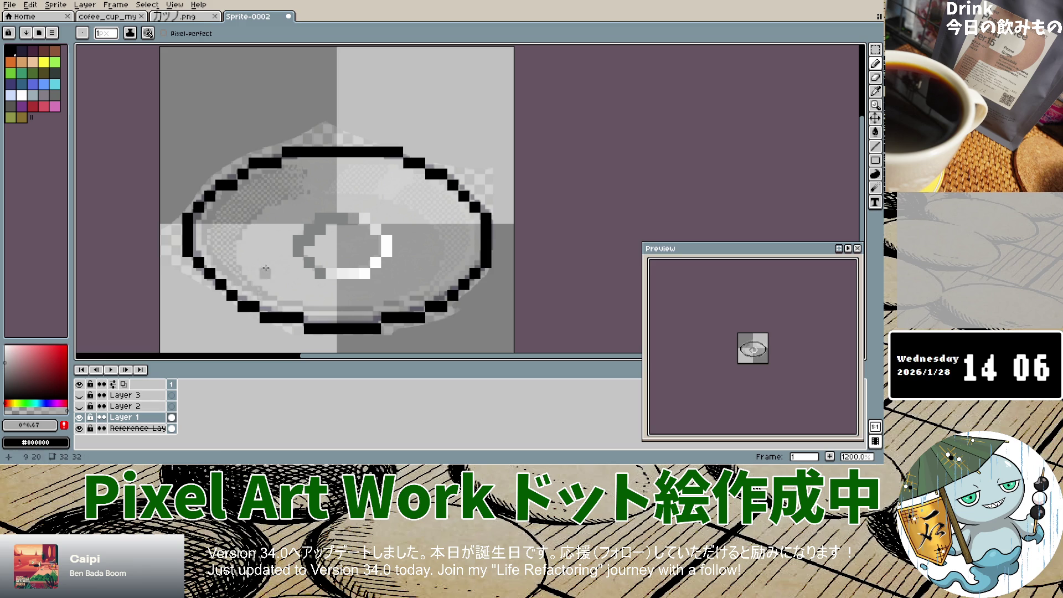
{"action": "left_click", "coordinate": [6, 371]}
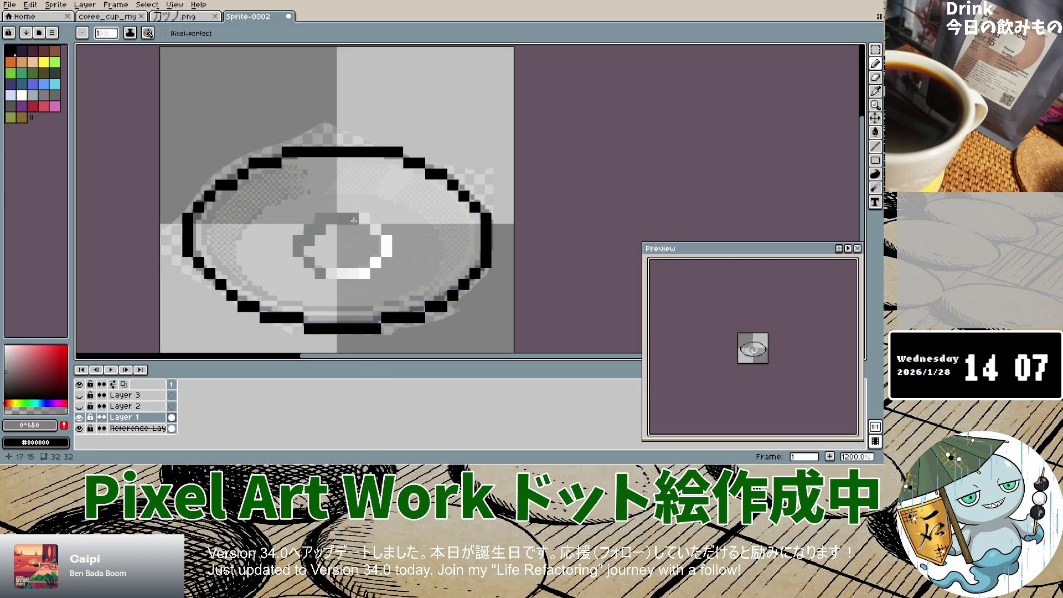
Eyedrop a grey from the Reference Layer and return to the Pencil on Layer 1.
{"action": "left_click", "coordinate": [137, 428]}
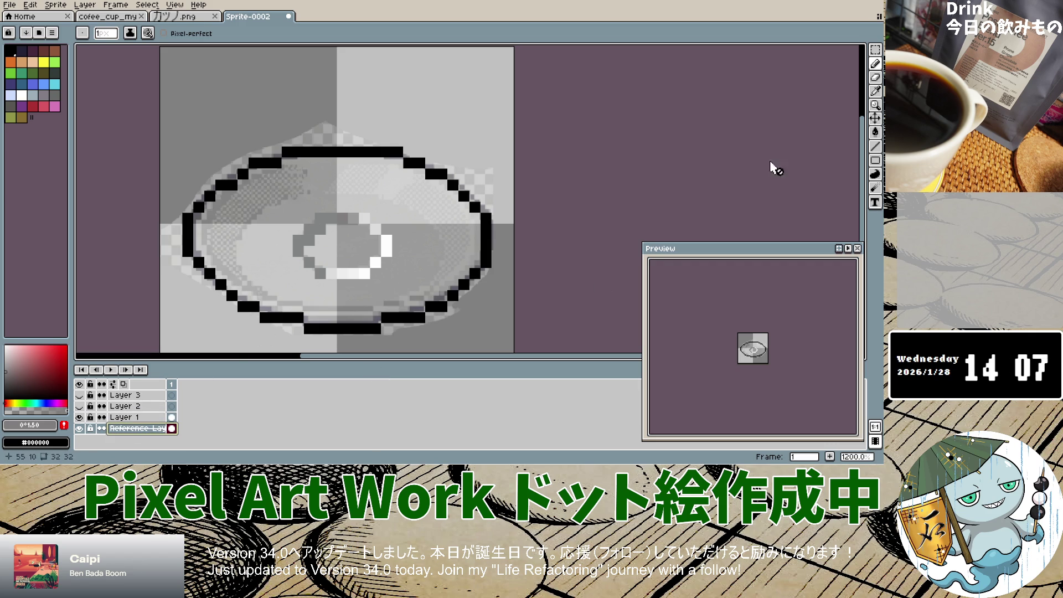
{"action": "left_click", "coordinate": [875, 90]}
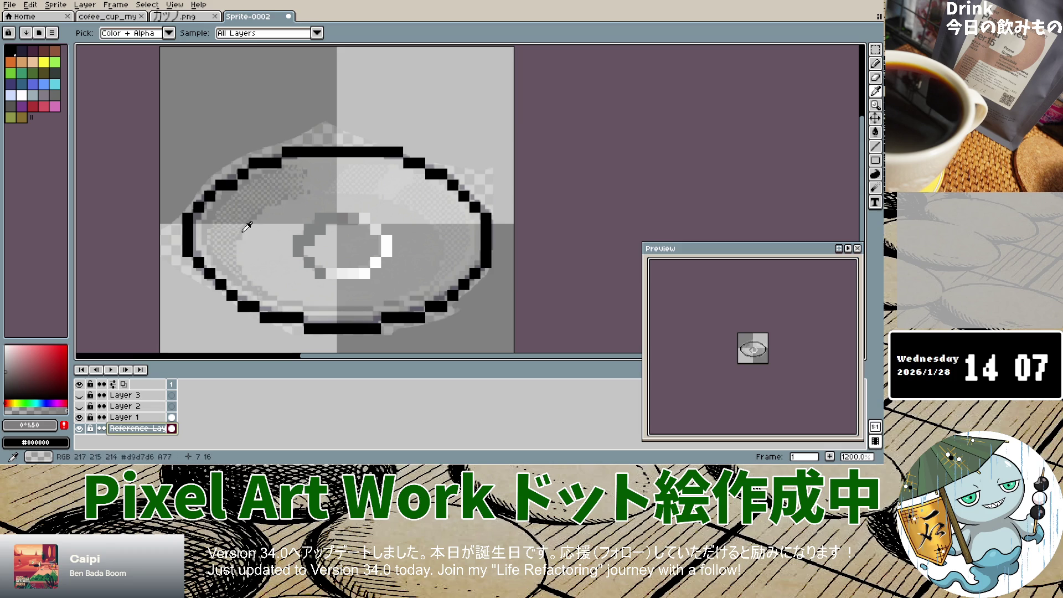
{"action": "left_click", "coordinate": [241, 231]}
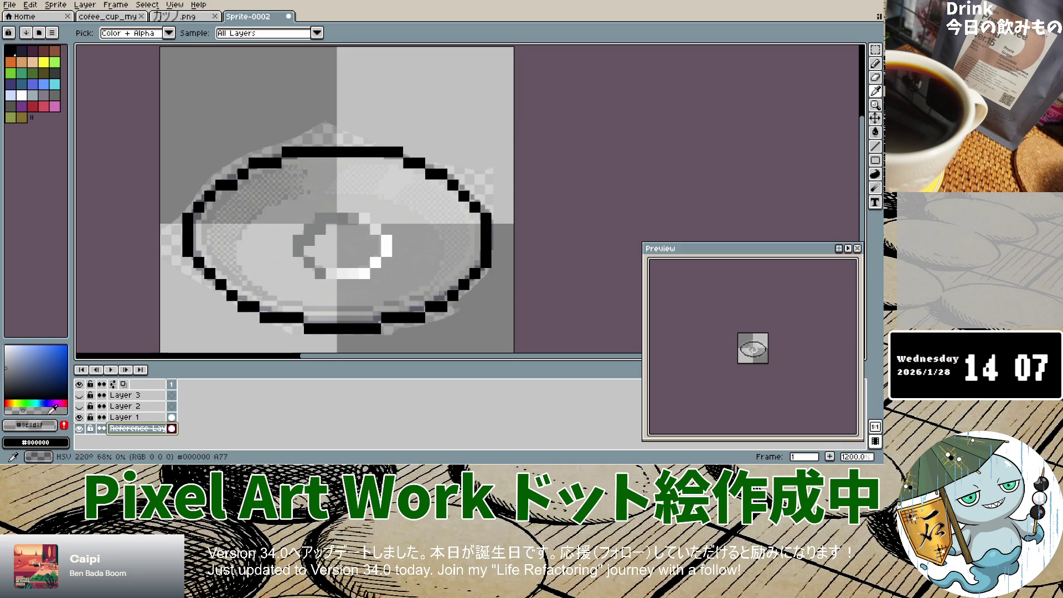
{"action": "left_click", "coordinate": [875, 61]}
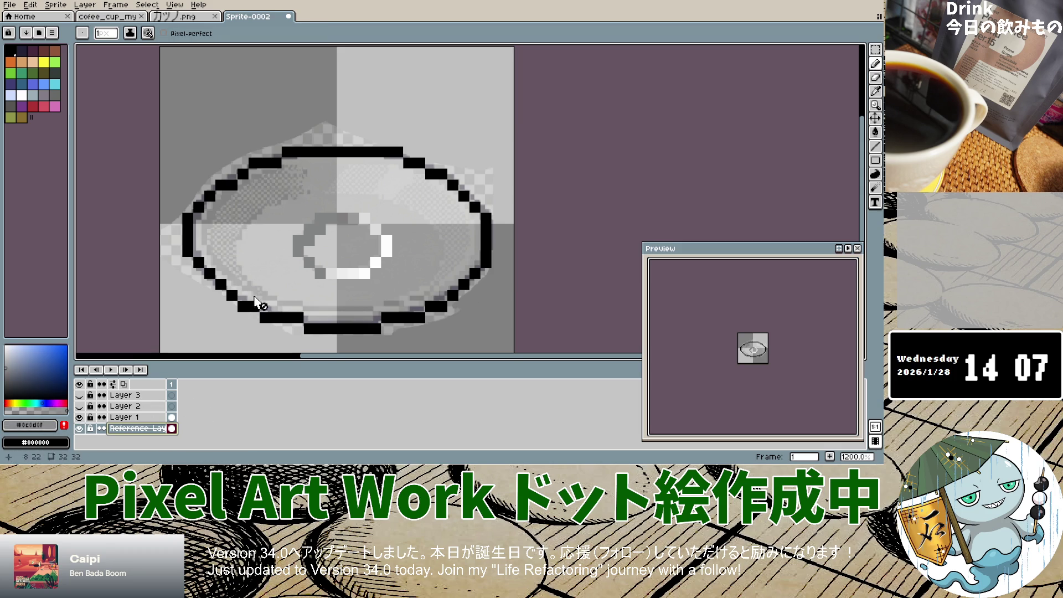
{"action": "left_click", "coordinate": [139, 417]}
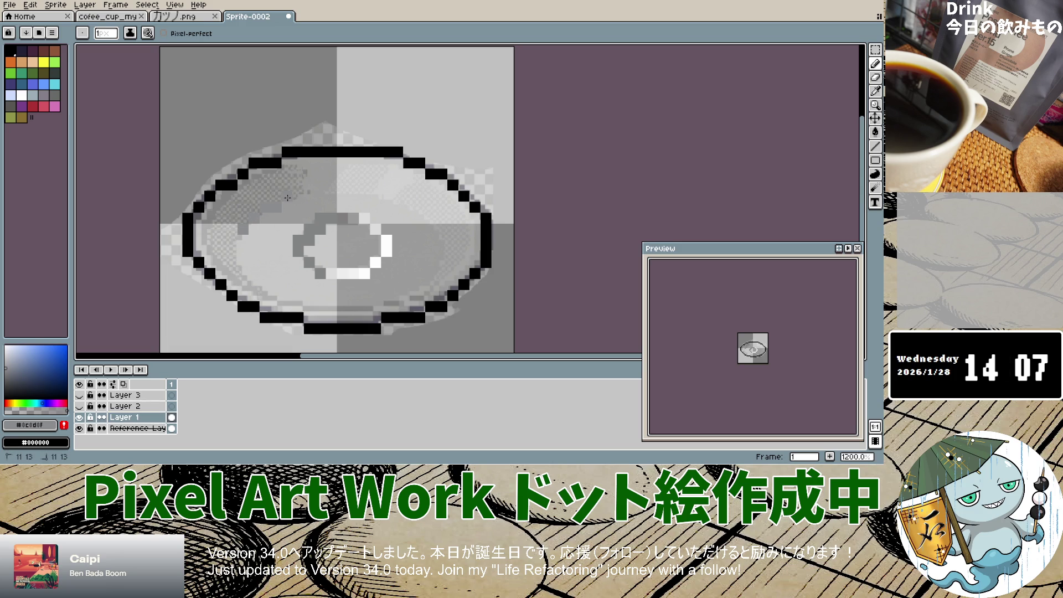
Paint grey shading across the upper ring and down its right side.
{"action": "left_click_drag", "start_coordinate": [321, 192], "coordinate": [388, 195]}
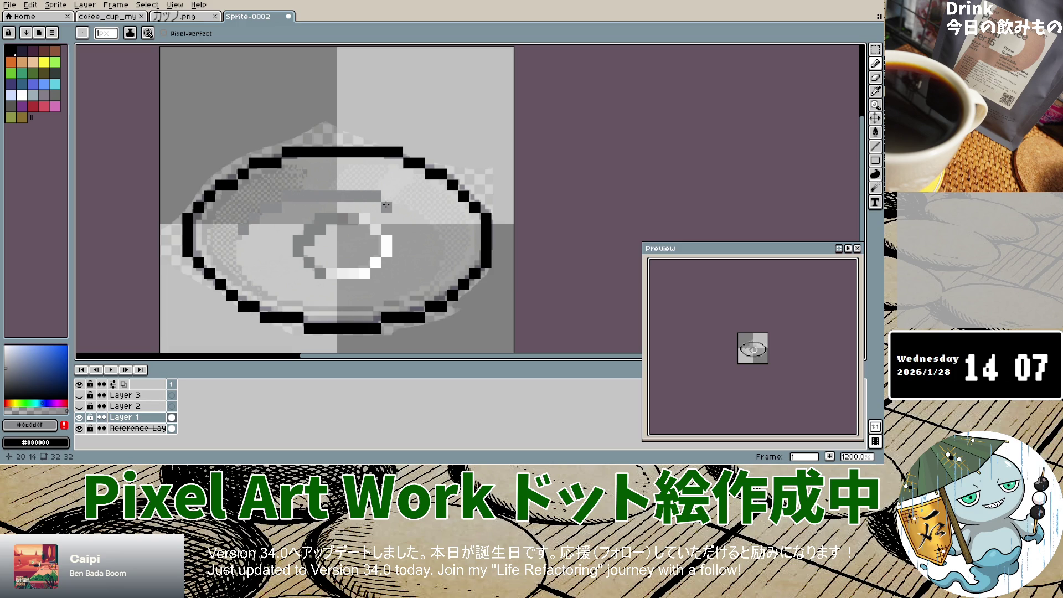
{"action": "left_click", "coordinate": [394, 207]}
{"action": "left_click", "coordinate": [422, 216]}
{"action": "mouse_move", "coordinate": [422, 216]}
{"action": "left_mouse_down"}
{"action": "mouse_move", "coordinate": [444, 262]}
{"action": "mouse_move", "coordinate": [398, 298]}
{"action": "left_mouse_up"}
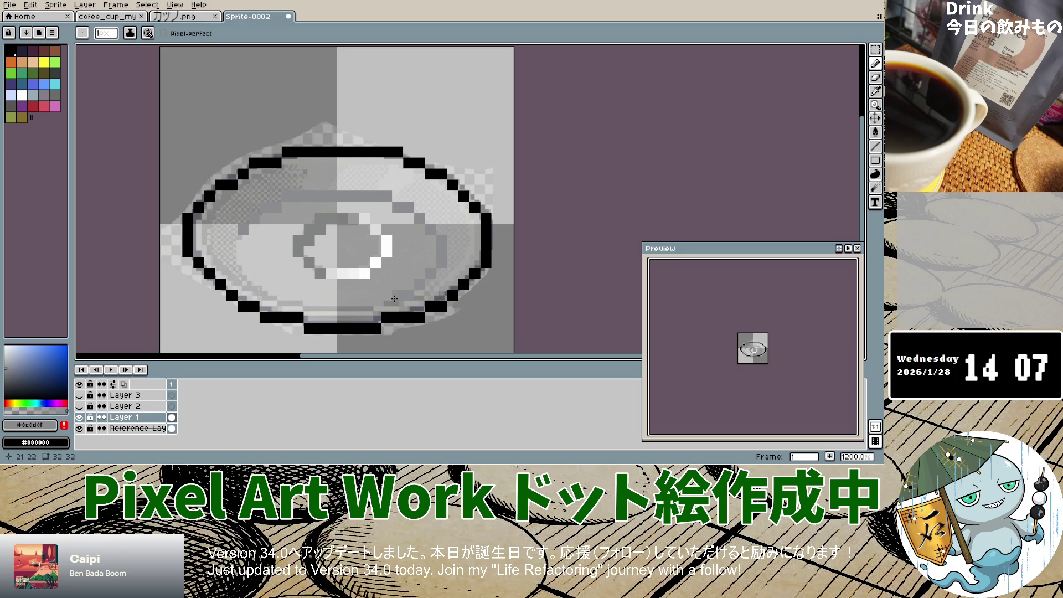
Darken the shading along the lower and lower-left rim and beside the centre highlight.
{"action": "left_click", "coordinate": [378, 297]}
{"action": "left_click_drag", "start_coordinate": [361, 308], "coordinate": [316, 309]}
{"action": "left_click", "coordinate": [299, 296]}
{"action": "left_click", "coordinate": [280, 298]}
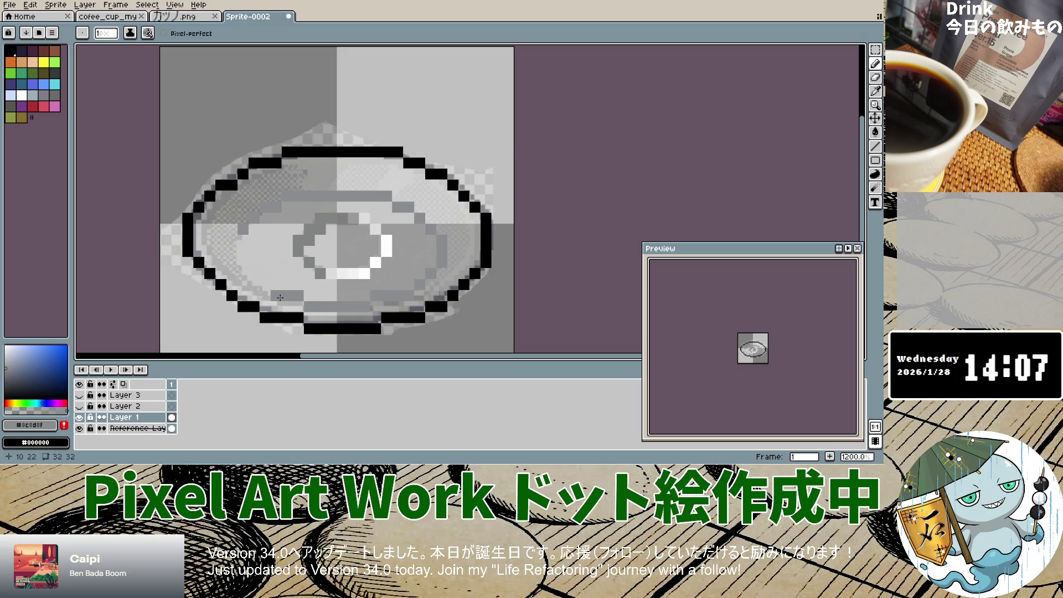
{"action": "left_click", "coordinate": [250, 276]}
{"action": "left_click", "coordinate": [240, 271]}
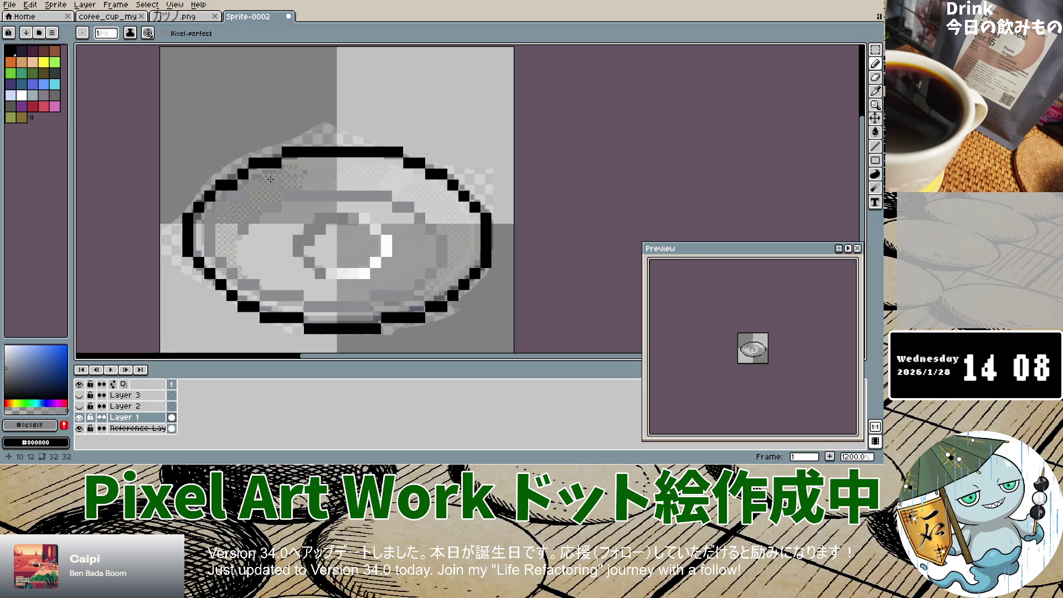
{"action": "left_click_drag", "start_coordinate": [328, 260], "coordinate": [327, 270]}
Toggle the reference layer on and off to compare the drawing against it.
{"action": "left_click", "coordinate": [80, 429]}
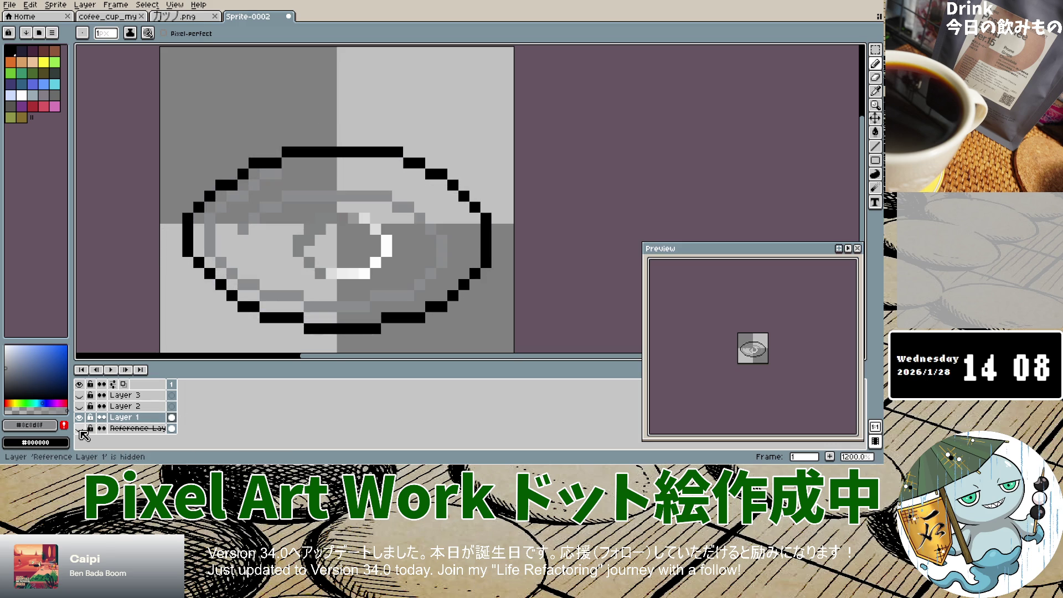
{"action": "left_click", "coordinate": [79, 429]}
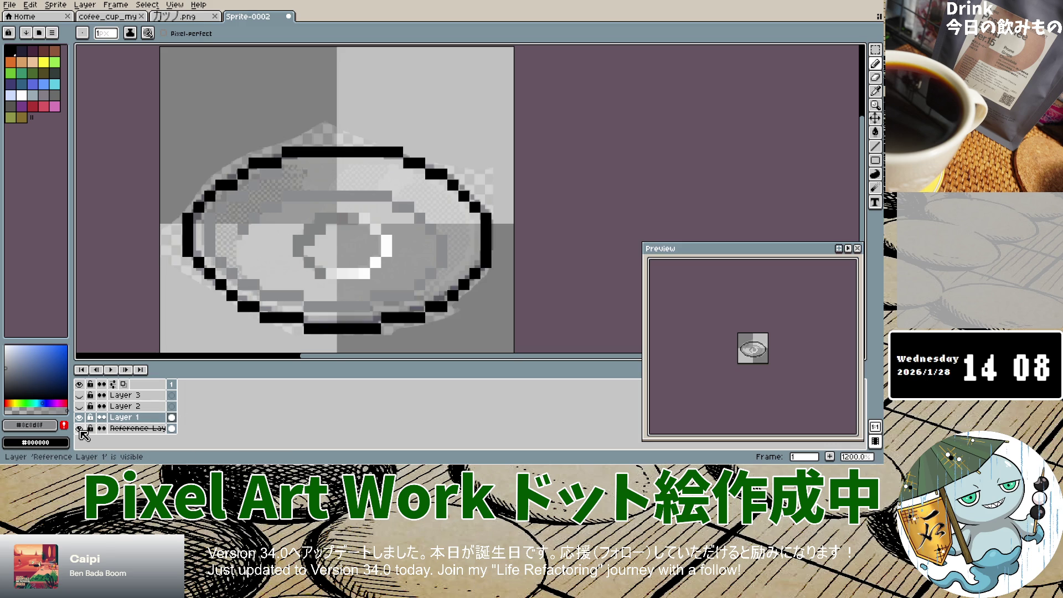
{"action": "left_click", "coordinate": [79, 429]}
{"action": "left_click", "coordinate": [79, 429]}
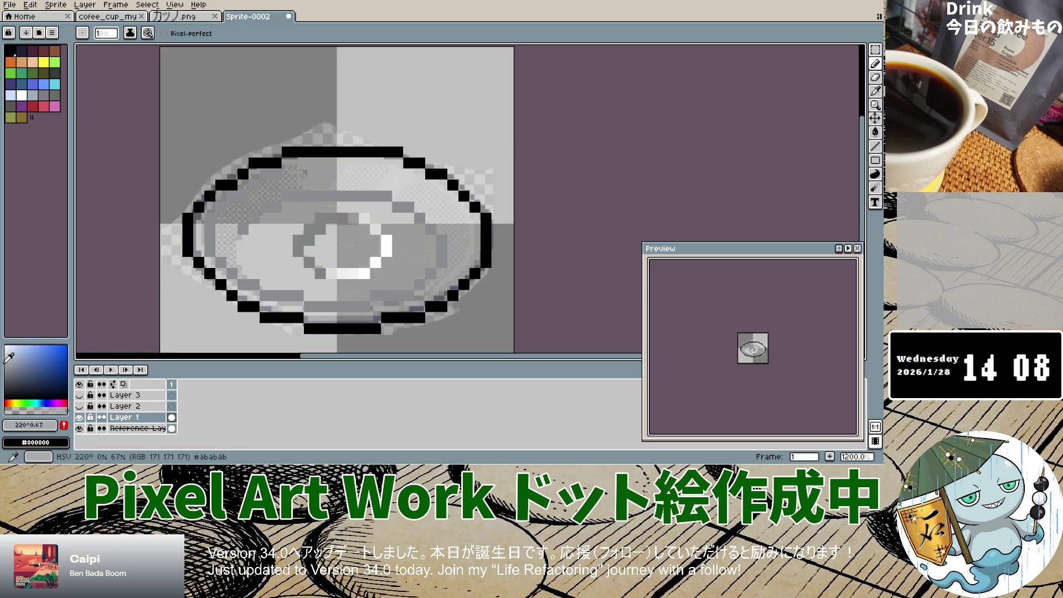
Darken the shading inside the top-right and right rim, then switch the colour to white.
{"action": "mouse_move", "coordinate": [306, 163]}
{"action": "left_mouse_down"}
{"action": "mouse_move", "coordinate": [391, 165]}
{"action": "mouse_move", "coordinate": [426, 183]}
{"action": "left_mouse_up"}
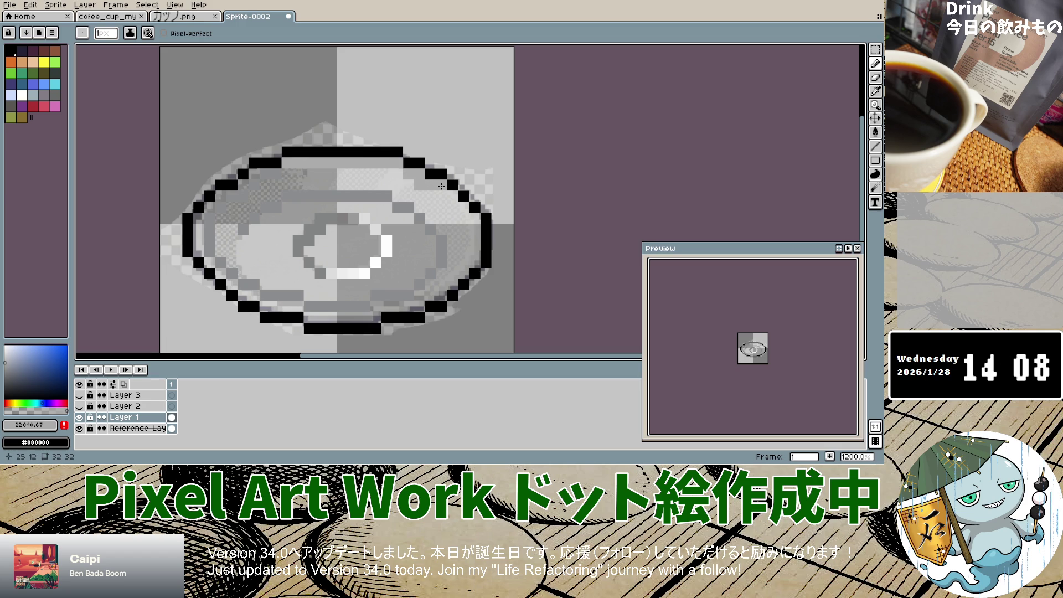
{"action": "key", "text": "ctrl+z"}
{"action": "left_click_drag", "start_coordinate": [414, 174], "coordinate": [431, 185]}
{"action": "key", "text": "ctrl+z"}
{"action": "left_click", "coordinate": [440, 185]}
{"action": "left_click", "coordinate": [431, 218]}
{"action": "left_click", "coordinate": [452, 200]}
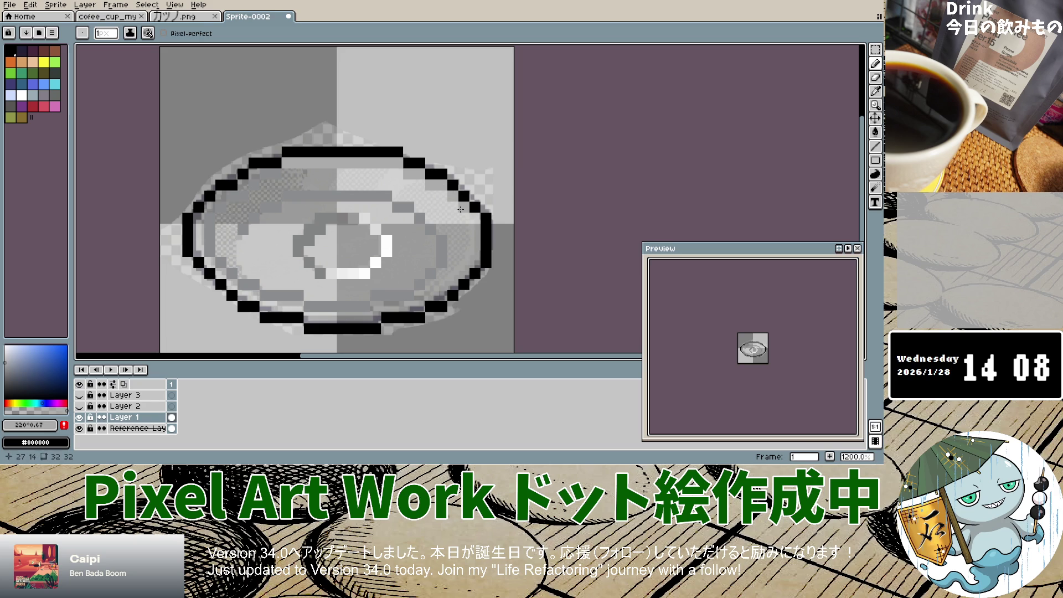
{"action": "mouse_move", "coordinate": [467, 213]}
{"action": "left_mouse_down"}
{"action": "mouse_move", "coordinate": [476, 236]}
{"action": "mouse_move", "coordinate": [458, 276]}
{"action": "left_mouse_up"}
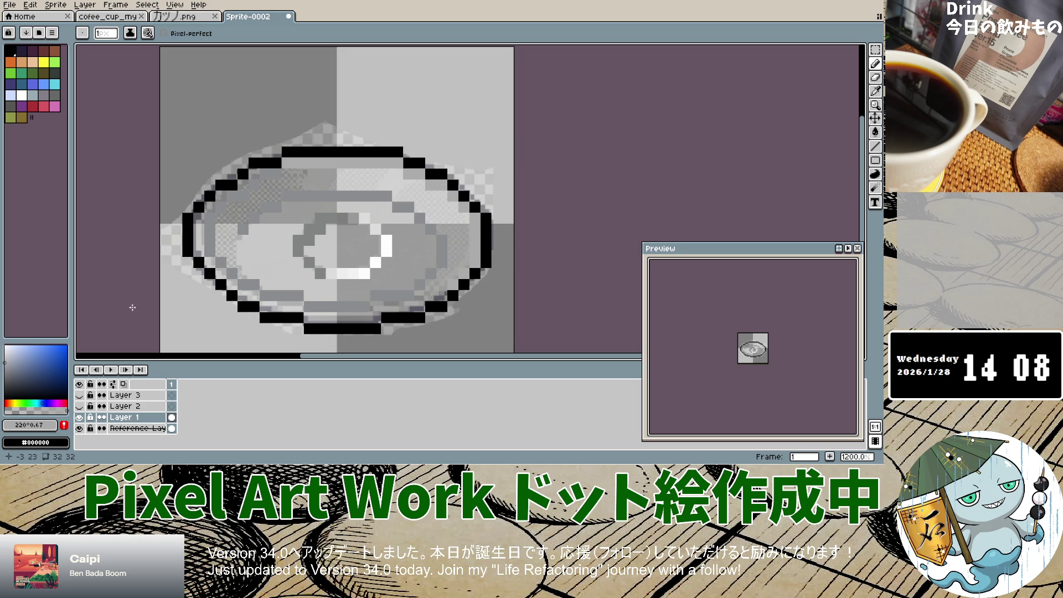
{"action": "left_click", "coordinate": [6, 346]}
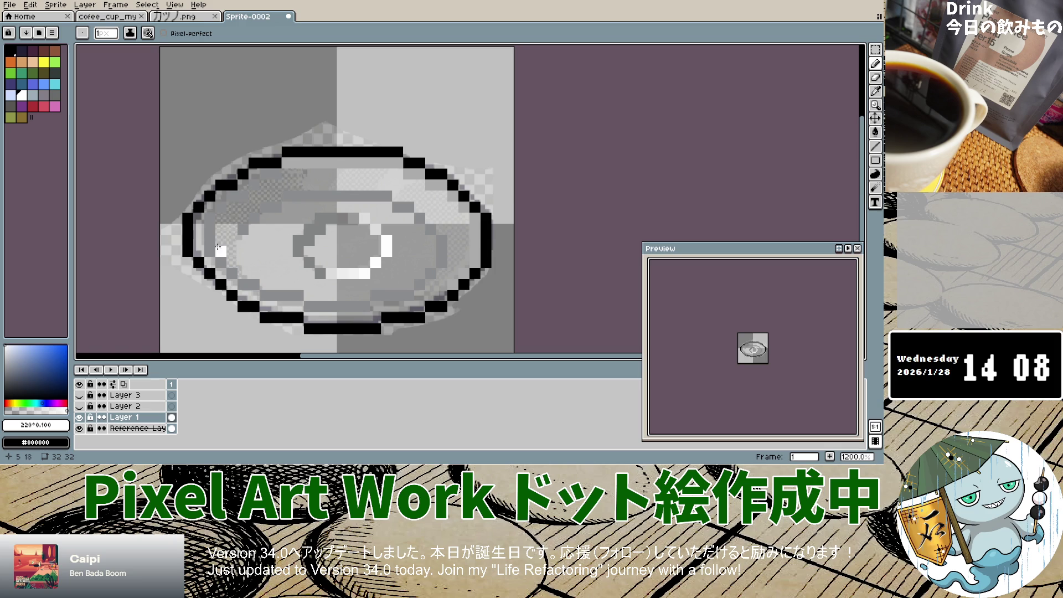
Paint white highlights inside the saucer's right, upper and lower inner rim.
{"action": "mouse_move", "coordinate": [224, 227]}
{"action": "left_mouse_down"}
{"action": "mouse_move", "coordinate": [221, 218]}
{"action": "mouse_move", "coordinate": [228, 253]}
{"action": "mouse_move", "coordinate": [232, 208]}
{"action": "mouse_move", "coordinate": [312, 175]}
{"action": "mouse_move", "coordinate": [380, 176]}
{"action": "mouse_move", "coordinate": [422, 187]}
{"action": "mouse_move", "coordinate": [445, 209]}
{"action": "mouse_move", "coordinate": [434, 219]}
{"action": "mouse_move", "coordinate": [424, 208]}
{"action": "mouse_move", "coordinate": [459, 210]}
{"action": "left_mouse_up"}
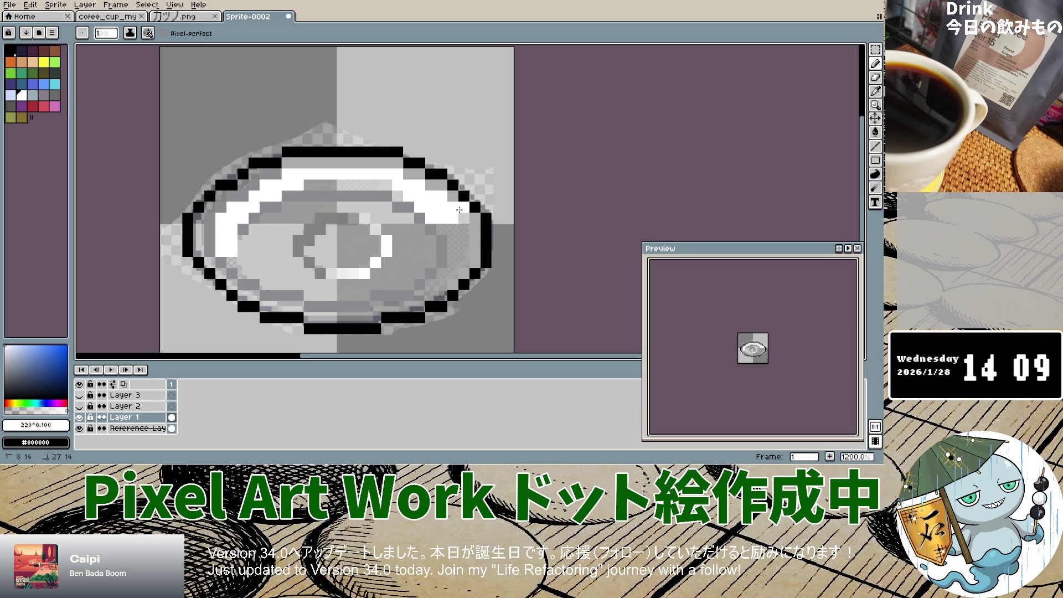
{"action": "key", "text": "ctrl+z"}
{"action": "left_click", "coordinate": [461, 224]}
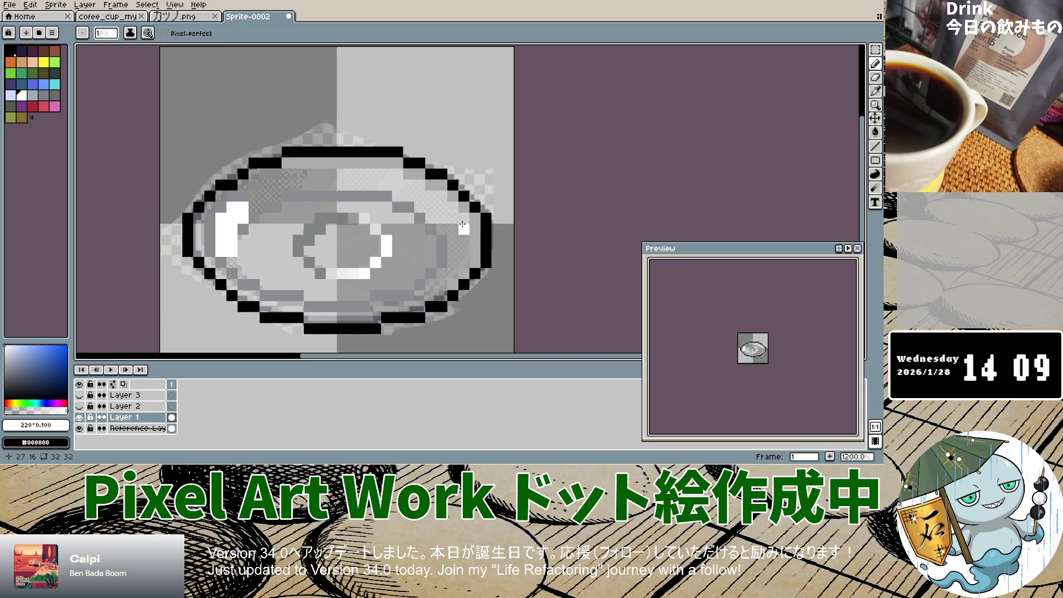
{"action": "left_click_drag", "start_coordinate": [464, 216], "coordinate": [465, 266]}
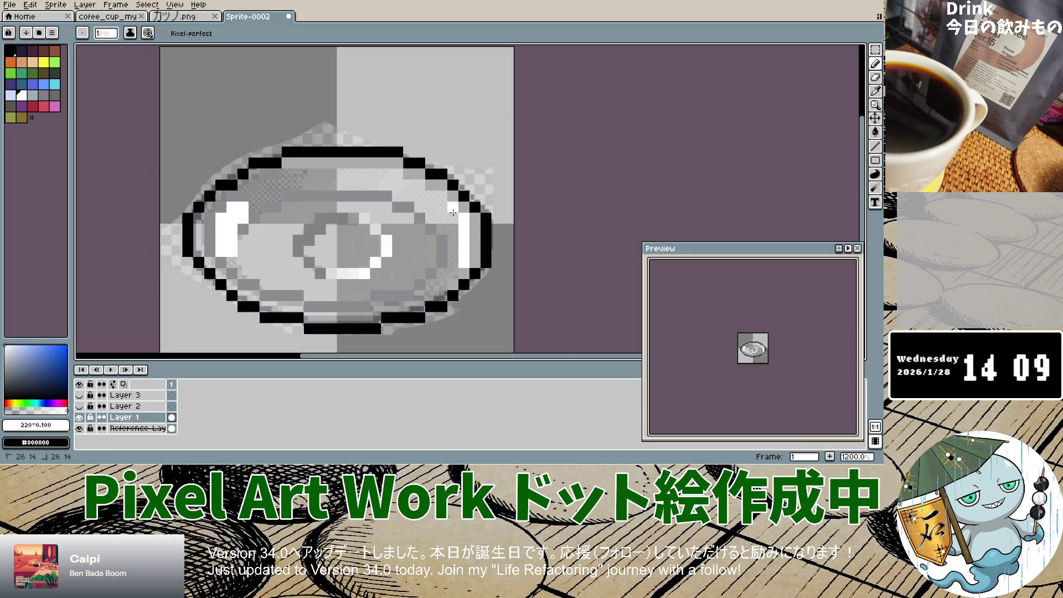
{"action": "left_click_drag", "start_coordinate": [453, 208], "coordinate": [453, 274]}
{"action": "mouse_move", "coordinate": [442, 229]}
{"action": "left_mouse_down"}
{"action": "mouse_move", "coordinate": [441, 202]}
{"action": "mouse_move", "coordinate": [441, 225]}
{"action": "mouse_move", "coordinate": [419, 186]}
{"action": "mouse_move", "coordinate": [409, 210]}
{"action": "mouse_move", "coordinate": [398, 173]}
{"action": "mouse_move", "coordinate": [377, 186]}
{"action": "mouse_move", "coordinate": [326, 188]}
{"action": "mouse_move", "coordinate": [312, 181]}
{"action": "mouse_move", "coordinate": [391, 175]}
{"action": "mouse_move", "coordinate": [297, 185]}
{"action": "mouse_move", "coordinate": [282, 176]}
{"action": "mouse_move", "coordinate": [266, 186]}
{"action": "mouse_move", "coordinate": [271, 197]}
{"action": "mouse_move", "coordinate": [255, 197]}
{"action": "mouse_move", "coordinate": [253, 213]}
{"action": "left_mouse_up"}
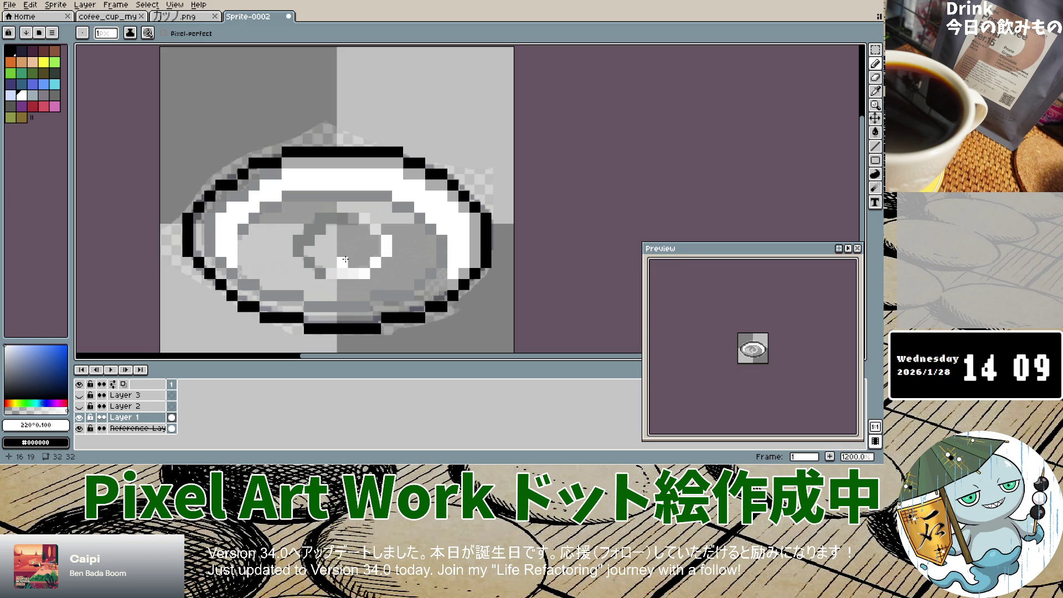
{"action": "mouse_move", "coordinate": [254, 272]}
{"action": "left_mouse_down"}
{"action": "mouse_move", "coordinate": [243, 273]}
{"action": "mouse_move", "coordinate": [309, 280]}
{"action": "left_mouse_up"}
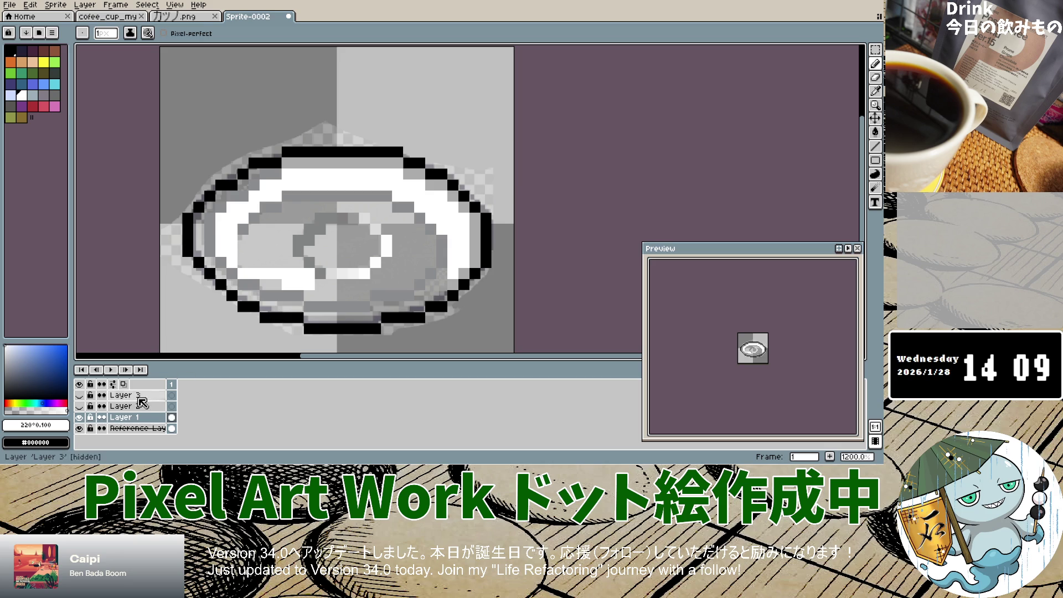
Toggle Layer 1's visibility on and off to compare the highlights.
{"action": "left_click", "coordinate": [80, 417]}
{"action": "left_click", "coordinate": [80, 417]}
{"action": "left_click", "coordinate": [80, 417]}
{"action": "left_click", "coordinate": [80, 418]}
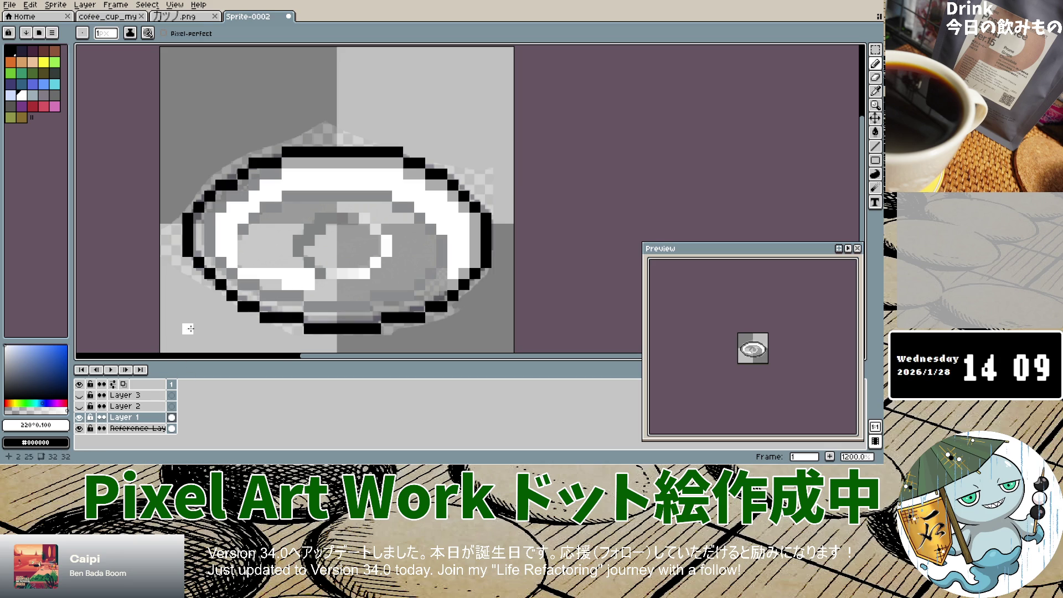
Fill the inner ring left of centre with white pixel columns.
{"action": "left_click", "coordinate": [243, 250]}
{"action": "left_click_drag", "start_coordinate": [265, 219], "coordinate": [265, 264]}
{"action": "left_click", "coordinate": [277, 230]}
{"action": "left_click_drag", "start_coordinate": [278, 226], "coordinate": [277, 265]}
{"action": "left_click", "coordinate": [294, 207]}
{"action": "left_click_drag", "start_coordinate": [288, 209], "coordinate": [281, 253]}
{"action": "left_click", "coordinate": [287, 263]}
{"action": "left_click", "coordinate": [299, 219]}
{"action": "mouse_move", "coordinate": [298, 207]}
{"action": "left_mouse_down"}
{"action": "mouse_move", "coordinate": [295, 231]}
{"action": "mouse_move", "coordinate": [321, 207]}
{"action": "mouse_move", "coordinate": [383, 206]}
{"action": "left_mouse_up"}
Touch up inner-ring pixels and undo a white stroke along the lower rim.
{"action": "left_click", "coordinate": [377, 217]}
{"action": "left_click", "coordinate": [79, 428]}
{"action": "left_click", "coordinate": [392, 220]}
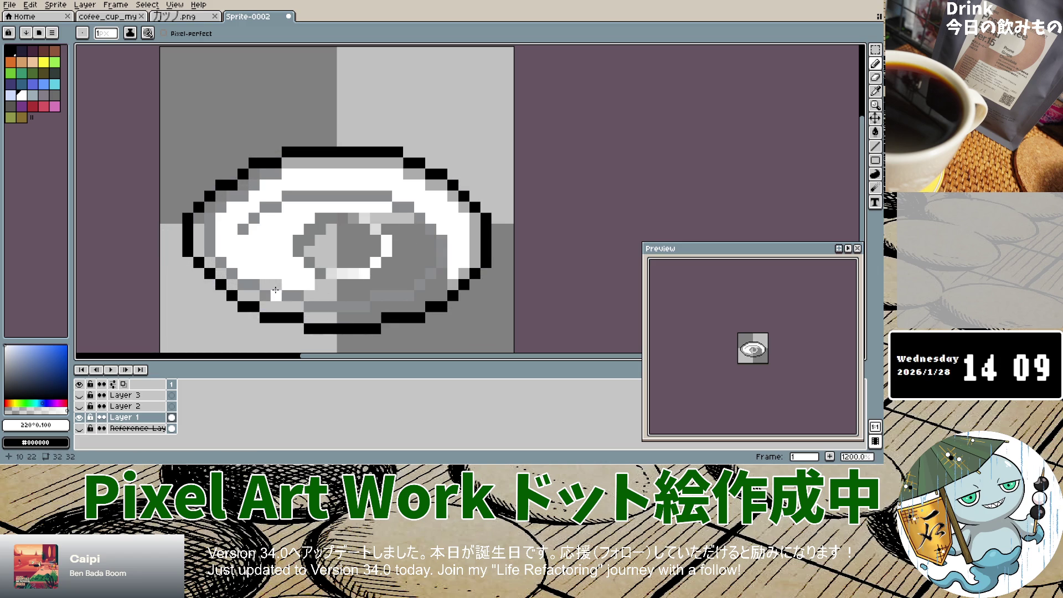
{"action": "left_click_drag", "start_coordinate": [320, 284], "coordinate": [375, 282]}
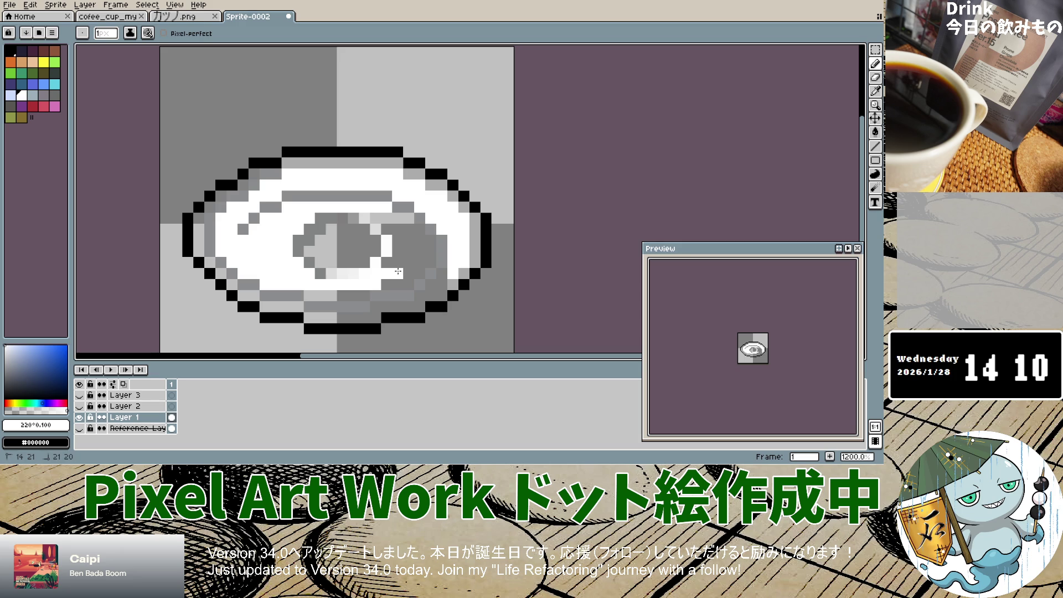
{"action": "key", "text": "ctrl+z"}
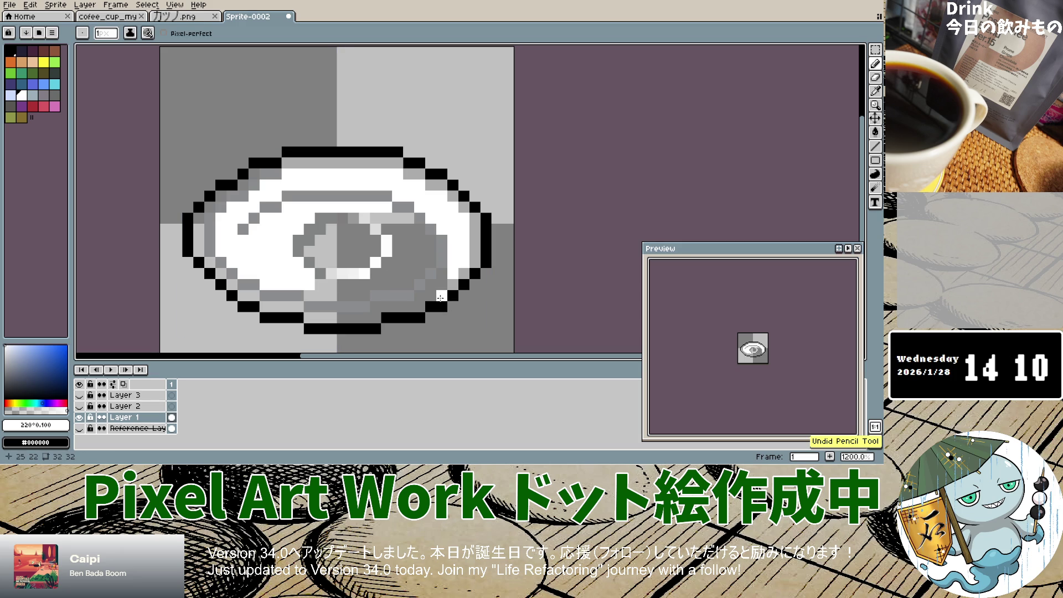
Flick Layer 1 off and on, zooming the canvas out and back in, leaving it visible.
{"action": "left_click", "coordinate": [80, 417]}
{"action": "left_click", "coordinate": [81, 417]}
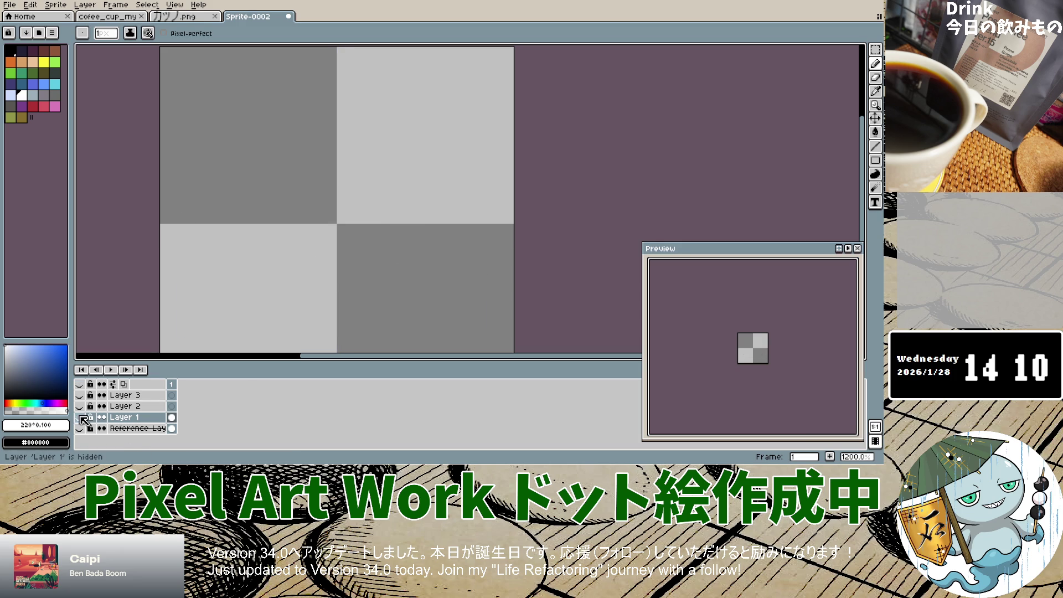
{"action": "left_click", "coordinate": [80, 417]}
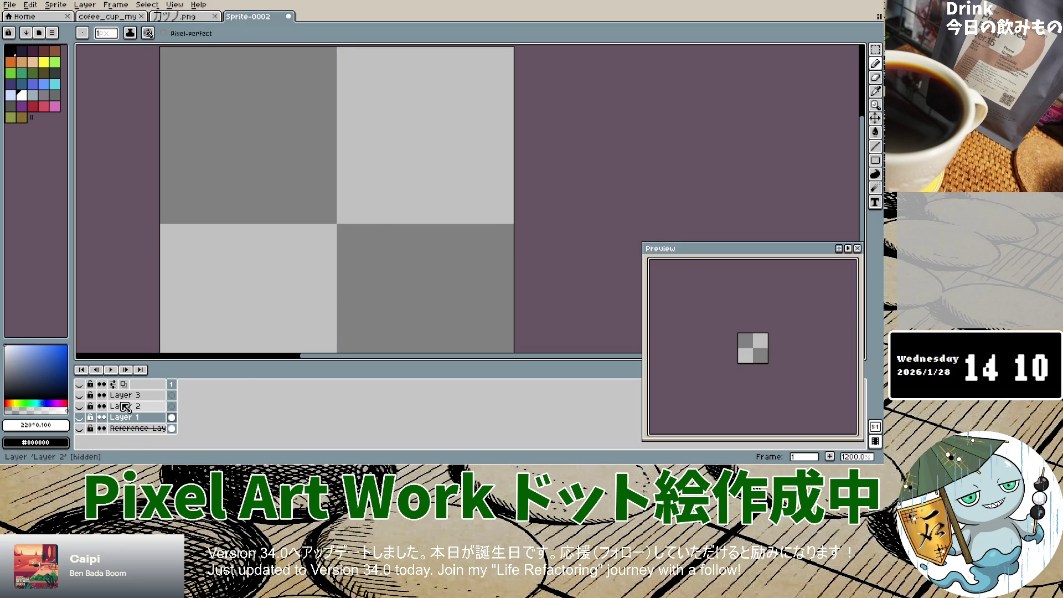
{"action": "scroll", "coordinate": [370, 277], "scroll_direction": "down", "scroll_amount": 5}
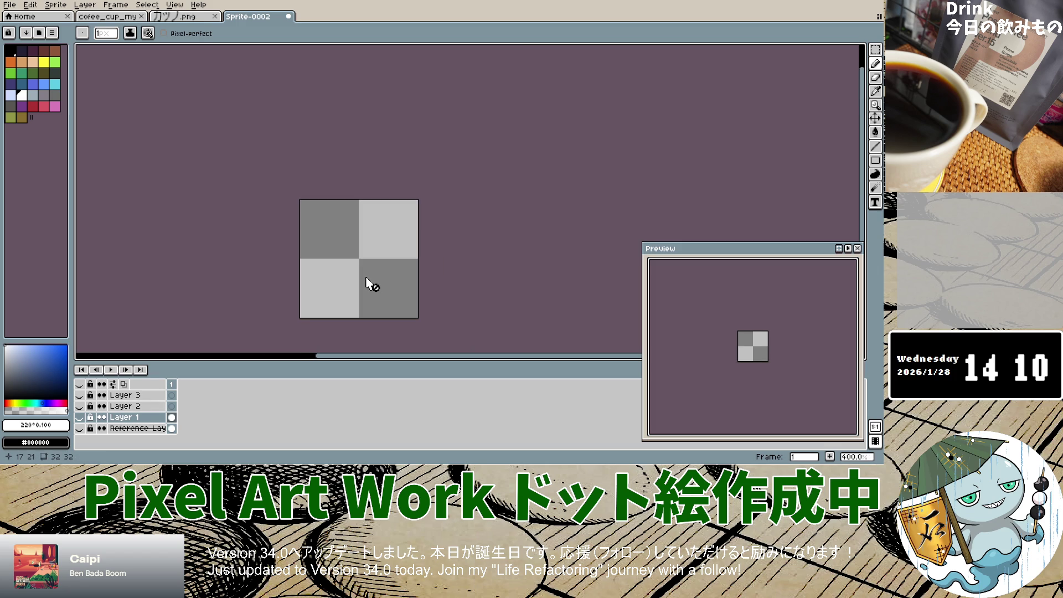
{"action": "left_click", "coordinate": [80, 417]}
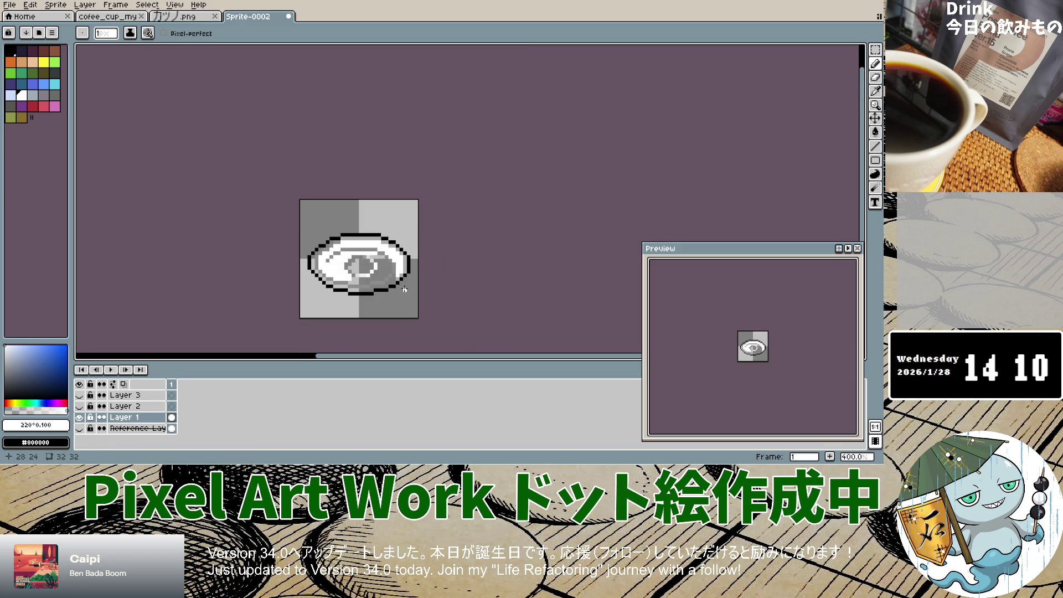
{"action": "scroll", "coordinate": [404, 289], "scroll_direction": "up", "scroll_amount": 5}
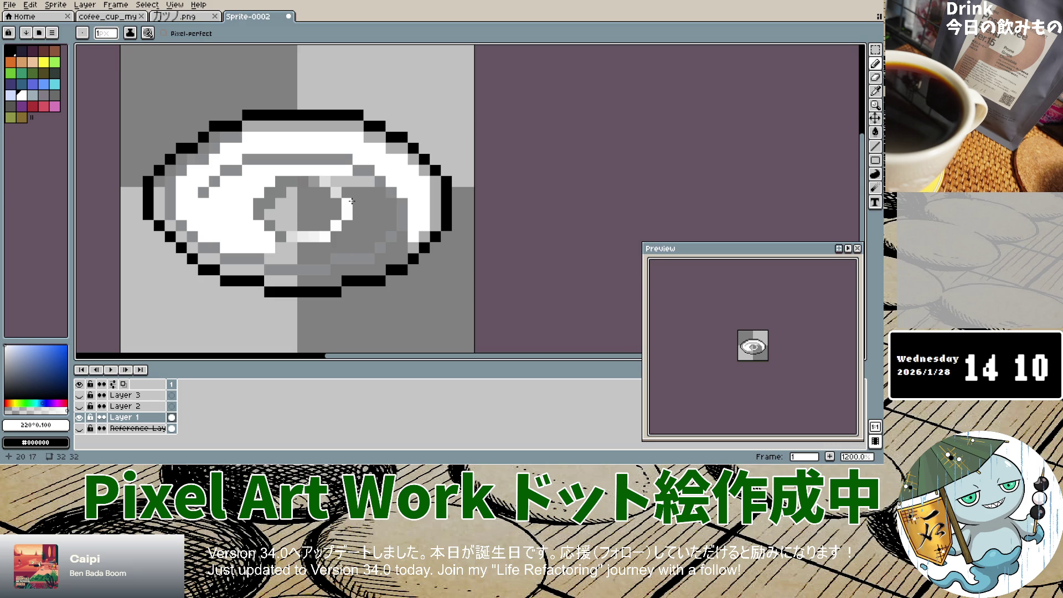
Paint white pixels across the saucer's dark centre, undoing one stray stroke.
{"action": "left_click_drag", "start_coordinate": [351, 194], "coordinate": [381, 195]}
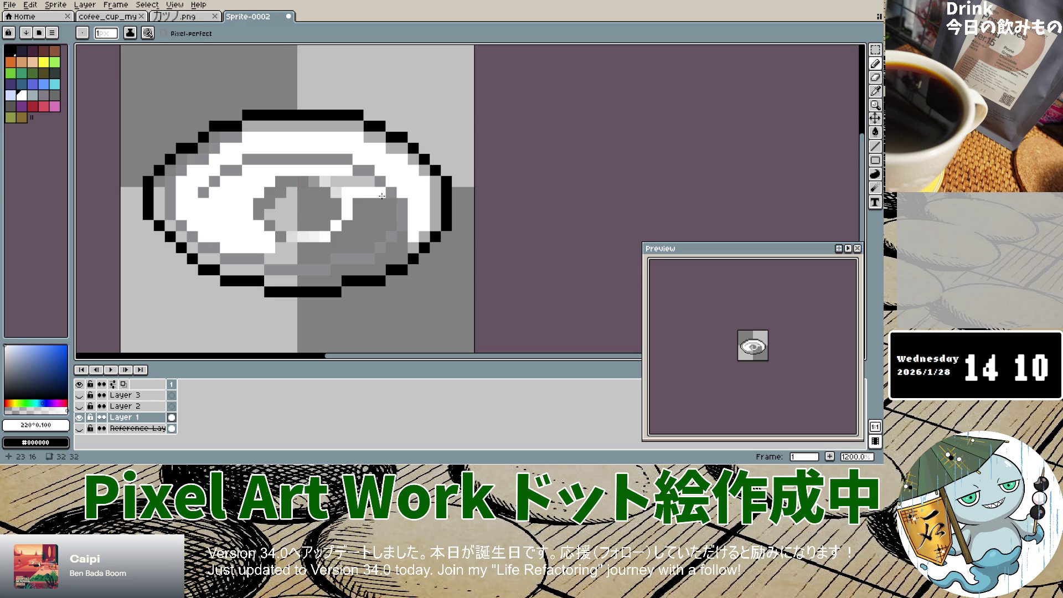
{"action": "key", "text": "ctrl+z"}
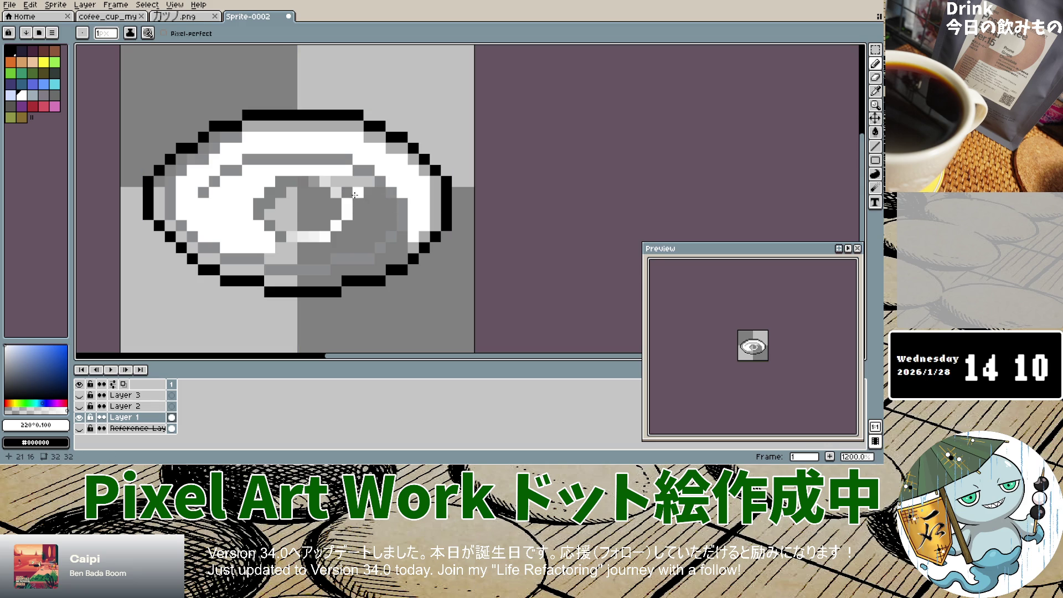
{"action": "left_click_drag", "start_coordinate": [347, 193], "coordinate": [379, 203]}
{"action": "mouse_move", "coordinate": [391, 204]}
{"action": "left_mouse_down"}
{"action": "mouse_move", "coordinate": [390, 226]}
{"action": "mouse_move", "coordinate": [372, 214]}
{"action": "mouse_move", "coordinate": [350, 227]}
{"action": "mouse_move", "coordinate": [368, 249]}
{"action": "mouse_move", "coordinate": [335, 237]}
{"action": "mouse_move", "coordinate": [316, 261]}
{"action": "mouse_move", "coordinate": [312, 248]}
{"action": "mouse_move", "coordinate": [283, 257]}
{"action": "mouse_move", "coordinate": [293, 248]}
{"action": "left_mouse_up"}
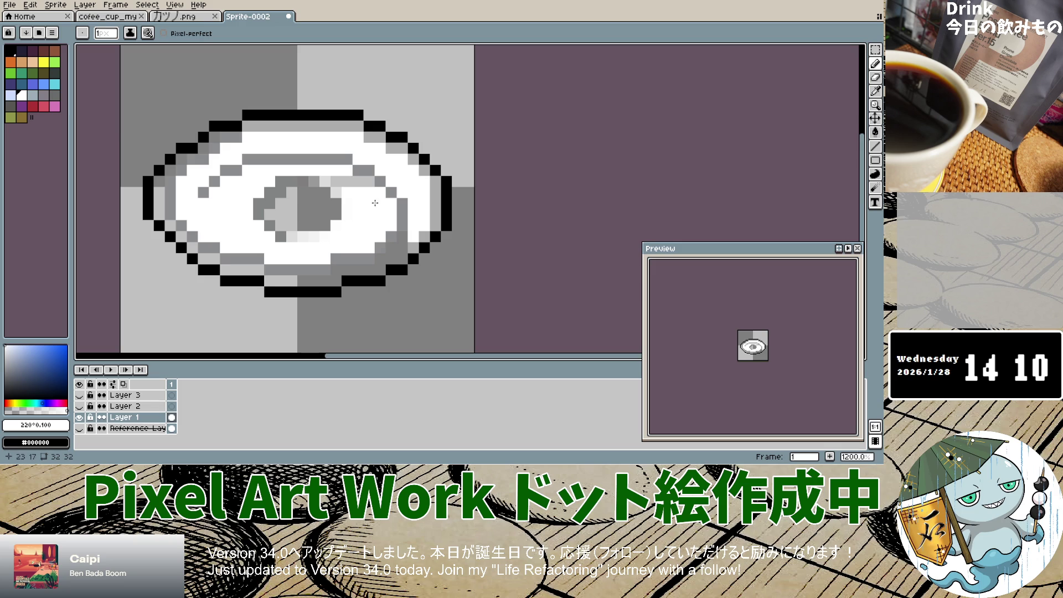
{"action": "mouse_move", "coordinate": [303, 192]}
{"action": "left_mouse_down"}
{"action": "mouse_move", "coordinate": [303, 214]}
{"action": "mouse_move", "coordinate": [281, 205]}
{"action": "mouse_move", "coordinate": [285, 220]}
{"action": "mouse_move", "coordinate": [304, 226]}
{"action": "mouse_move", "coordinate": [313, 200]}
{"action": "mouse_move", "coordinate": [322, 204]}
{"action": "left_mouse_up"}
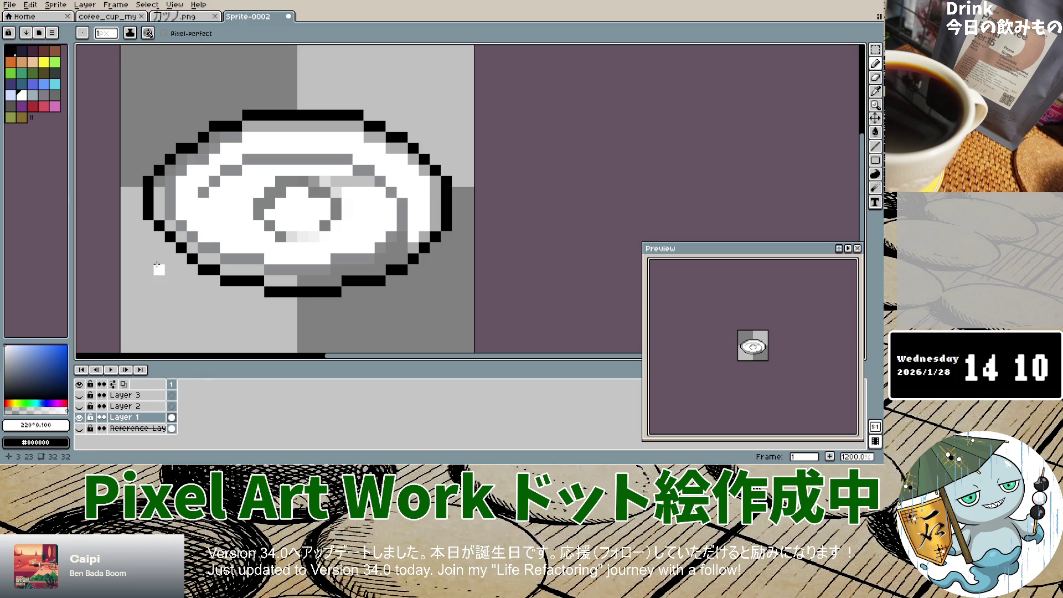
Whiten the left inner rim, then undo two trial strokes on the lower-right rim.
{"action": "mouse_move", "coordinate": [157, 184]}
{"action": "left_mouse_down"}
{"action": "mouse_move", "coordinate": [159, 211]}
{"action": "mouse_move", "coordinate": [201, 260]}
{"action": "mouse_move", "coordinate": [327, 286]}
{"action": "mouse_move", "coordinate": [375, 270]}
{"action": "left_mouse_up"}
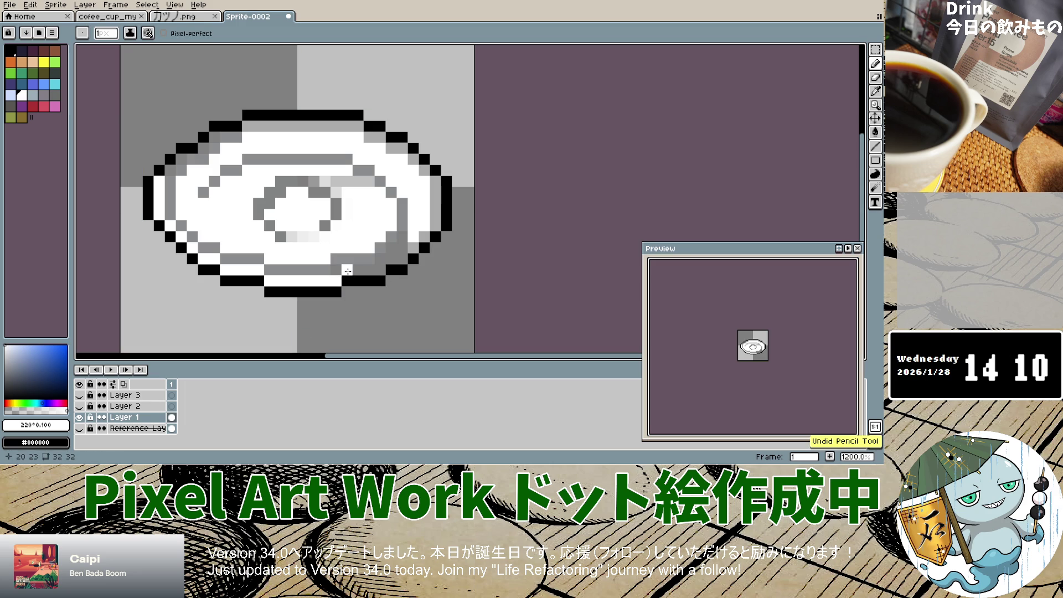
{"action": "left_click", "coordinate": [392, 269]}
{"action": "left_click_drag", "start_coordinate": [392, 258], "coordinate": [403, 258]}
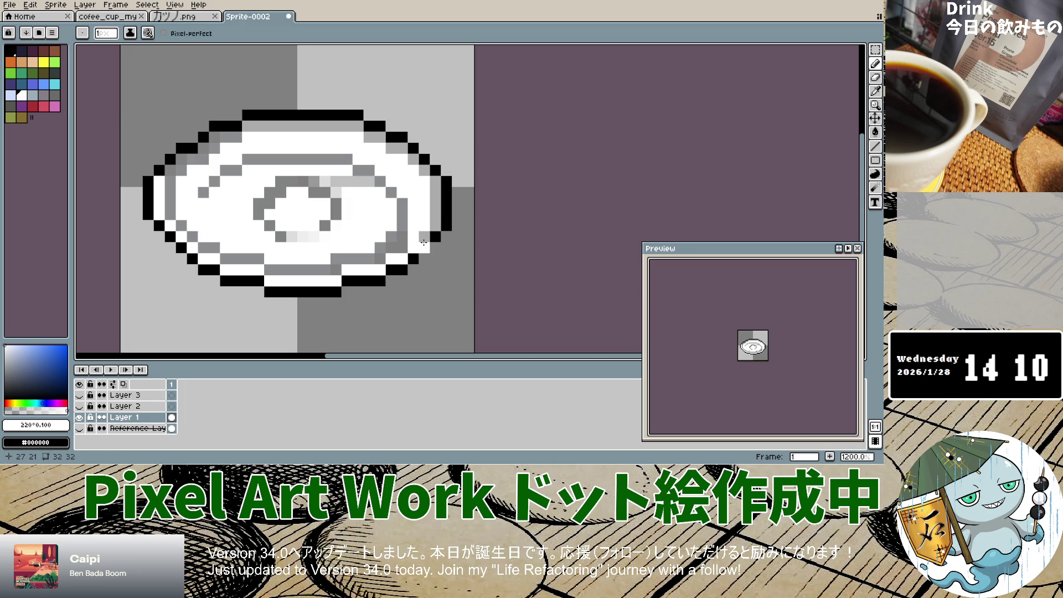
{"action": "key", "text": "ctrl+z"}
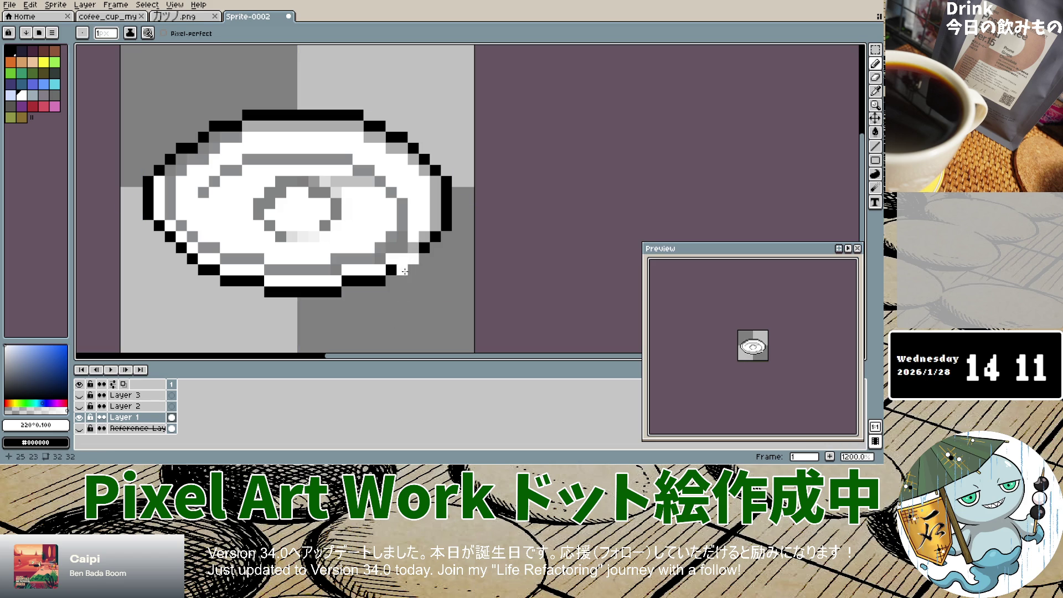
{"action": "key", "text": "ctrl+z"}
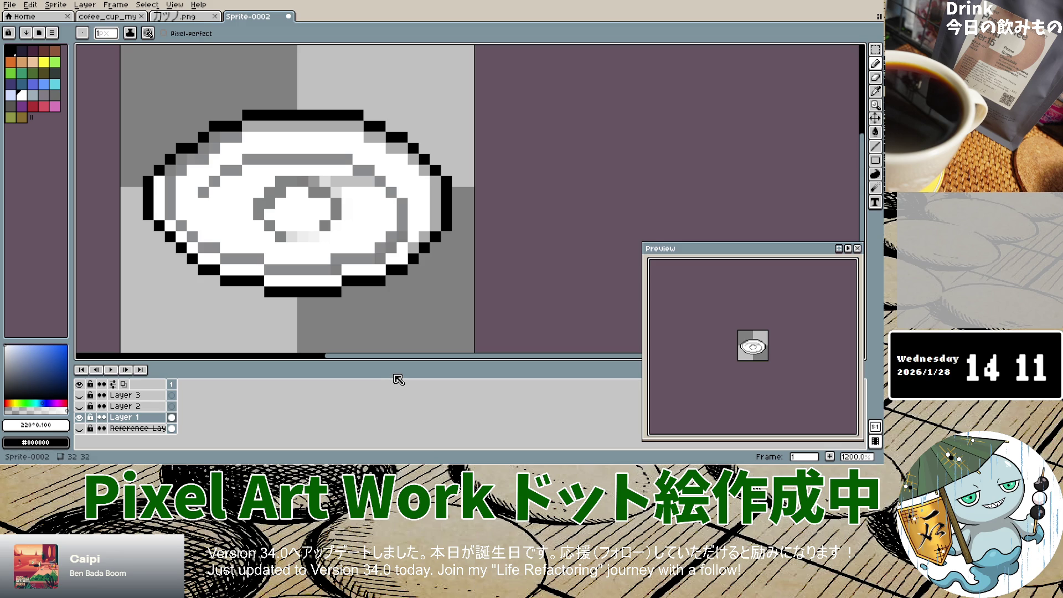
Flick the saucer layer and reference image on and off to compare them.
{"action": "left_click", "coordinate": [81, 418]}
{"action": "left_click", "coordinate": [80, 418]}
{"action": "left_click", "coordinate": [81, 417]}
{"action": "left_click", "coordinate": [80, 417]}
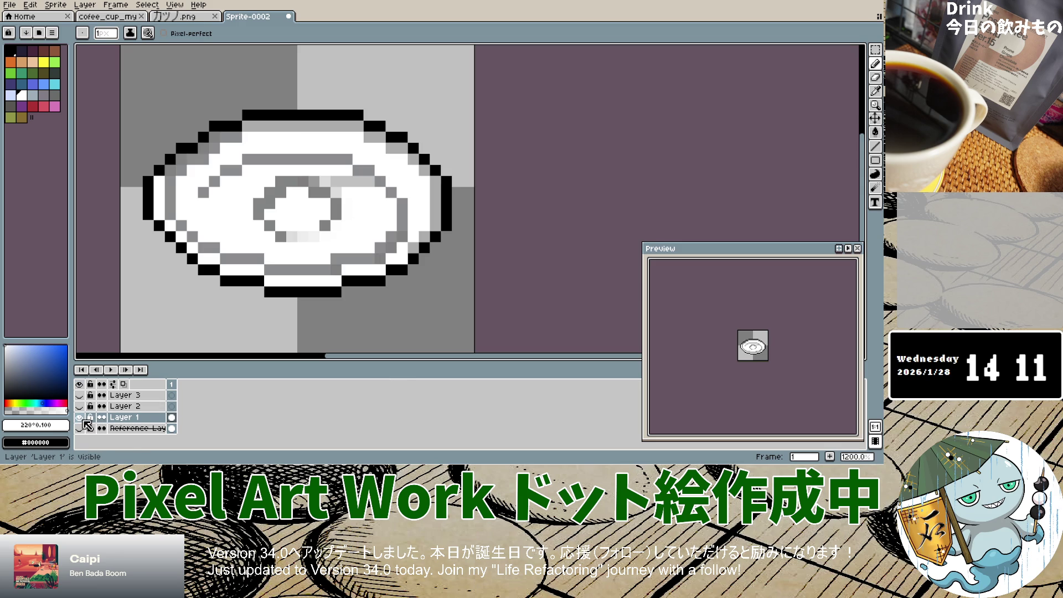
{"action": "left_click", "coordinate": [80, 417]}
{"action": "left_click", "coordinate": [81, 418]}
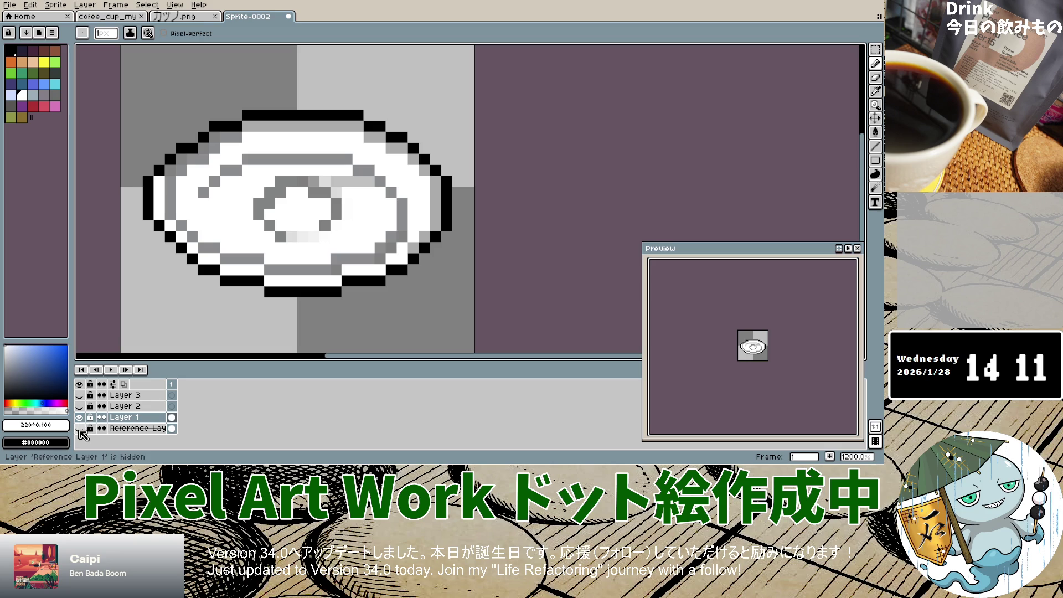
{"action": "left_click", "coordinate": [80, 428]}
{"action": "left_click", "coordinate": [80, 417]}
{"action": "left_click", "coordinate": [80, 417]}
{"action": "left_click", "coordinate": [79, 417]}
{"action": "left_click", "coordinate": [80, 418]}
{"action": "left_click", "coordinate": [79, 418]}
{"action": "left_click", "coordinate": [80, 418]}
{"action": "left_click", "coordinate": [80, 418]}
{"action": "left_click", "coordinate": [80, 418]}
{"action": "left_click", "coordinate": [80, 418]}
{"action": "left_click", "coordinate": [80, 418]}
{"action": "left_click", "coordinate": [80, 418]}
{"action": "left_click", "coordinate": [79, 418]}
{"action": "left_click", "coordinate": [80, 418]}
{"action": "left_click", "coordinate": [79, 418]}
{"action": "left_click", "coordinate": [79, 419]}
{"action": "left_click", "coordinate": [79, 418]}
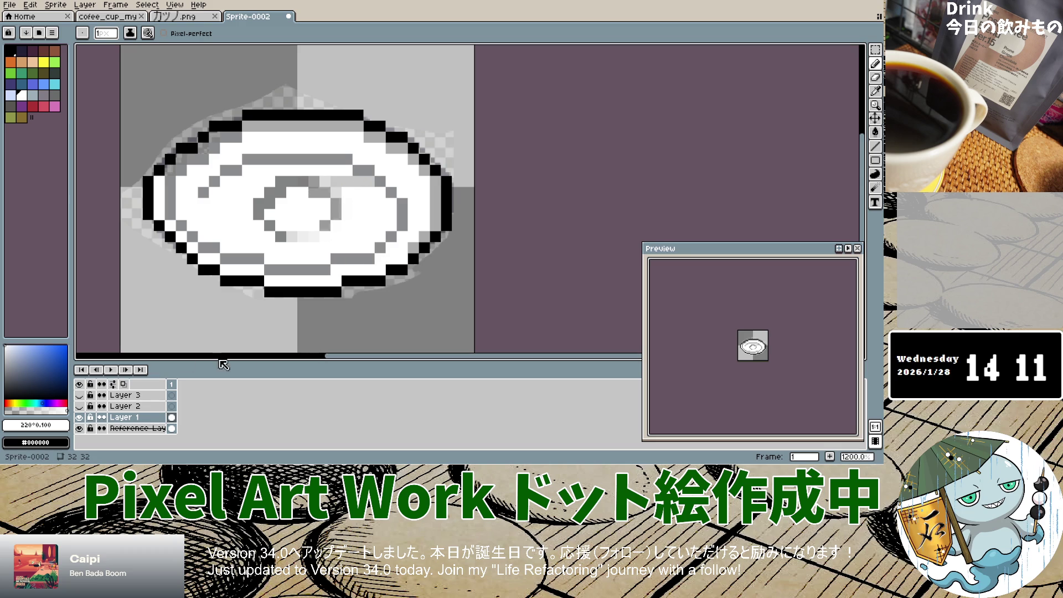
{"action": "left_click", "coordinate": [80, 416]}
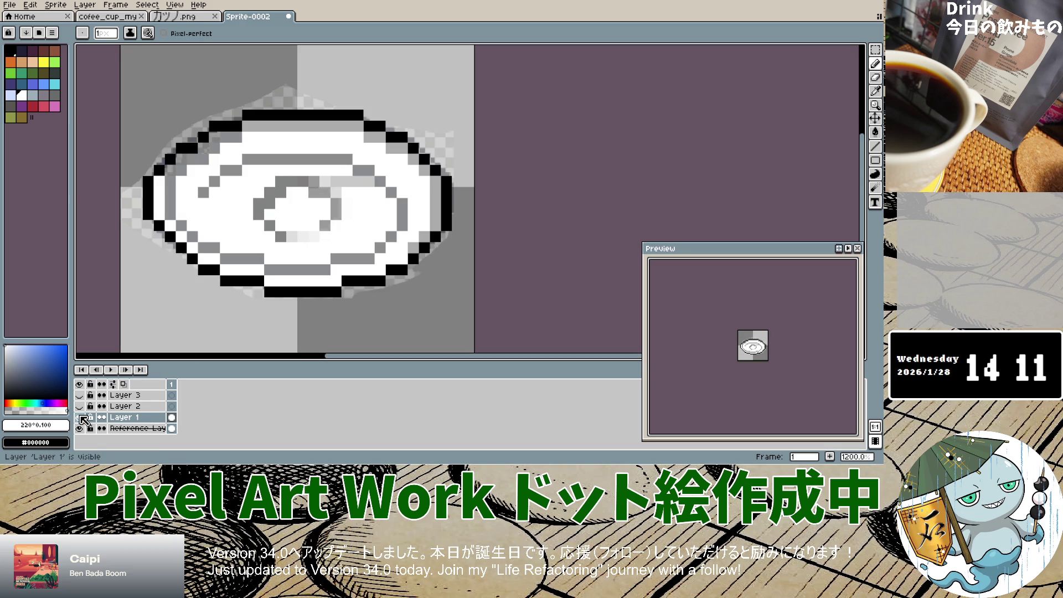
{"action": "left_click", "coordinate": [83, 419]}
{"action": "left_click", "coordinate": [83, 419]}
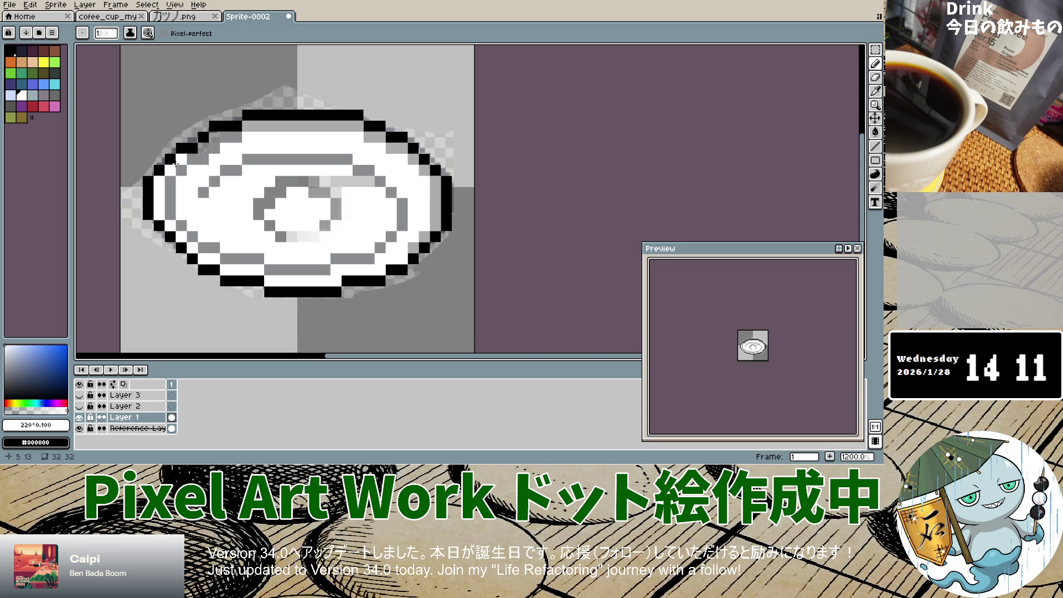
Darken two outline pixels, eyedrop the near-black rim colour, and return to the pencil.
{"action": "left_click", "coordinate": [217, 144]}
{"action": "left_click", "coordinate": [254, 282]}
{"action": "left_click", "coordinate": [874, 91]}
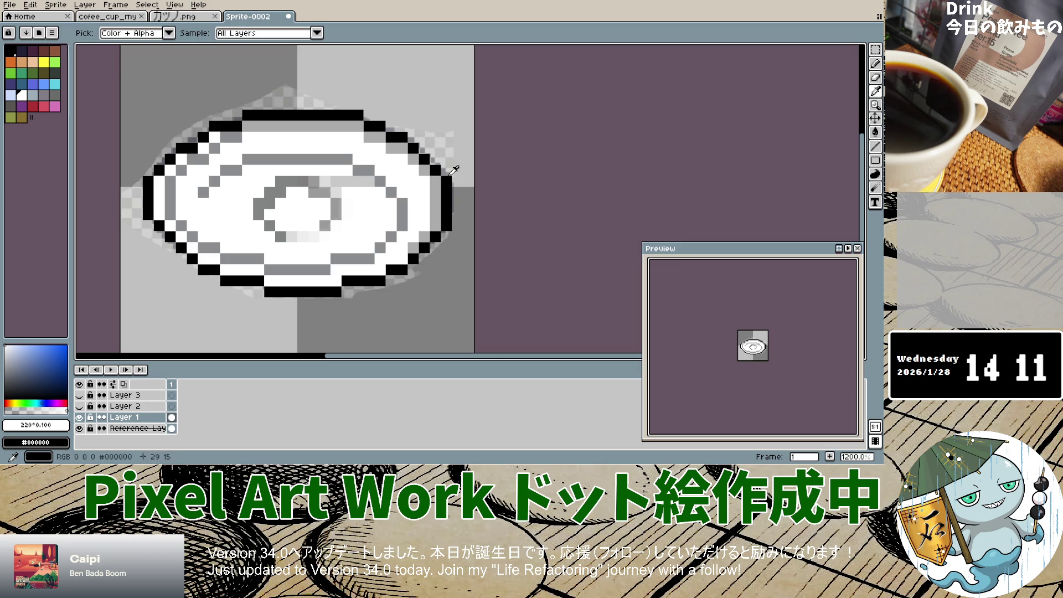
{"action": "left_click", "coordinate": [202, 190]}
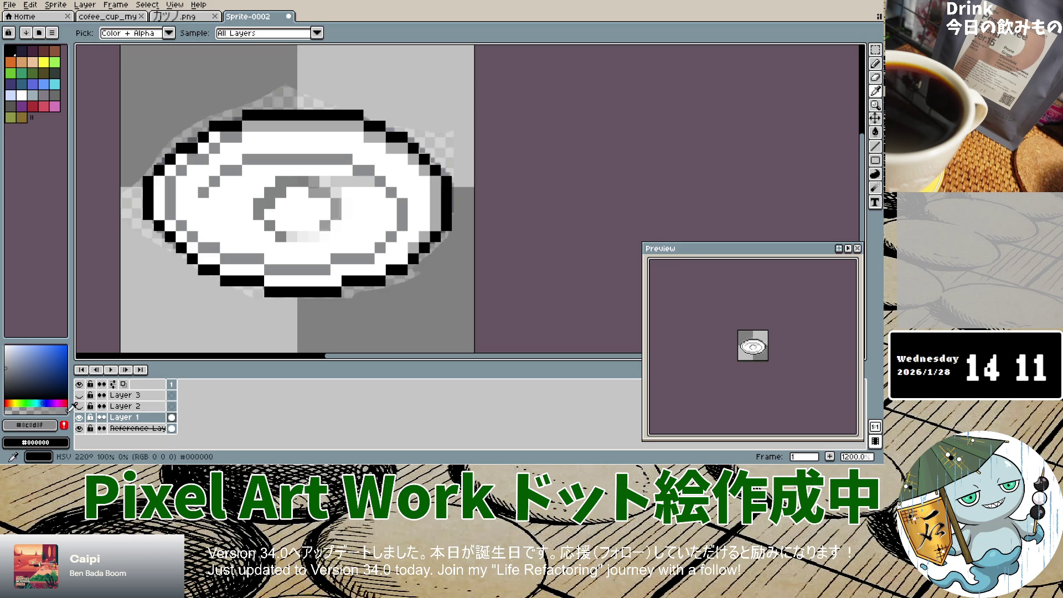
{"action": "left_click", "coordinate": [874, 63]}
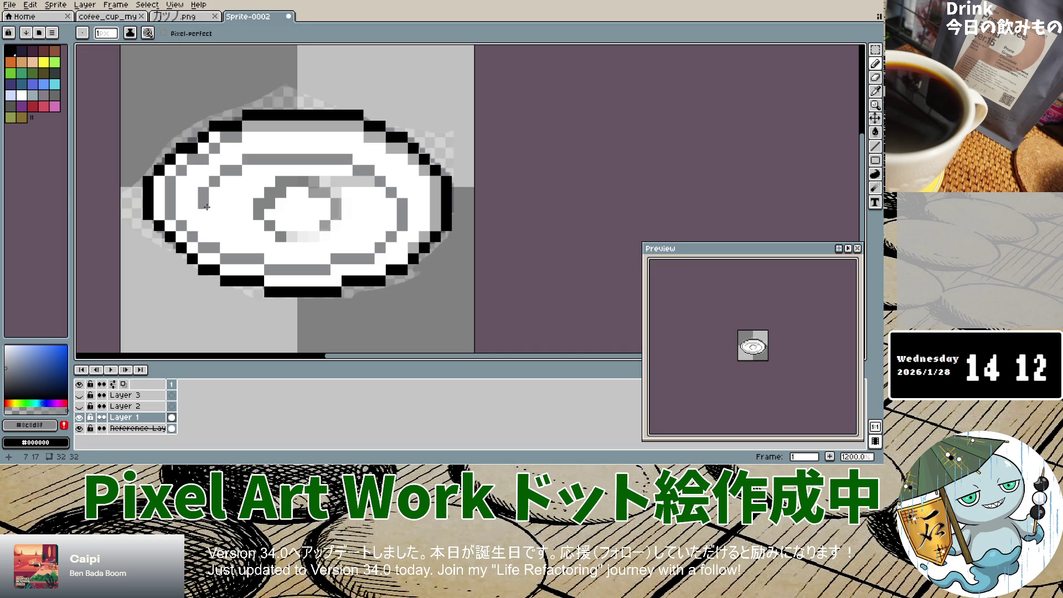
Toggle the saucer layer again to compare, leaving it visible.
{"action": "left_click", "coordinate": [81, 417]}
{"action": "left_click", "coordinate": [84, 419]}
{"action": "left_click", "coordinate": [84, 420]}
{"action": "left_click", "coordinate": [83, 420]}
{"action": "left_click", "coordinate": [84, 419]}
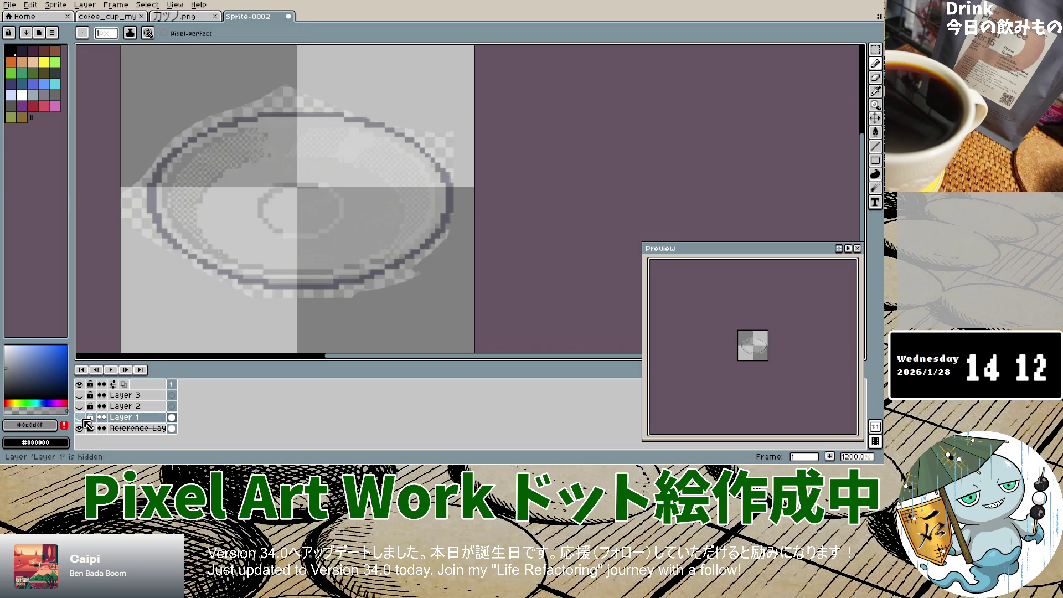
{"action": "left_click", "coordinate": [84, 420]}
{"action": "left_click", "coordinate": [125, 419]}
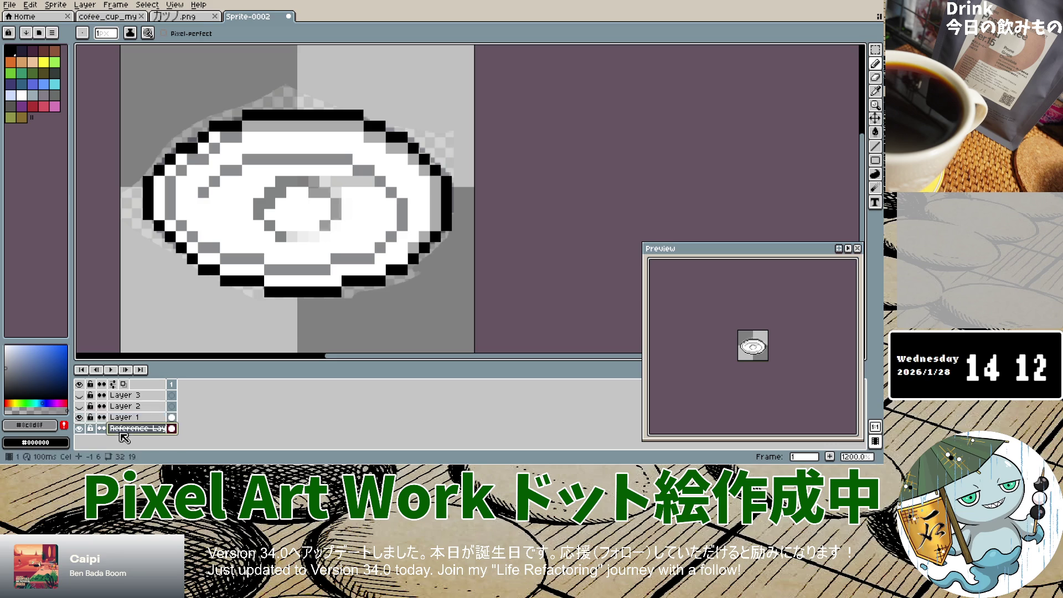
Select the reference layer and dismiss its layer menu without changes.
{"action": "left_click", "coordinate": [129, 429]}
{"action": "left_click", "coordinate": [127, 419]}
{"action": "left_click", "coordinate": [130, 430]}
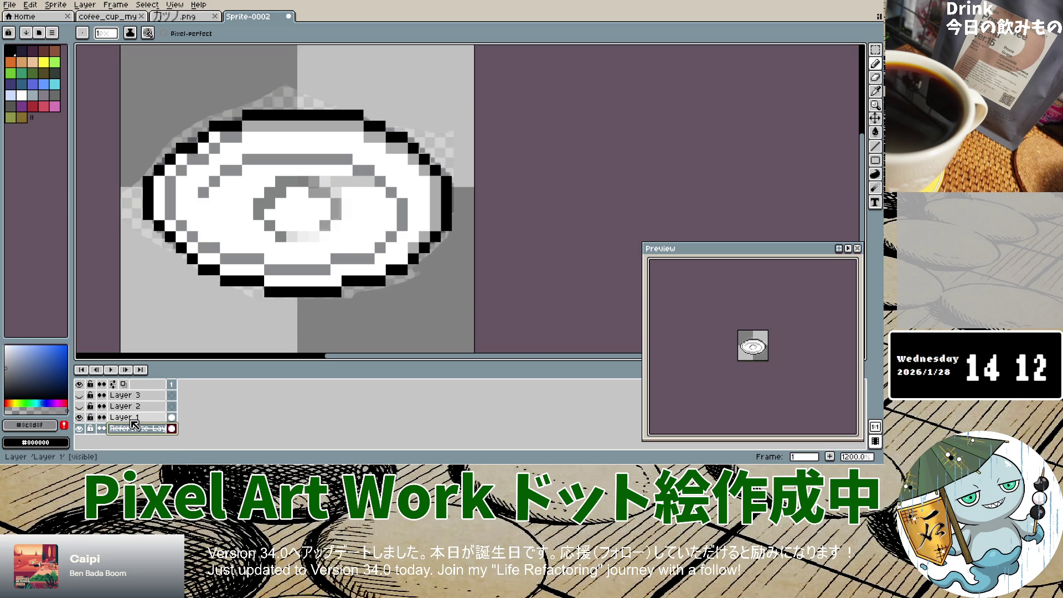
{"action": "right_click", "coordinate": [131, 422]}
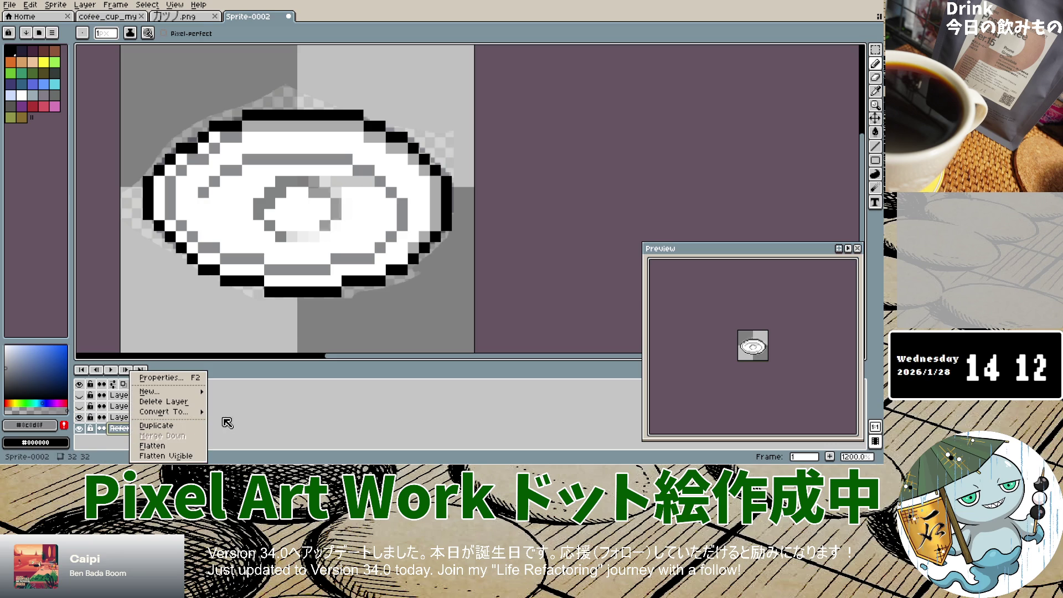
{"action": "left_click", "coordinate": [239, 422]}
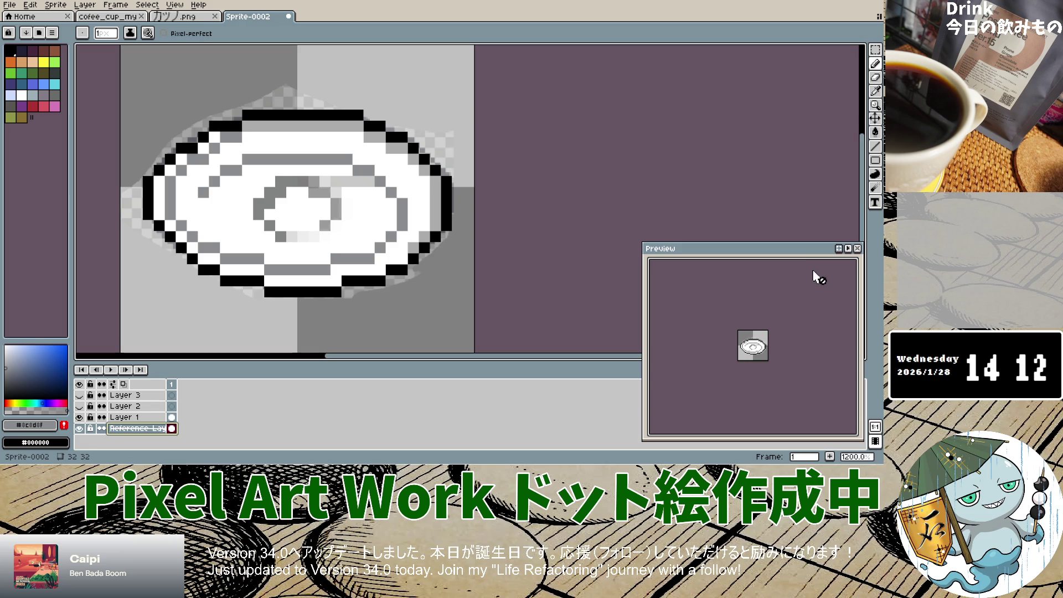
{"action": "mouse_move", "coordinate": [806, 262]}
{"action": "left_mouse_down"}
{"action": "mouse_move", "coordinate": [769, 197]}
{"action": "mouse_move", "coordinate": [808, 261]}
{"action": "left_mouse_up"}
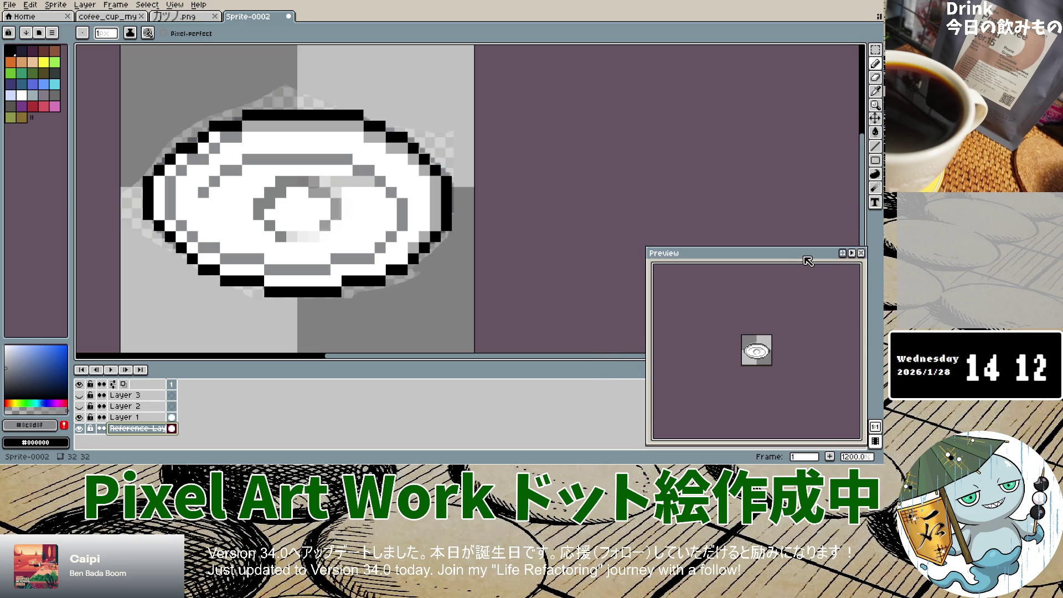
Adjust the layer selection and toggle the saucer and reference layers' visibility.
{"action": "left_click", "coordinate": [139, 418], "text": "shift"}
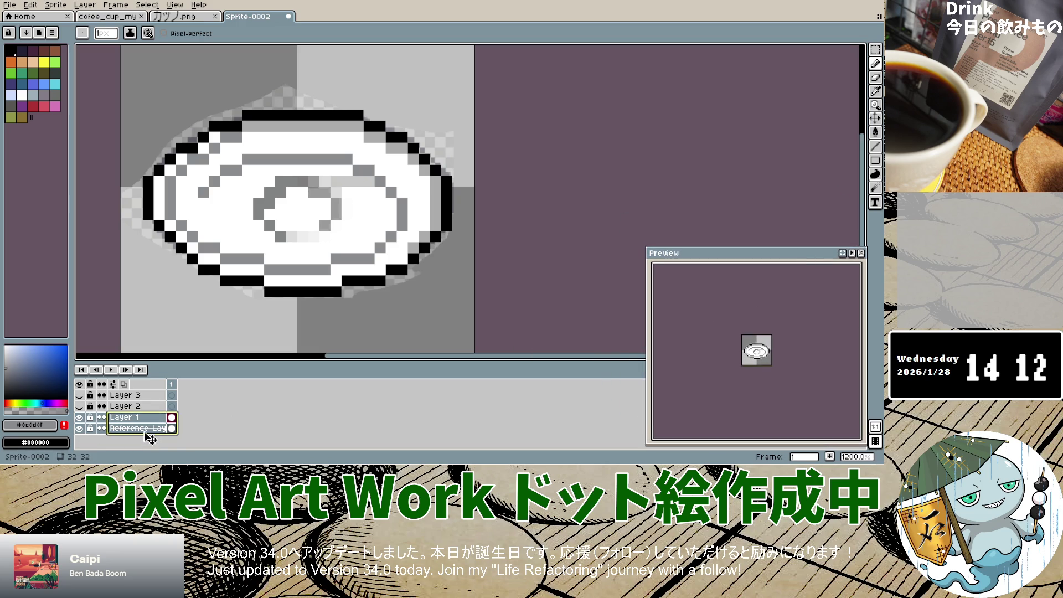
{"action": "left_click", "coordinate": [145, 430]}
{"action": "left_click", "coordinate": [79, 428]}
{"action": "left_click", "coordinate": [79, 417]}
{"action": "left_click", "coordinate": [79, 428]}
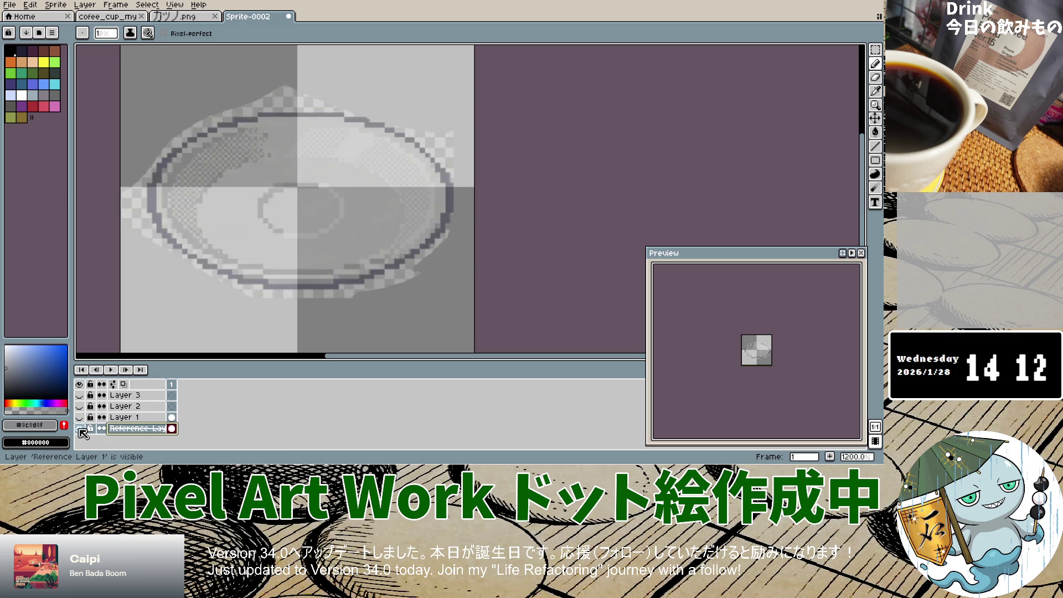
{"action": "left_click", "coordinate": [80, 428]}
{"action": "left_click", "coordinate": [79, 429]}
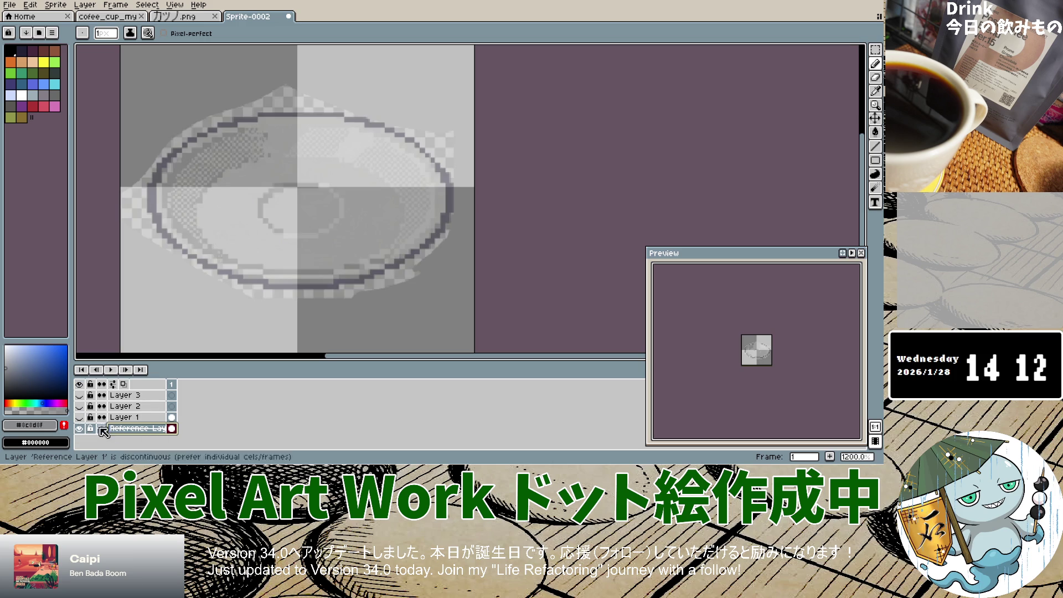
Move the reference image's frame 1 cel into Layer 1 and hide the reference layer.
{"action": "left_click", "coordinate": [172, 429]}
{"action": "left_click_drag", "start_coordinate": [172, 430], "coordinate": [176, 419]}
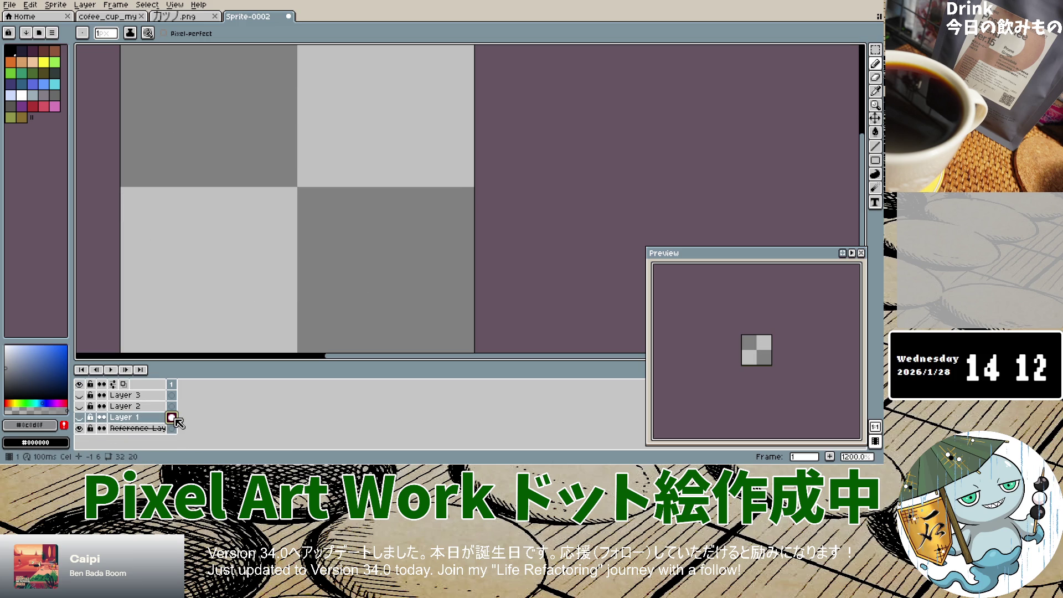
{"action": "left_click", "coordinate": [79, 417]}
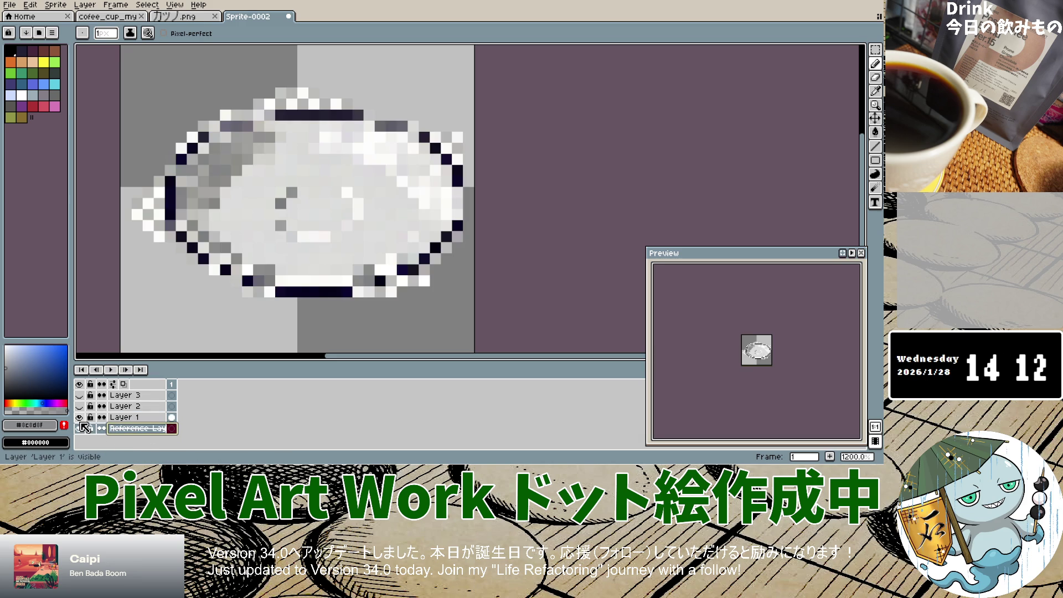
{"action": "left_click", "coordinate": [80, 428]}
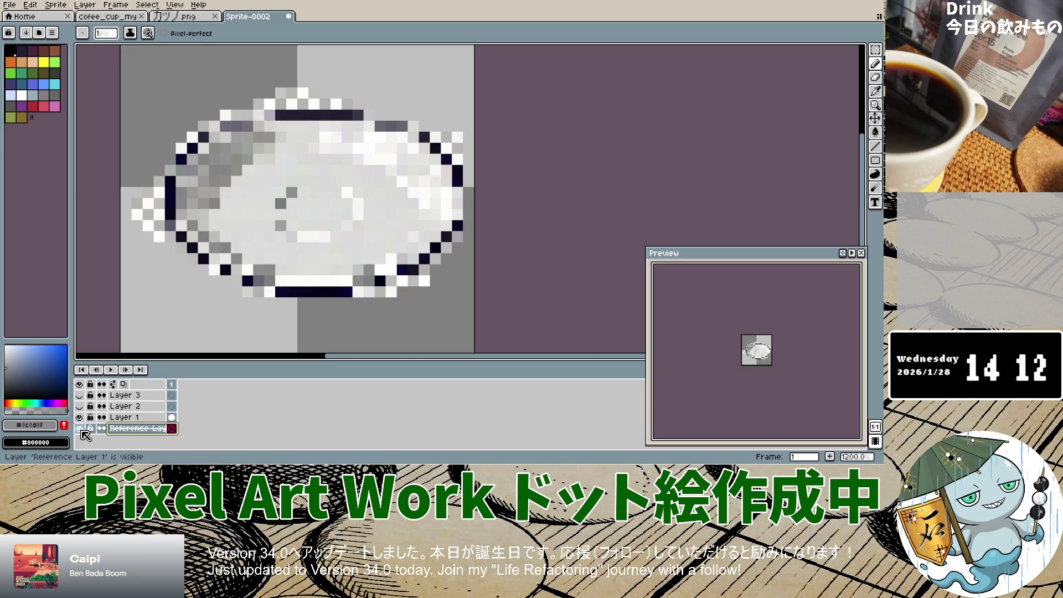
{"action": "left_click", "coordinate": [81, 431]}
Confirm the reference layer's properties at 30% opacity, then select Layer 1 and Layer 2.
{"action": "double_click", "coordinate": [124, 430]}
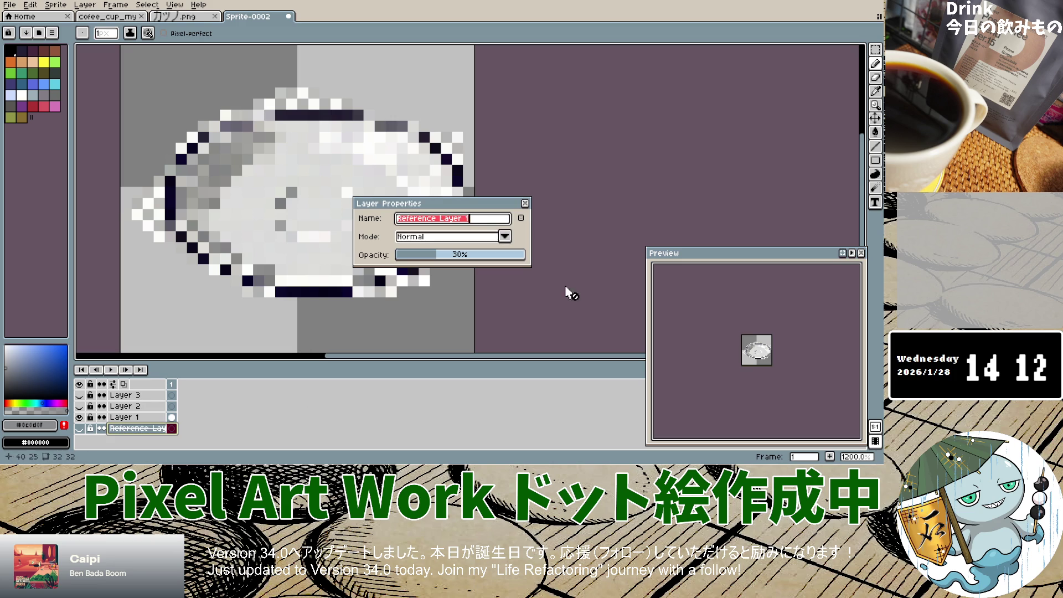
{"action": "left_click", "coordinate": [525, 204]}
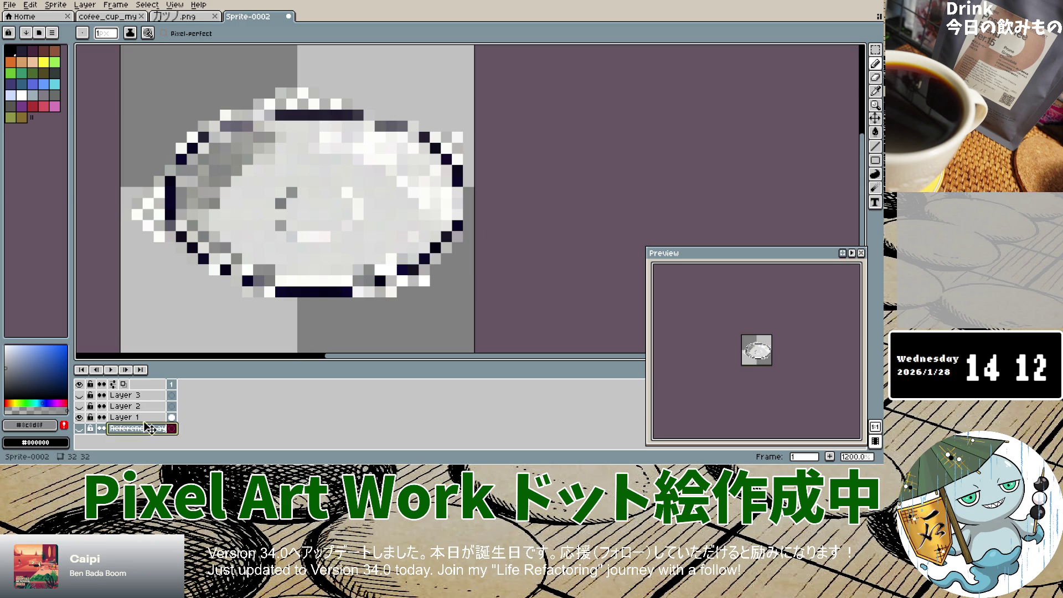
{"action": "left_click", "coordinate": [173, 418]}
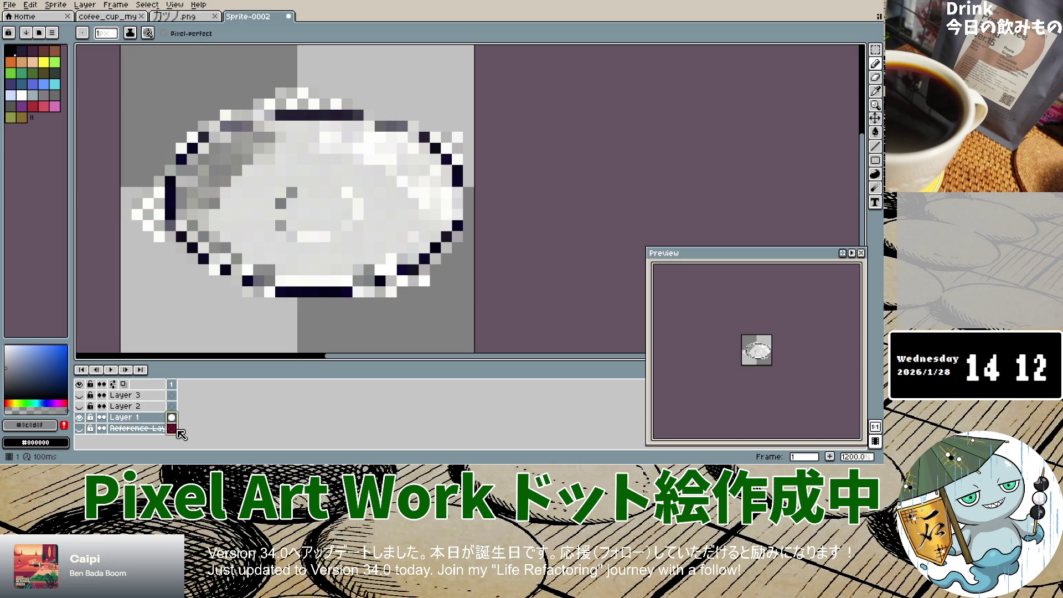
{"action": "left_click", "coordinate": [138, 407]}
{"action": "left_click", "coordinate": [80, 418]}
{"action": "left_click", "coordinate": [80, 418]}
Toggle Layer 1, Layer 2 and reference visibility, undoing an accidental layer move.
{"action": "left_click", "coordinate": [80, 418]}
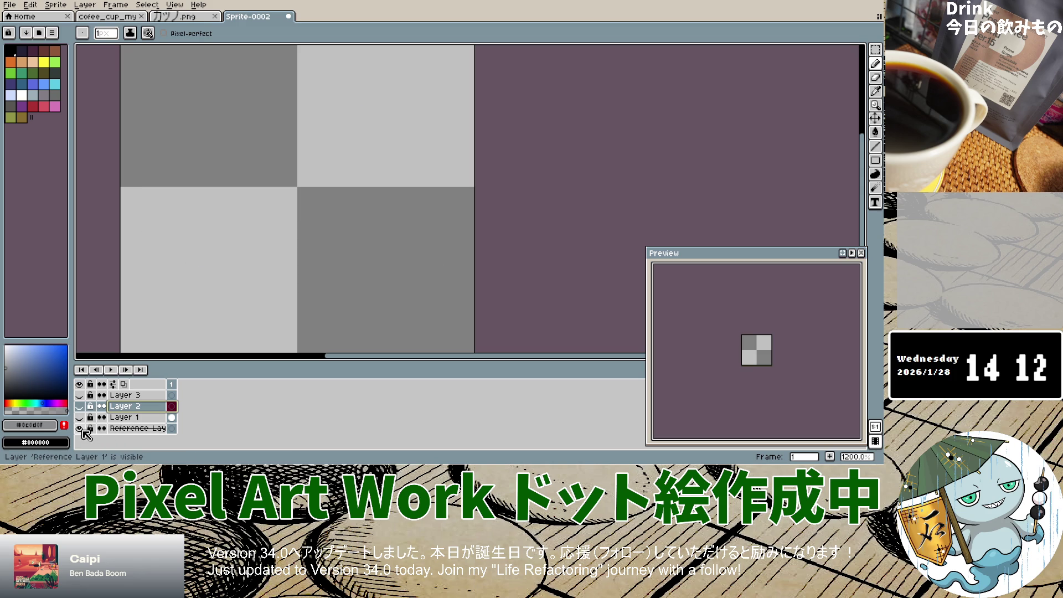
{"action": "left_click", "coordinate": [81, 408]}
{"action": "left_click", "coordinate": [79, 406]}
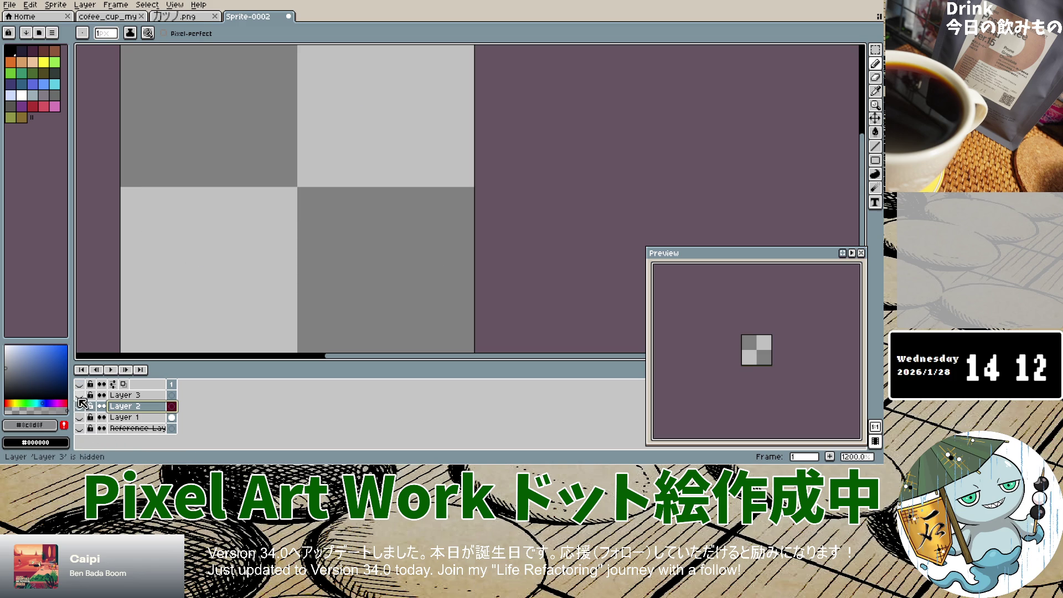
{"action": "key", "text": "ctrl+z"}
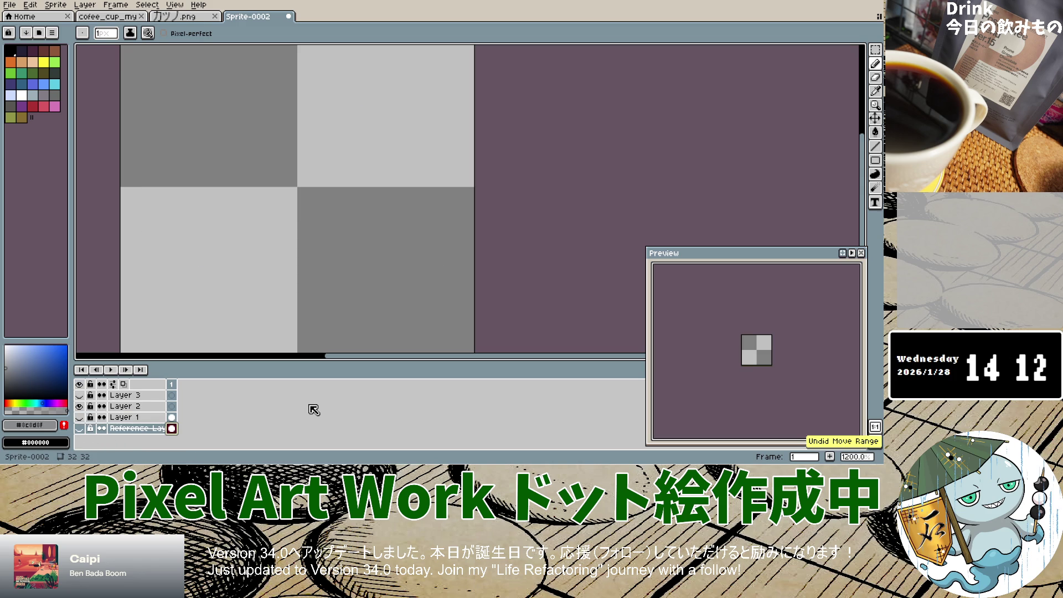
{"action": "left_click", "coordinate": [80, 428]}
{"action": "left_click", "coordinate": [79, 428]}
{"action": "left_click", "coordinate": [79, 406]}
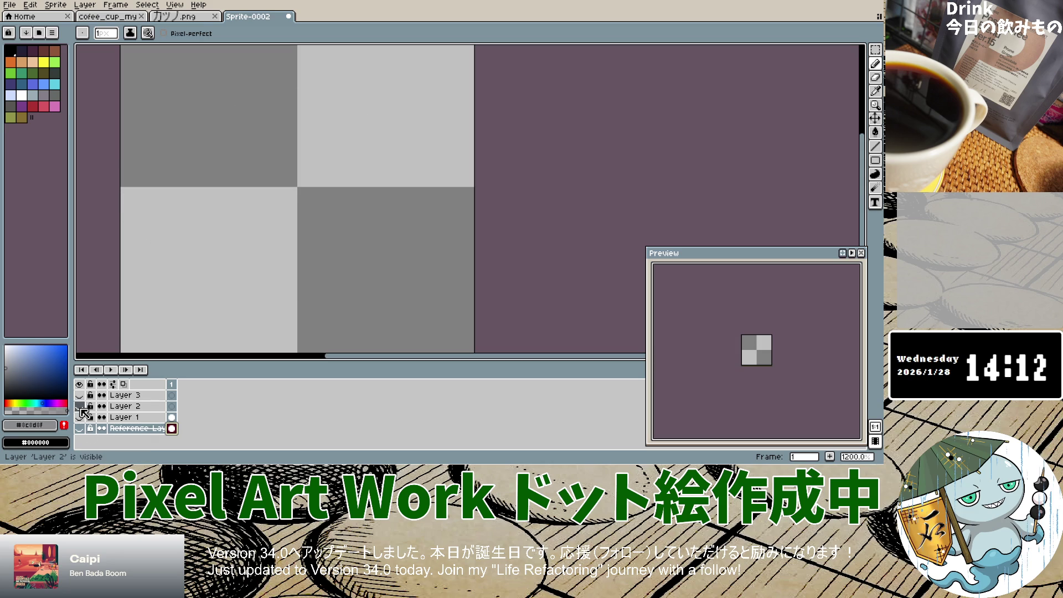
Activate Layer 1 and flick it and the reference layer on and off.
{"action": "left_click", "coordinate": [175, 419]}
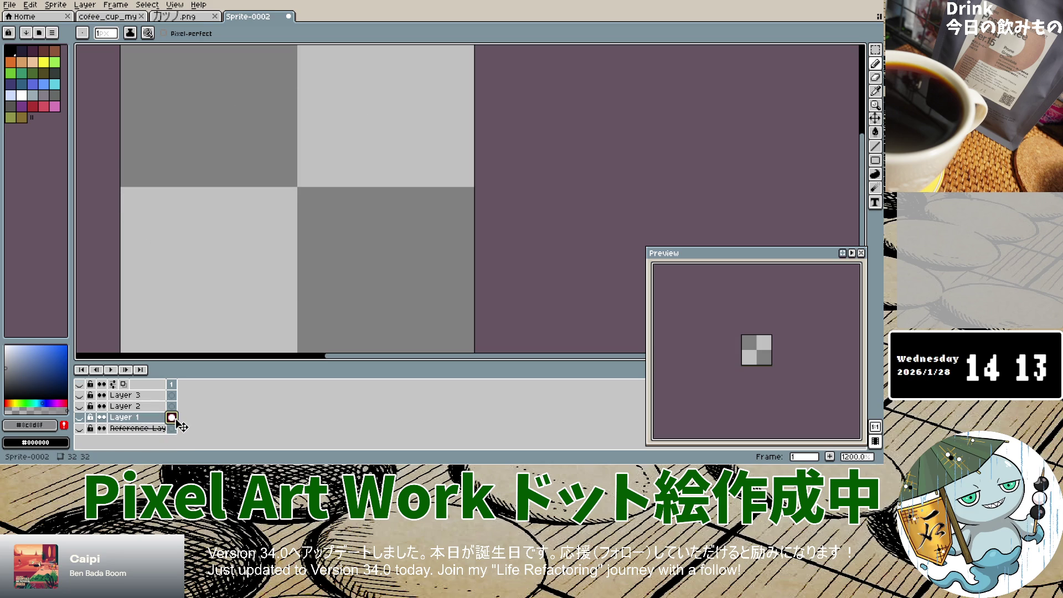
{"action": "left_click", "coordinate": [81, 418]}
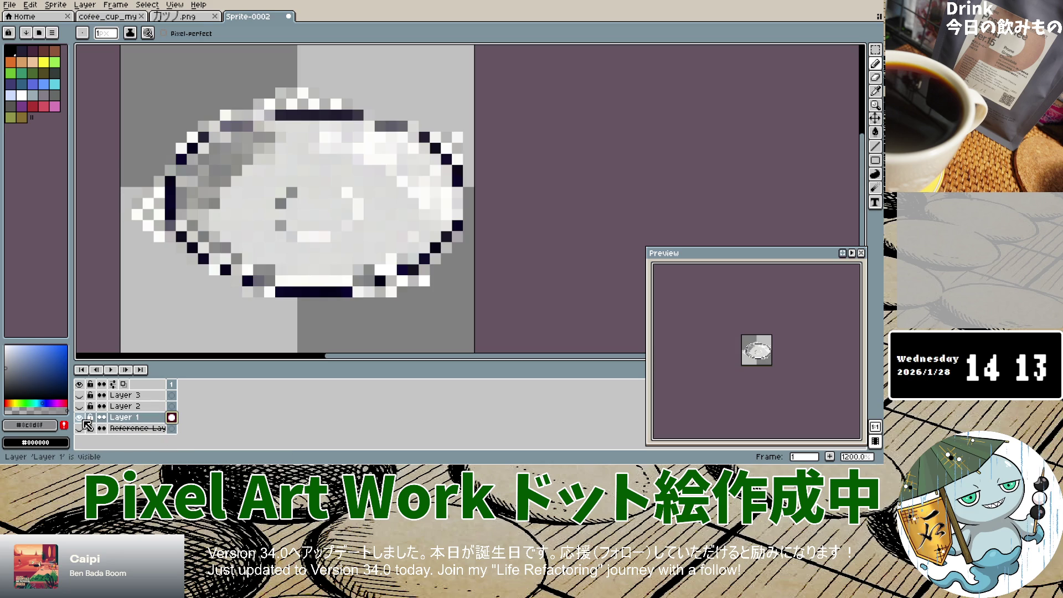
{"action": "left_click", "coordinate": [79, 418]}
{"action": "left_click", "coordinate": [79, 429]}
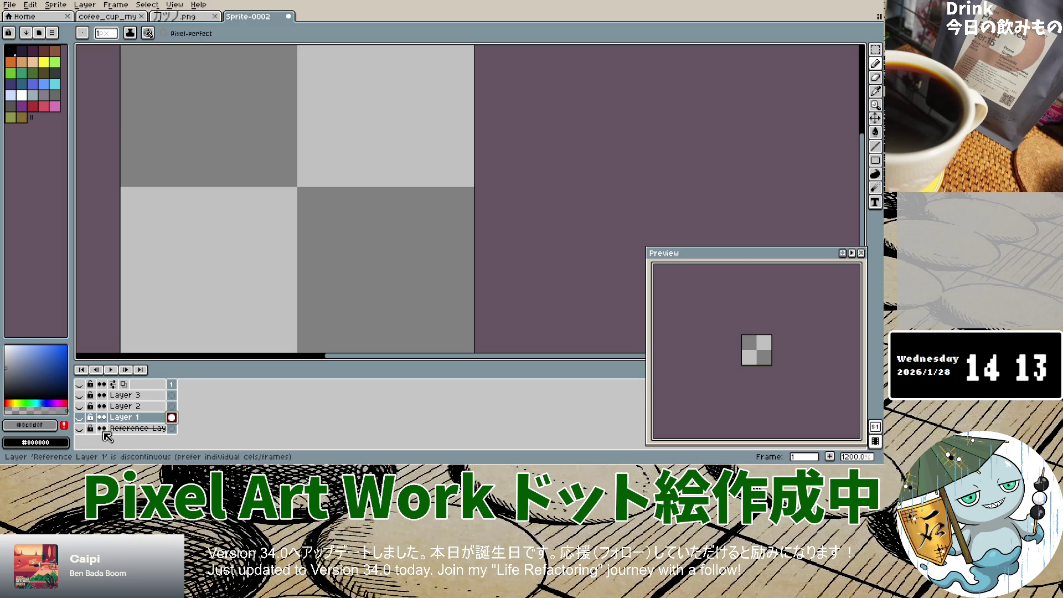
{"action": "left_click", "coordinate": [79, 429]}
{"action": "left_click", "coordinate": [171, 429]}
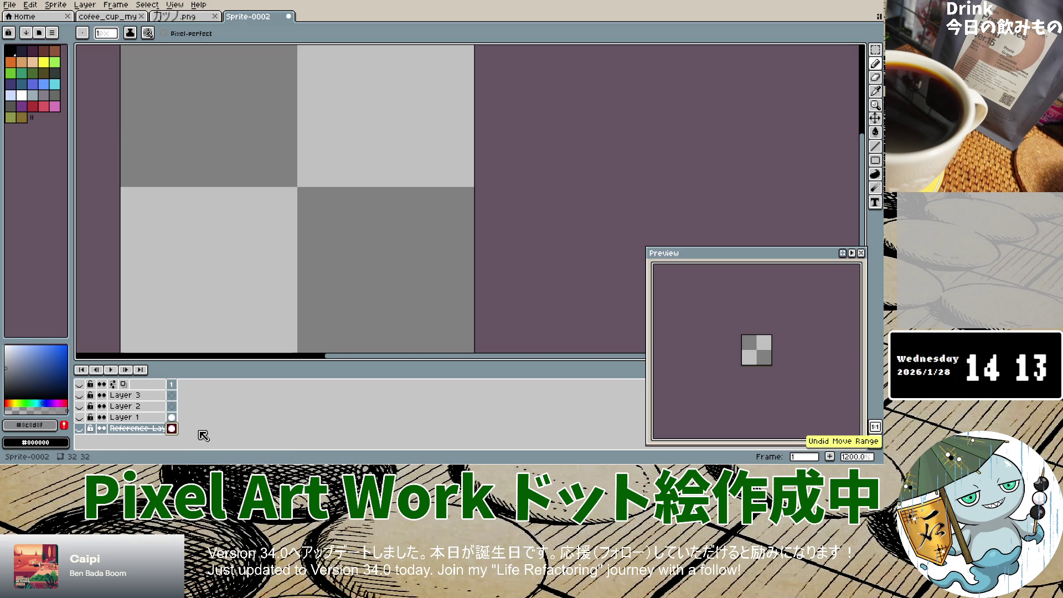
{"action": "mouse_move", "coordinate": [138, 437]}
{"action": "left_mouse_down"}
{"action": "mouse_move", "coordinate": [148, 426]}
{"action": "mouse_move", "coordinate": [157, 441]}
{"action": "left_mouse_up"}
Select Layer 1 and compare its drawing against the reference image.
{"action": "left_click", "coordinate": [139, 417]}
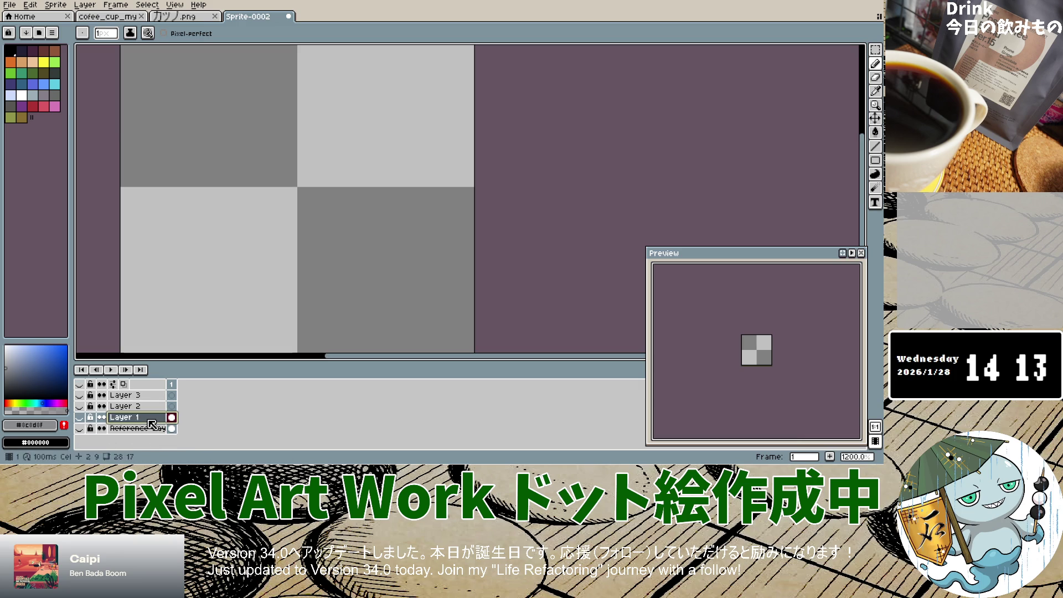
{"action": "left_click", "coordinate": [80, 418]}
{"action": "left_click", "coordinate": [81, 417]}
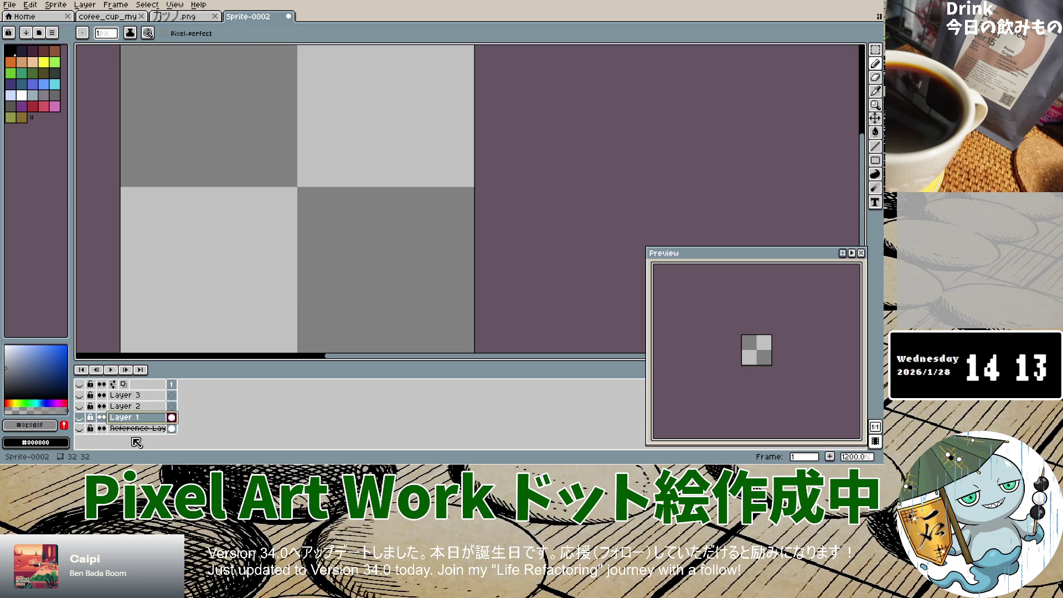
{"action": "left_click", "coordinate": [79, 428]}
{"action": "left_click", "coordinate": [90, 428]}
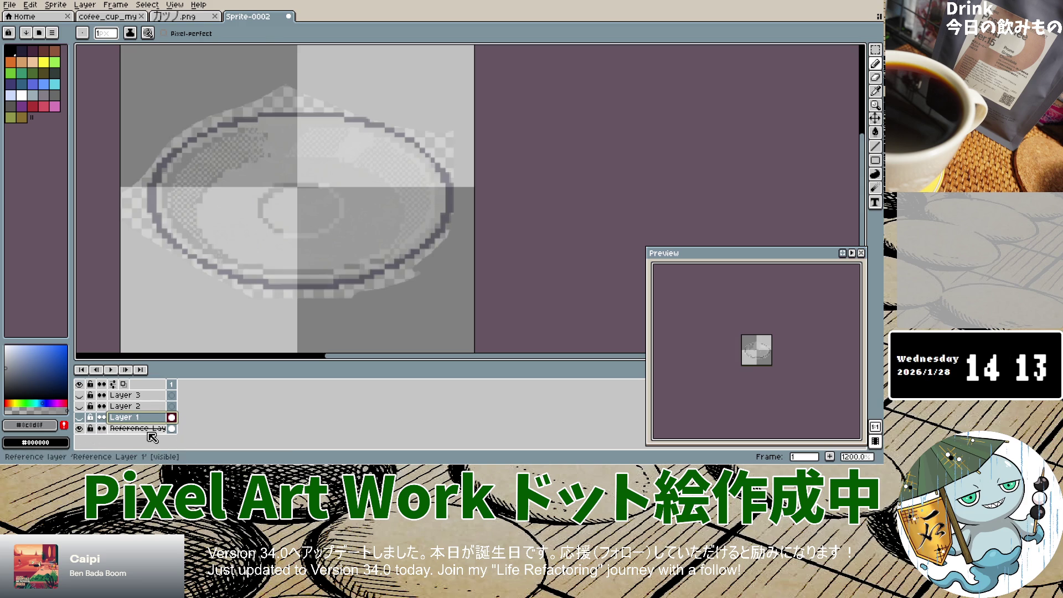
Drag the reference layer above Layer 1 and toggle both to check the overlay.
{"action": "left_click", "coordinate": [110, 429]}
{"action": "left_click_drag", "start_coordinate": [109, 431], "coordinate": [113, 417]}
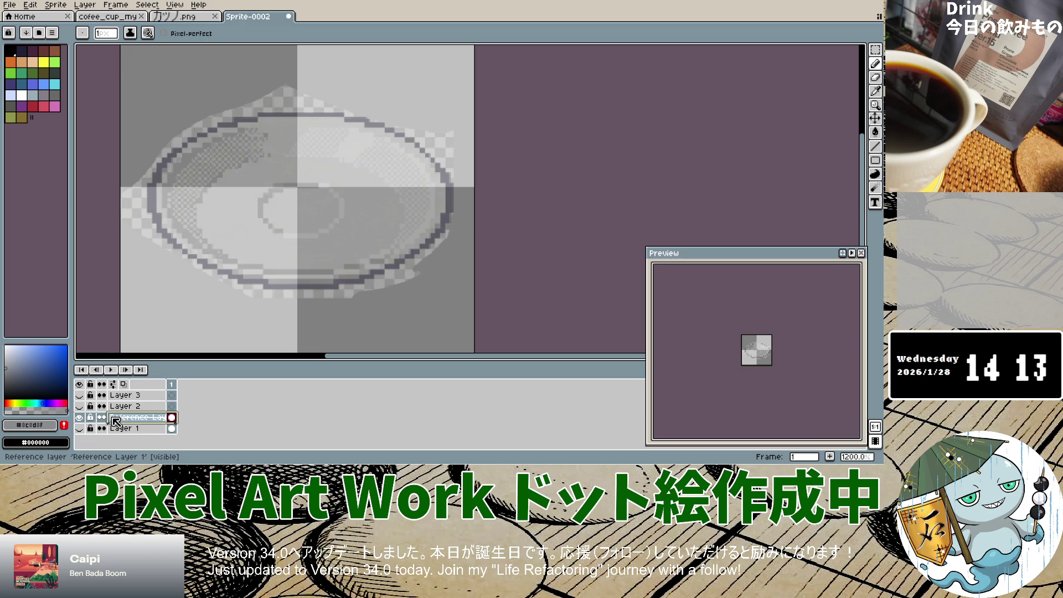
{"action": "left_click", "coordinate": [80, 428]}
{"action": "left_click", "coordinate": [80, 428]}
{"action": "left_click", "coordinate": [80, 429]}
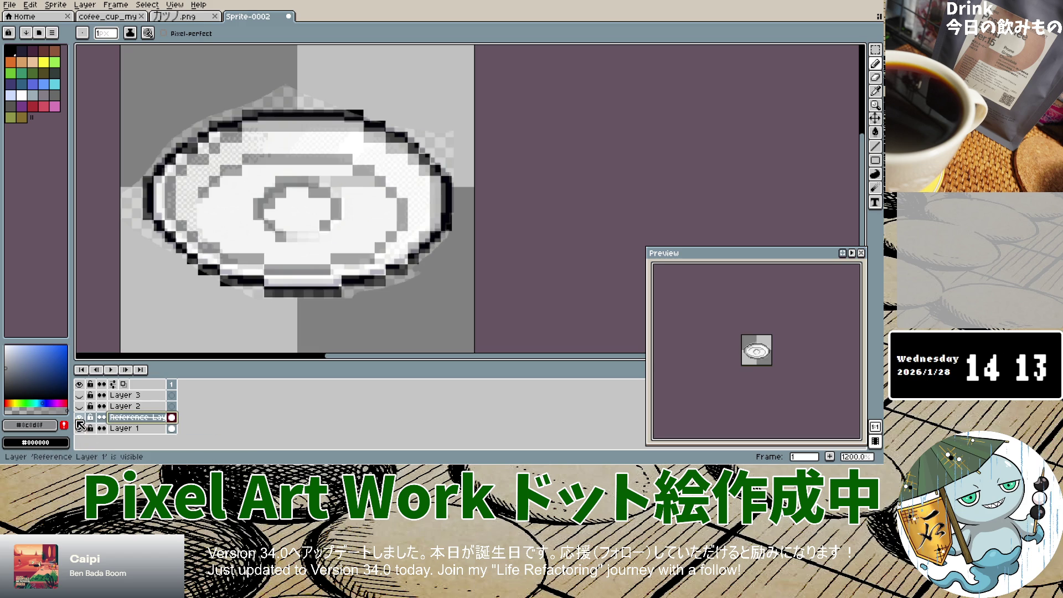
{"action": "left_click", "coordinate": [79, 419]}
{"action": "left_click", "coordinate": [79, 418]}
{"action": "left_click", "coordinate": [132, 430]}
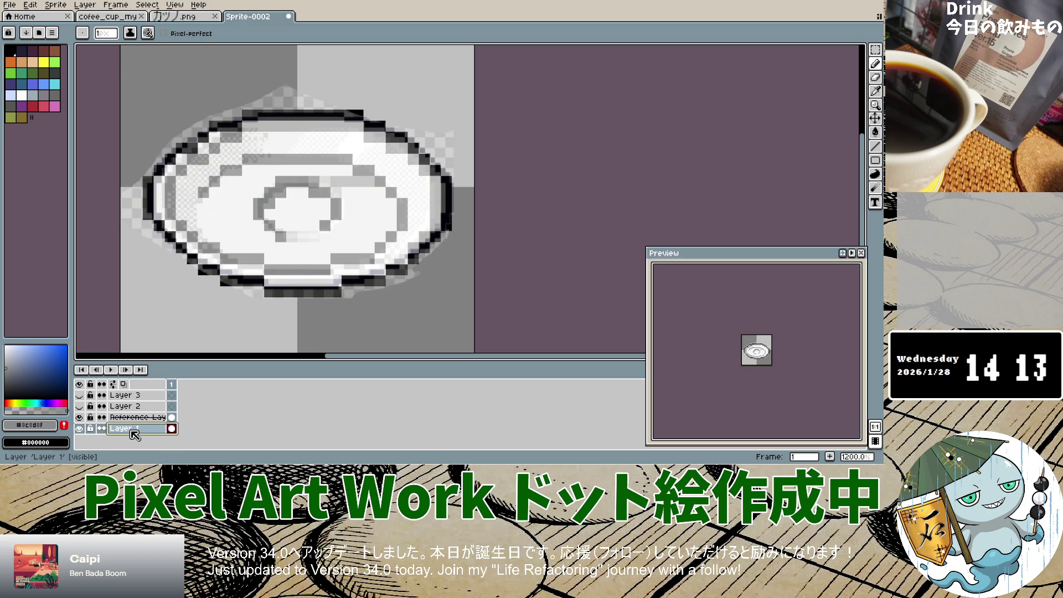
{"action": "left_click", "coordinate": [79, 419]}
{"action": "left_click", "coordinate": [80, 419]}
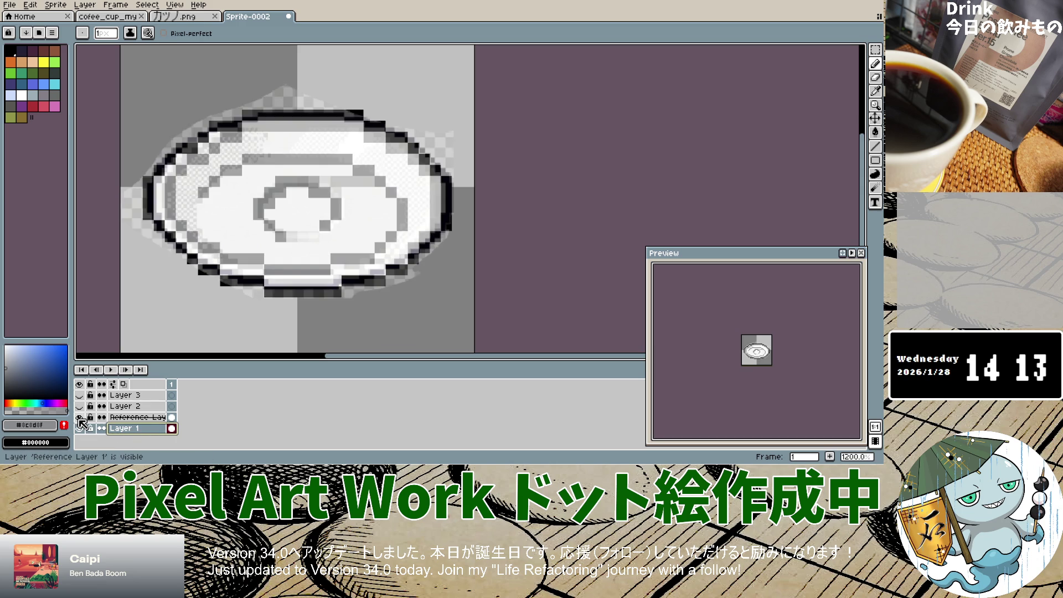
Paint grey pixels on the left inner rim, including 7,18, checking against the reference overlay.
{"action": "left_click", "coordinate": [79, 419]}
{"action": "left_click", "coordinate": [80, 419]}
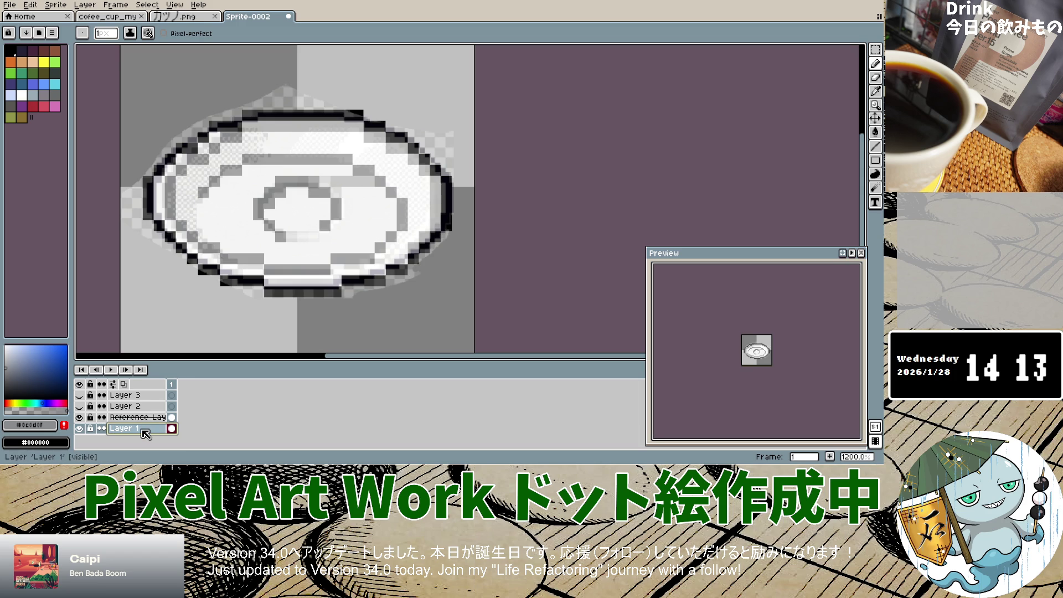
{"action": "left_click", "coordinate": [80, 418]}
{"action": "left_click", "coordinate": [79, 418]}
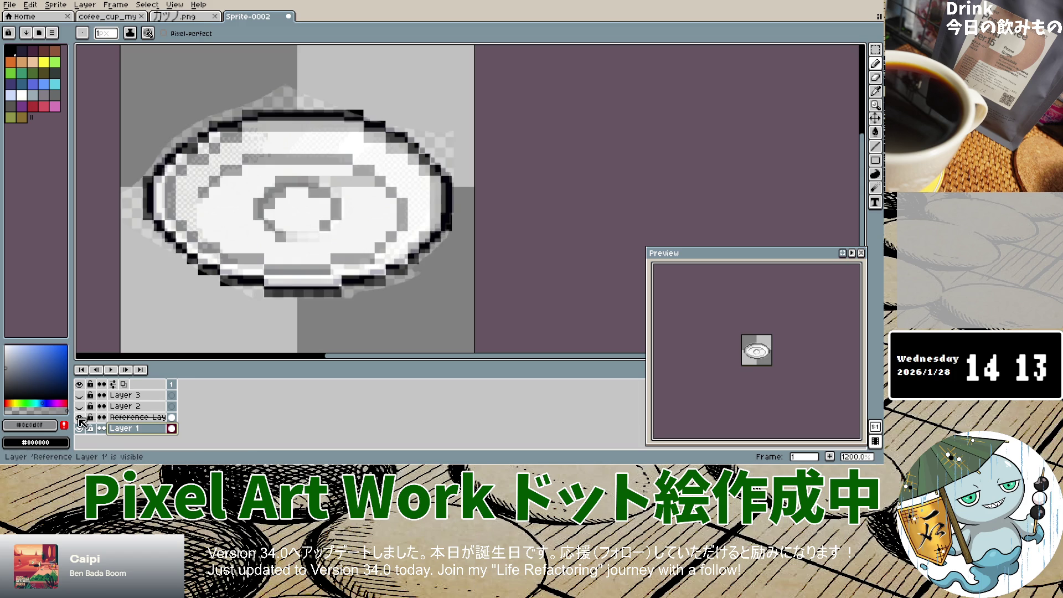
{"action": "left_click", "coordinate": [196, 206]}
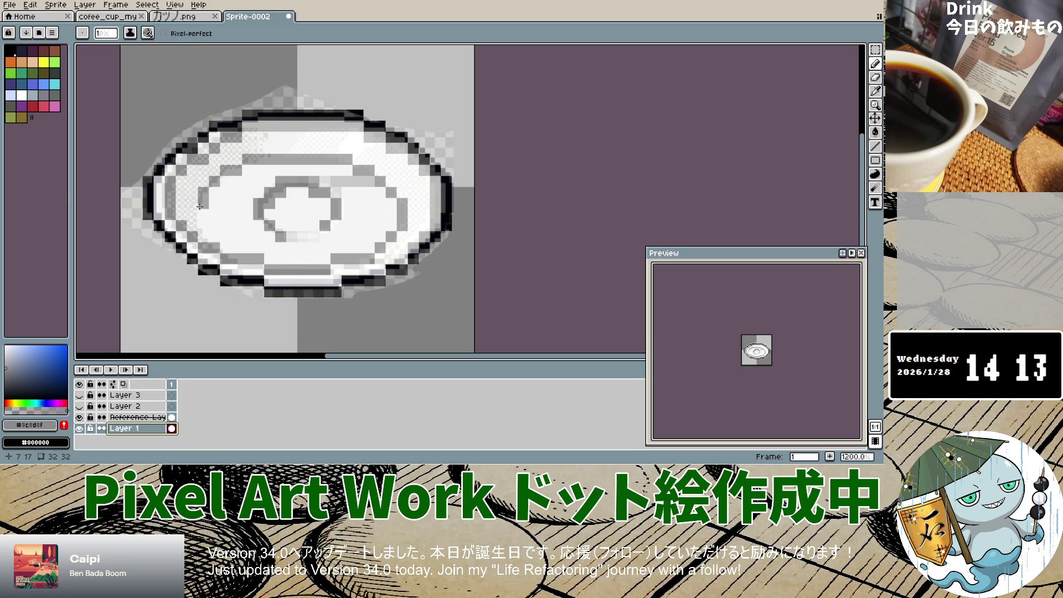
{"action": "left_click", "coordinate": [197, 211]}
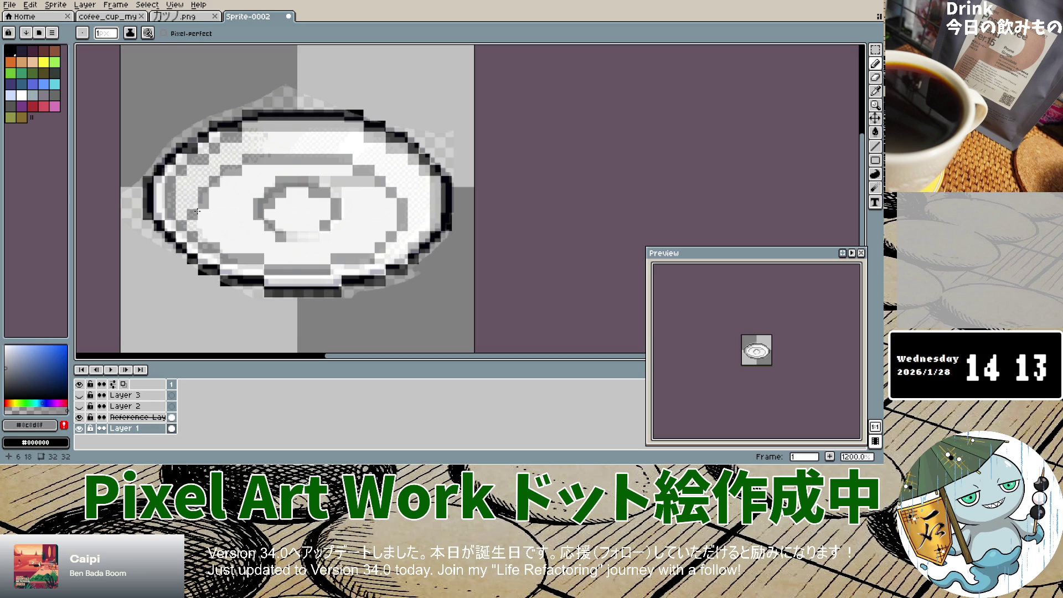
{"action": "left_click", "coordinate": [206, 218]}
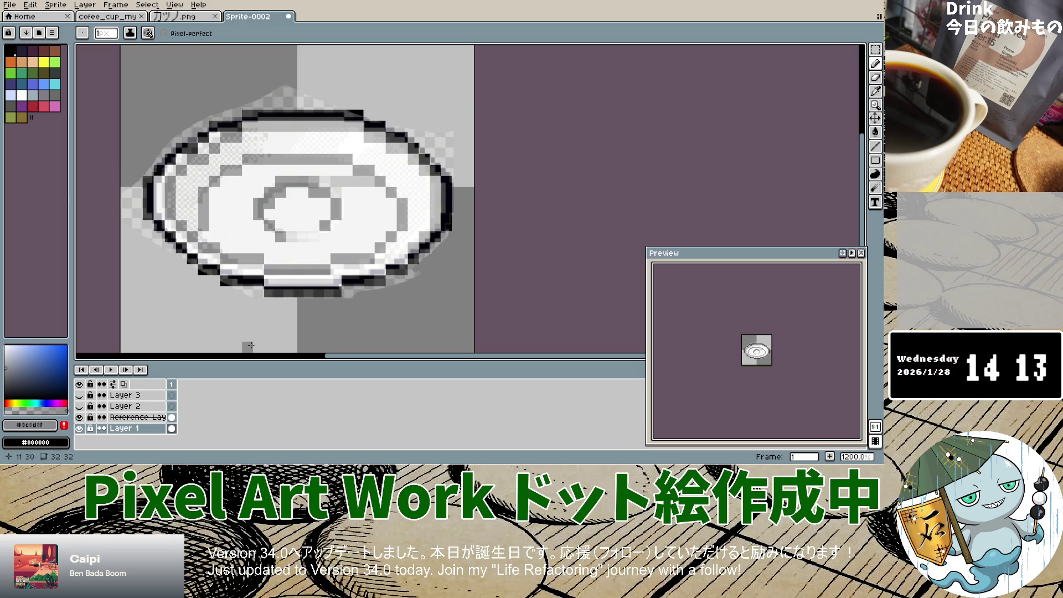
Compare the saucer drawing with the reference by flicking both layers' visibility.
{"action": "left_click", "coordinate": [79, 428]}
{"action": "left_click", "coordinate": [79, 429]}
{"action": "left_click", "coordinate": [79, 418]}
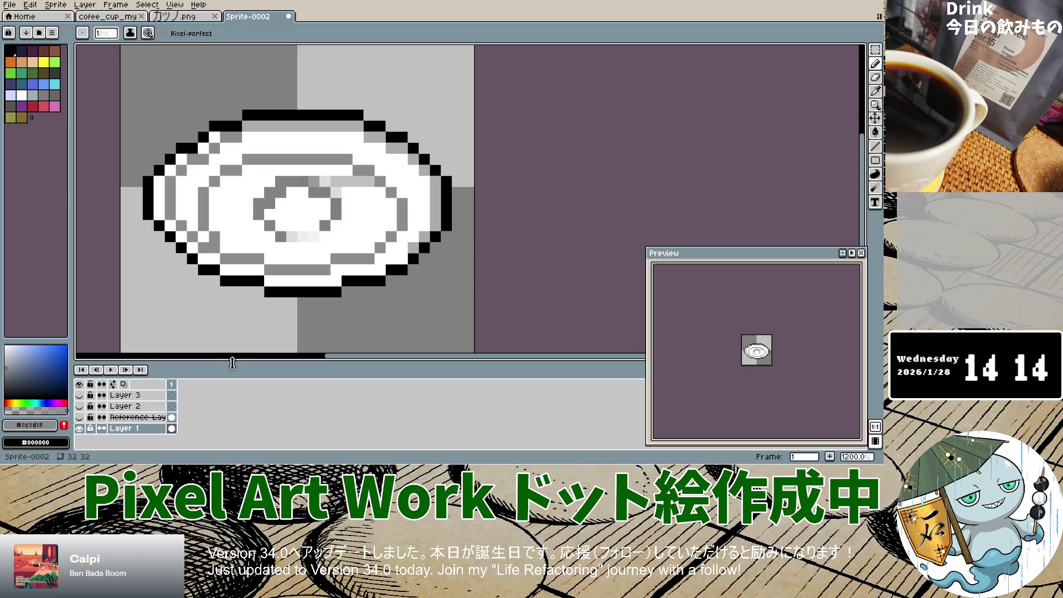
{"action": "left_click", "coordinate": [79, 428]}
{"action": "left_click", "coordinate": [80, 428]}
{"action": "left_click", "coordinate": [79, 418]}
{"action": "left_click", "coordinate": [79, 418]}
{"action": "left_click", "coordinate": [79, 418]}
{"action": "left_click", "coordinate": [80, 418]}
{"action": "left_click", "coordinate": [79, 418]}
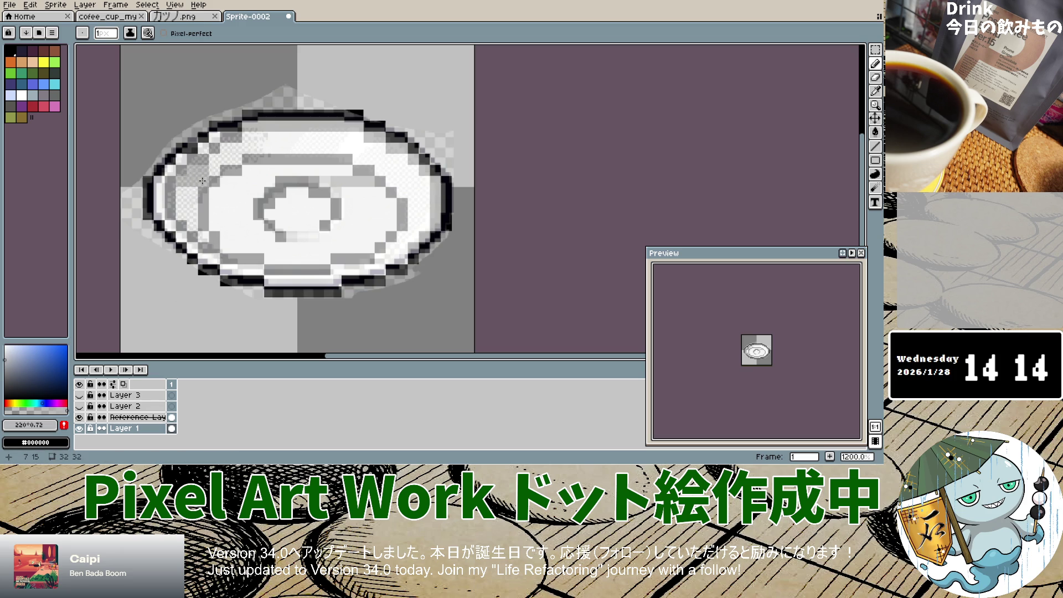
Darken the upper, left and lower-left inner rim pixels, then hide the reference overlay.
{"action": "left_click", "coordinate": [218, 162]}
{"action": "mouse_move", "coordinate": [218, 162]}
{"action": "left_mouse_down"}
{"action": "mouse_move", "coordinate": [257, 147]}
{"action": "mouse_move", "coordinate": [250, 137]}
{"action": "mouse_move", "coordinate": [270, 137]}
{"action": "left_mouse_up"}
{"action": "mouse_move", "coordinate": [191, 192]}
{"action": "left_mouse_down"}
{"action": "mouse_move", "coordinate": [192, 215]}
{"action": "mouse_move", "coordinate": [183, 200]}
{"action": "left_mouse_up"}
{"action": "left_click", "coordinate": [181, 215]}
{"action": "left_click", "coordinate": [193, 225]}
{"action": "left_click", "coordinate": [203, 236]}
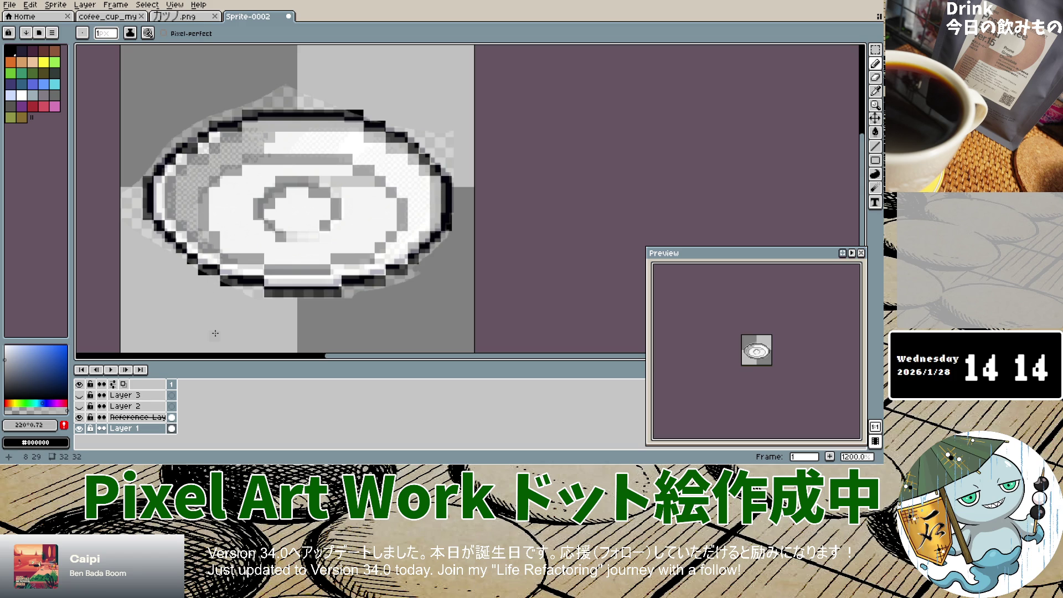
{"action": "left_click", "coordinate": [80, 418]}
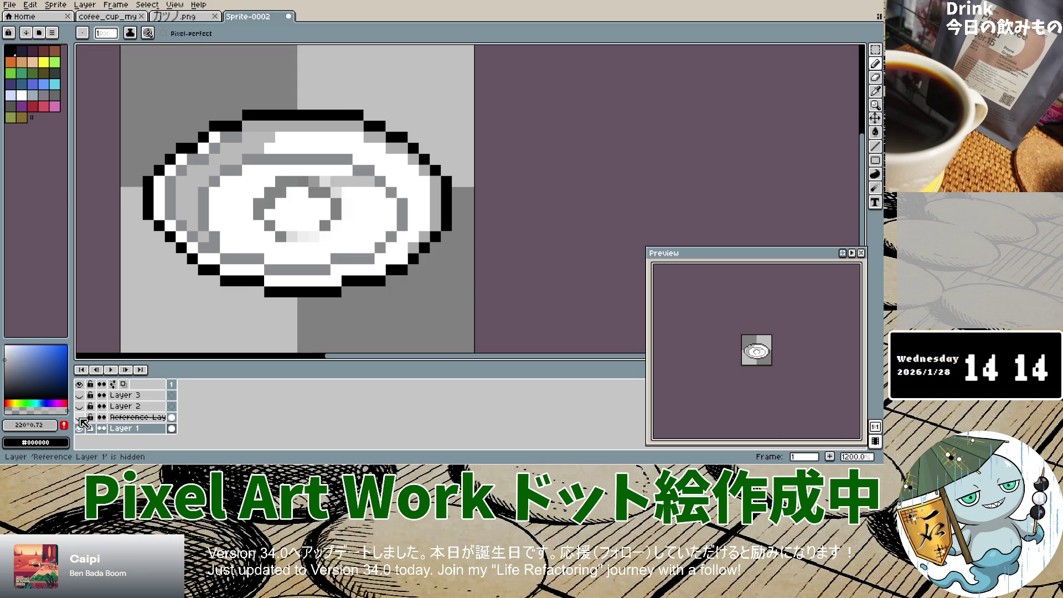
With the reference shown, paint grey over the upper-right, right and bottom rim pixels.
{"action": "left_click", "coordinate": [80, 417]}
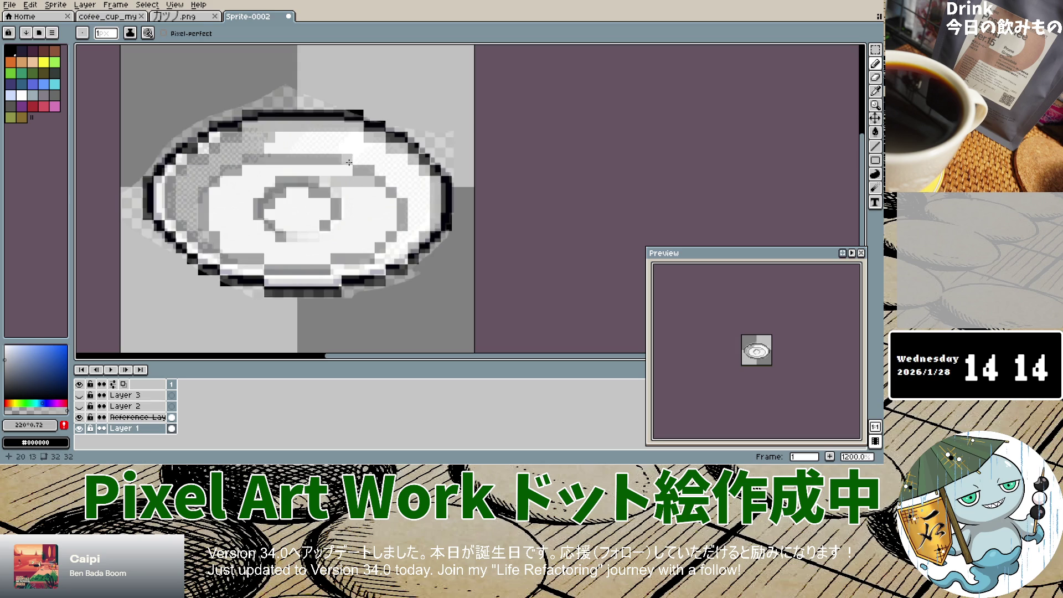
{"action": "left_click_drag", "start_coordinate": [378, 151], "coordinate": [363, 159]}
{"action": "left_click", "coordinate": [370, 158]}
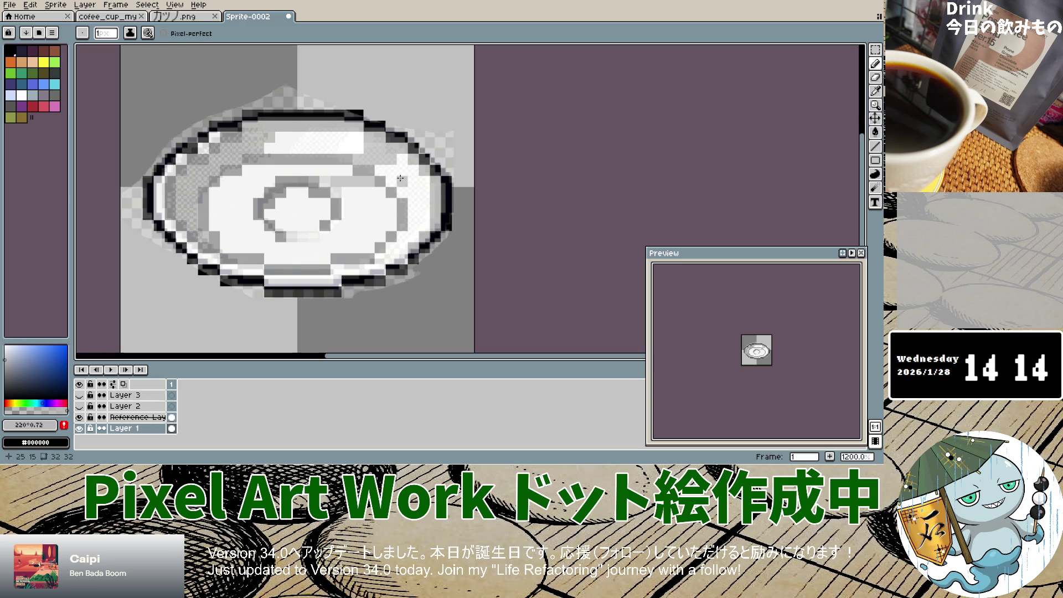
{"action": "mouse_move", "coordinate": [388, 170]}
{"action": "left_mouse_down"}
{"action": "mouse_move", "coordinate": [407, 170]}
{"action": "mouse_move", "coordinate": [391, 182]}
{"action": "mouse_move", "coordinate": [426, 181]}
{"action": "mouse_move", "coordinate": [406, 187]}
{"action": "mouse_move", "coordinate": [421, 194]}
{"action": "mouse_move", "coordinate": [427, 226]}
{"action": "mouse_move", "coordinate": [391, 237]}
{"action": "mouse_move", "coordinate": [404, 250]}
{"action": "mouse_move", "coordinate": [368, 277]}
{"action": "mouse_move", "coordinate": [340, 269]}
{"action": "mouse_move", "coordinate": [372, 269]}
{"action": "mouse_move", "coordinate": [276, 282]}
{"action": "mouse_move", "coordinate": [226, 270]}
{"action": "left_mouse_up"}
{"action": "left_click", "coordinate": [335, 281]}
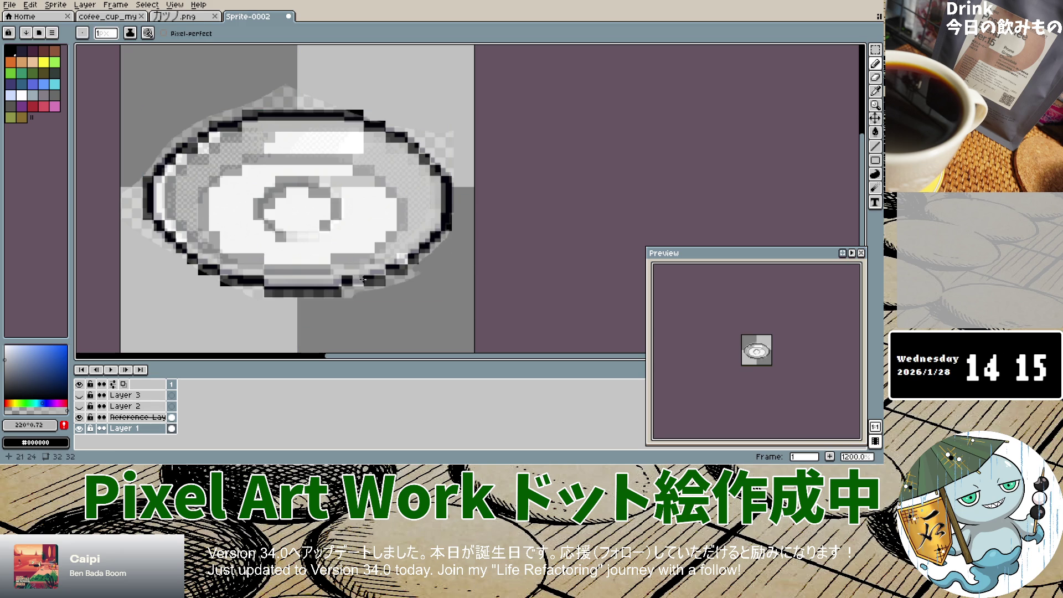
Undo the last four pencil strokes on the bottom rim with Ctrl+Z.
{"action": "key", "text": "ctrl+z"}
{"action": "key", "text": "ctrl+z"}
{"action": "key", "text": "ctrl+z"}
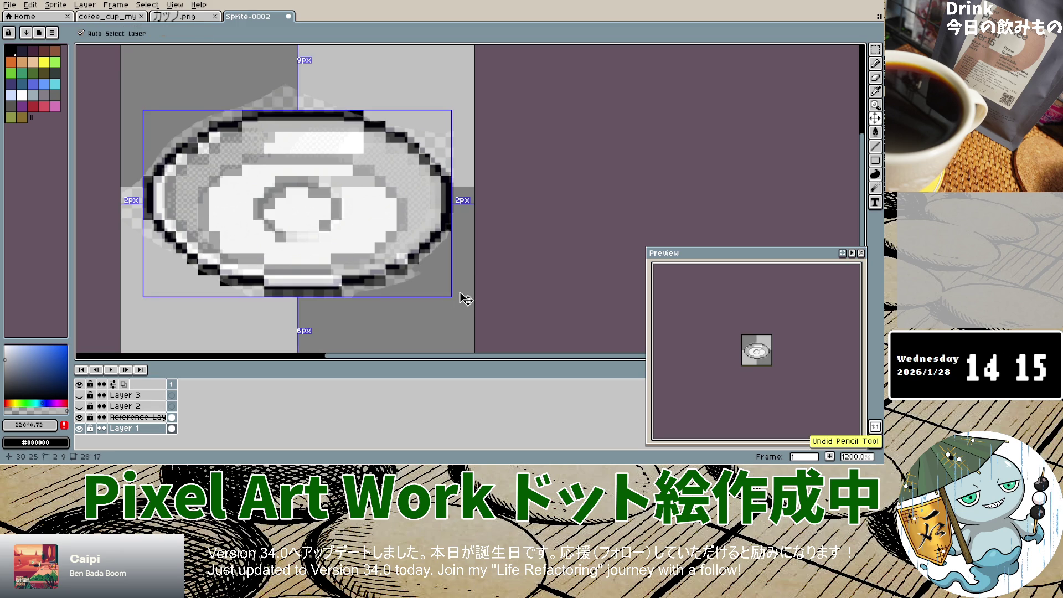
{"action": "key", "text": "ctrl+z"}
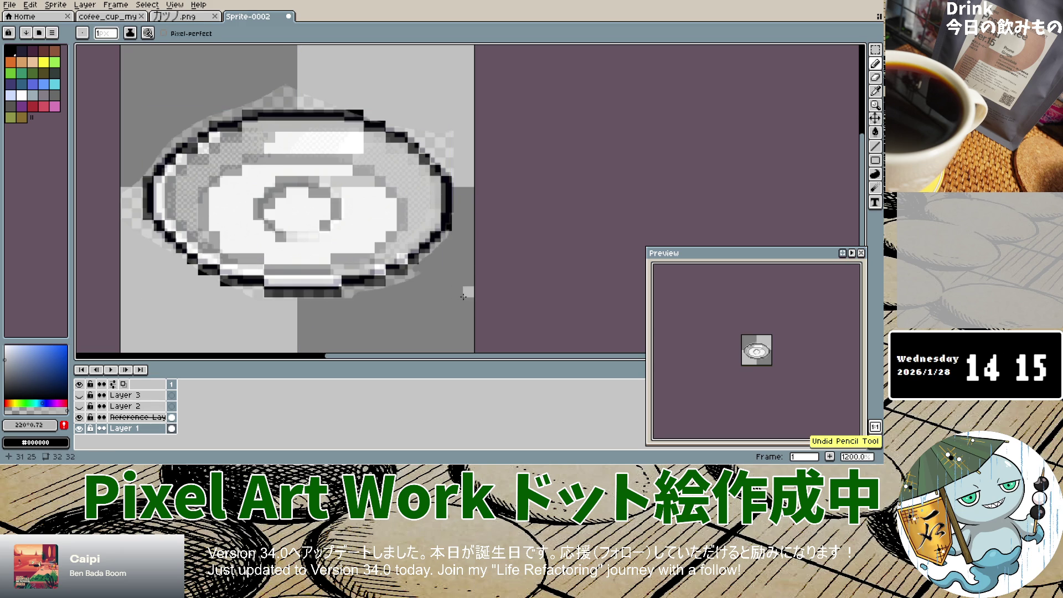
{"action": "key", "text": "ctrl+z"}
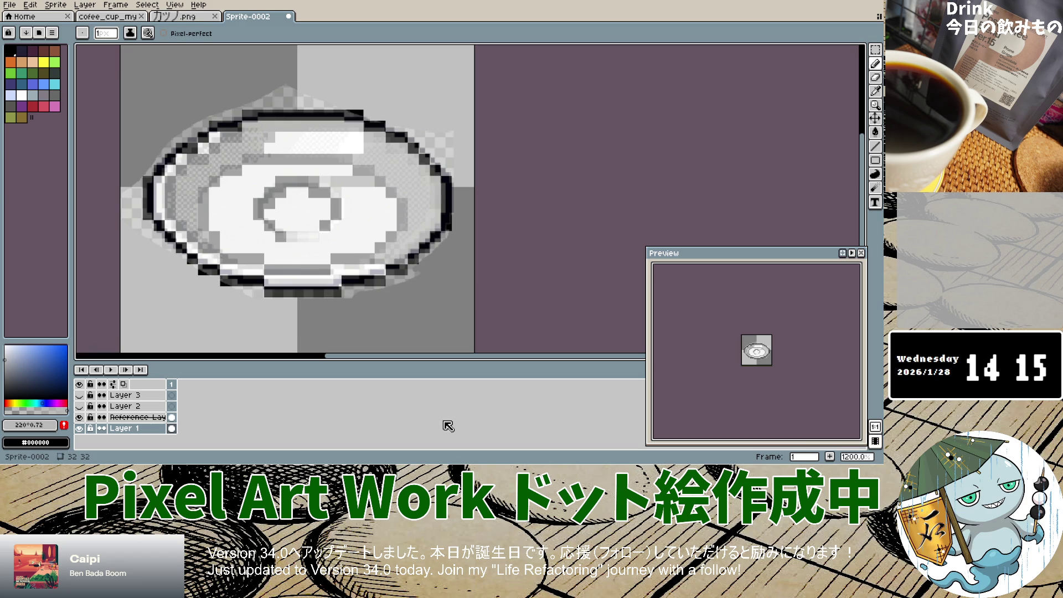
{"action": "key", "text": "ctrl+z"}
{"action": "key", "text": "ctrl+z"}
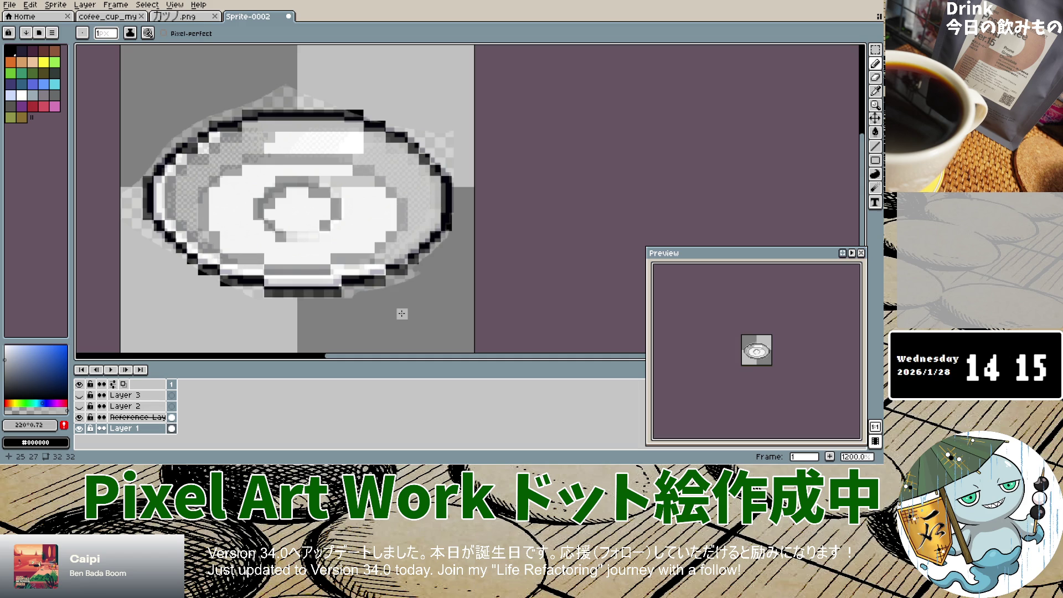
Repaint the plate's top highlight band in much lighter, near-white greys.
{"action": "left_click", "coordinate": [79, 428]}
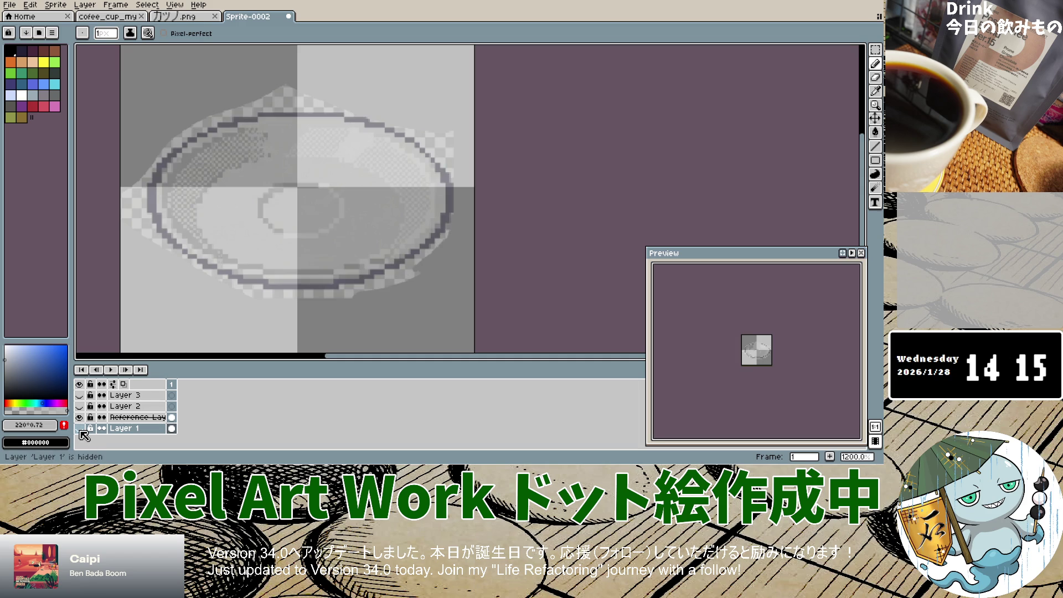
{"action": "left_click", "coordinate": [79, 428]}
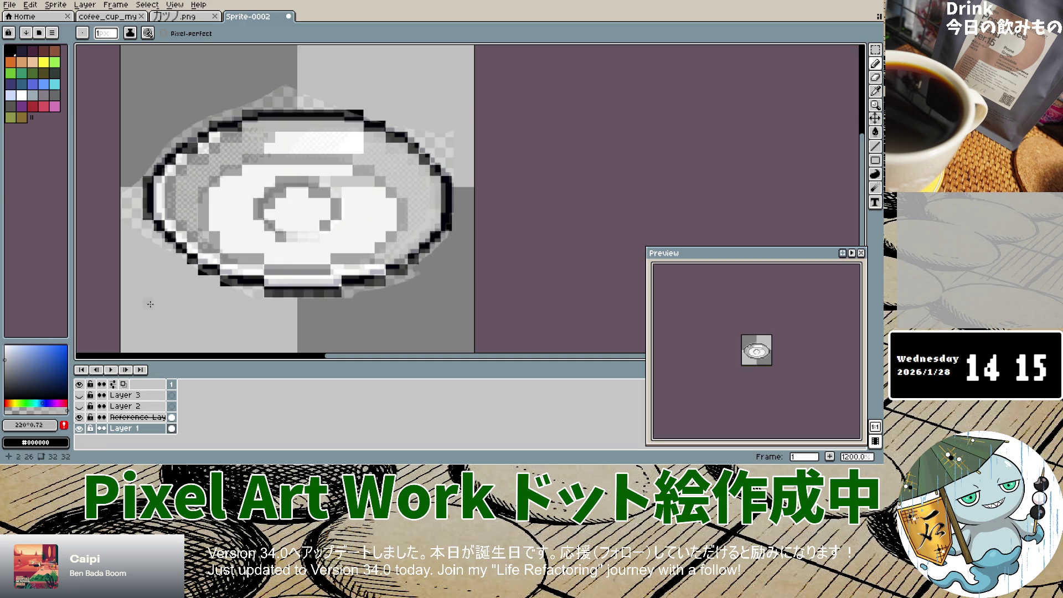
{"action": "mouse_move", "coordinate": [314, 137]}
{"action": "left_mouse_down"}
{"action": "mouse_move", "coordinate": [302, 137]}
{"action": "mouse_move", "coordinate": [342, 135]}
{"action": "mouse_move", "coordinate": [288, 148]}
{"action": "mouse_move", "coordinate": [319, 148]}
{"action": "left_mouse_up"}
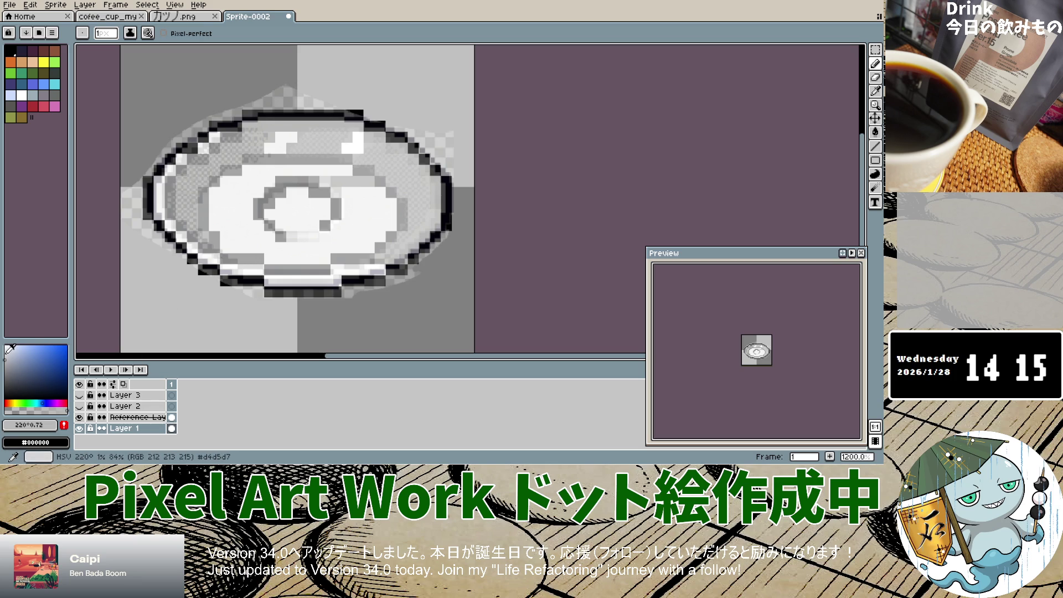
{"action": "left_click", "coordinate": [5, 348]}
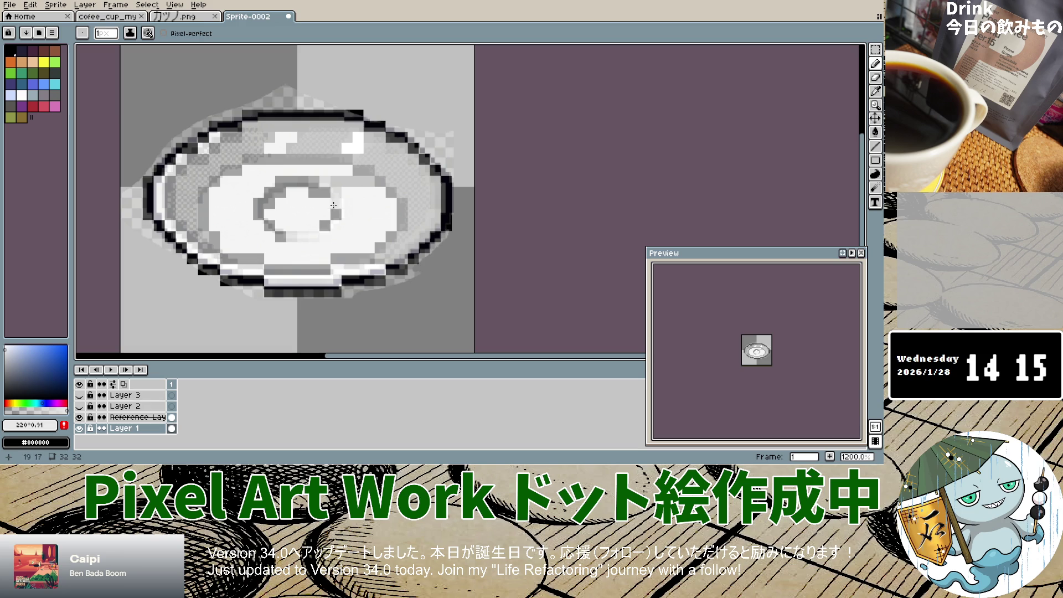
{"action": "mouse_move", "coordinate": [356, 136]}
{"action": "left_mouse_down"}
{"action": "mouse_move", "coordinate": [299, 138]}
{"action": "mouse_move", "coordinate": [290, 149]}
{"action": "mouse_move", "coordinate": [335, 148]}
{"action": "left_mouse_up"}
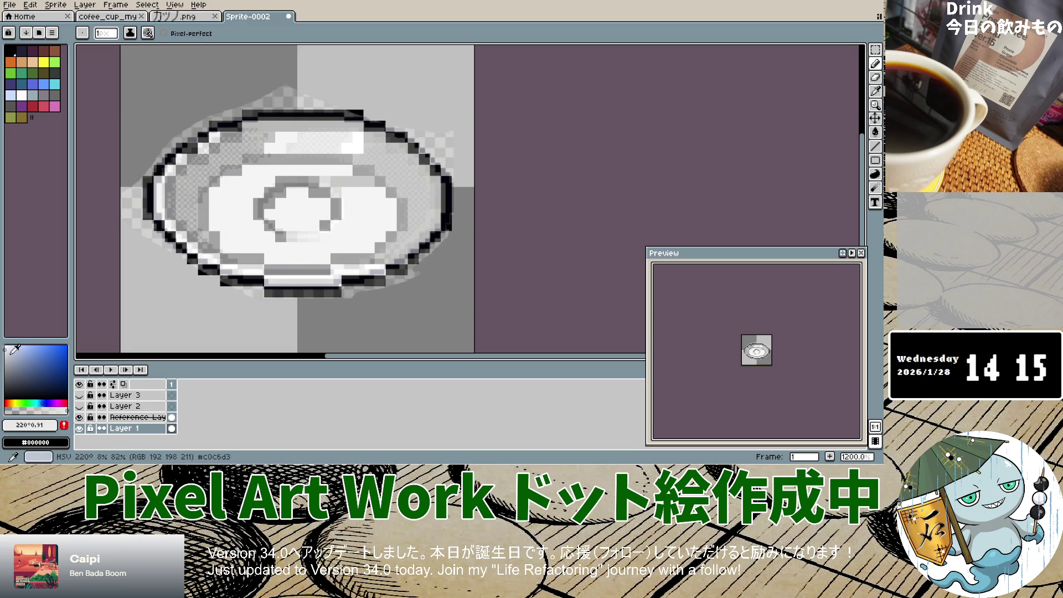
{"action": "left_click", "coordinate": [6, 347]}
{"action": "left_click", "coordinate": [6, 347]}
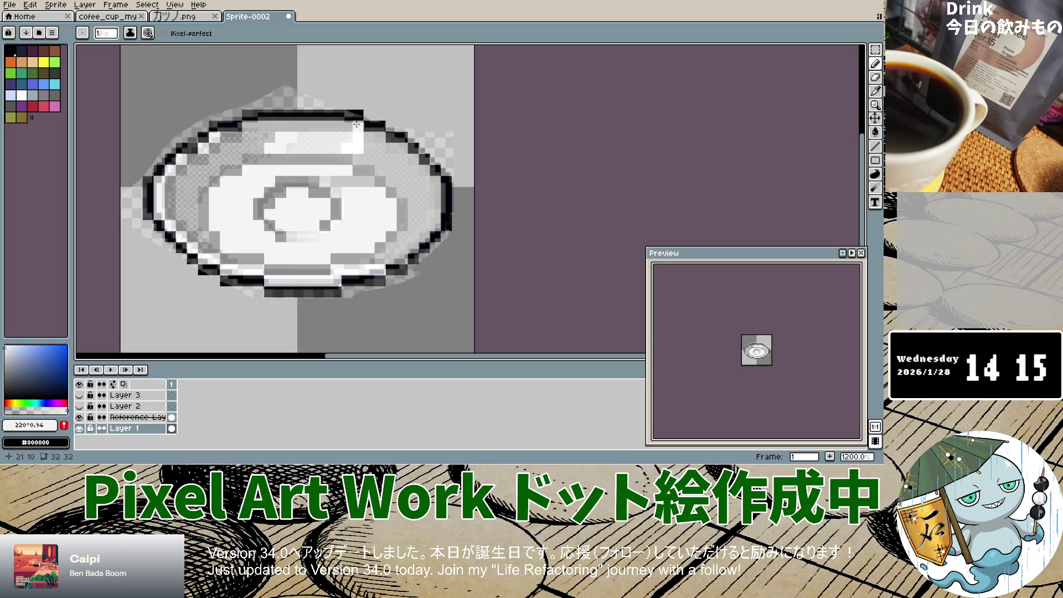
{"action": "left_click_drag", "start_coordinate": [336, 138], "coordinate": [336, 146]}
{"action": "left_click", "coordinate": [281, 155]}
Add darker grey shading near the highlight and black outline pixels on the right and lower-right rim.
{"action": "left_click", "coordinate": [5, 353]}
{"action": "left_click_drag", "start_coordinate": [369, 142], "coordinate": [379, 144]}
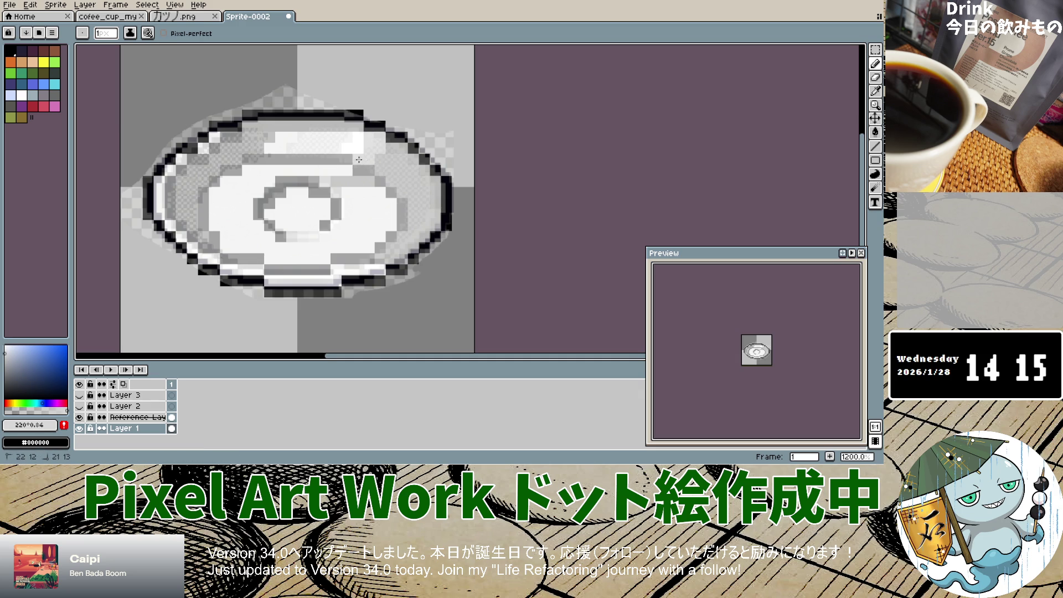
{"action": "left_click", "coordinate": [4, 357]}
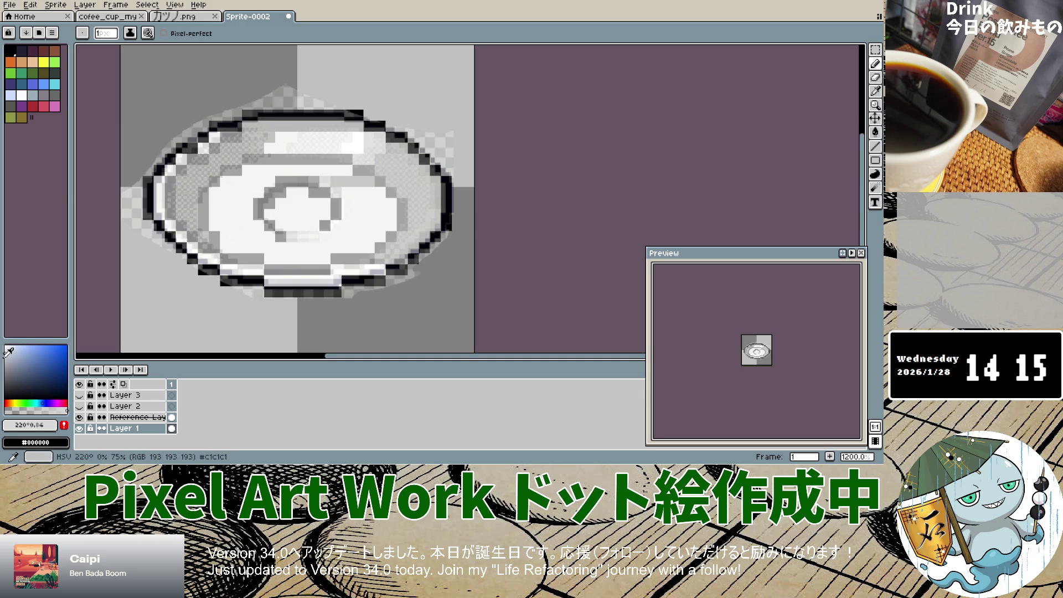
{"action": "left_click", "coordinate": [392, 152]}
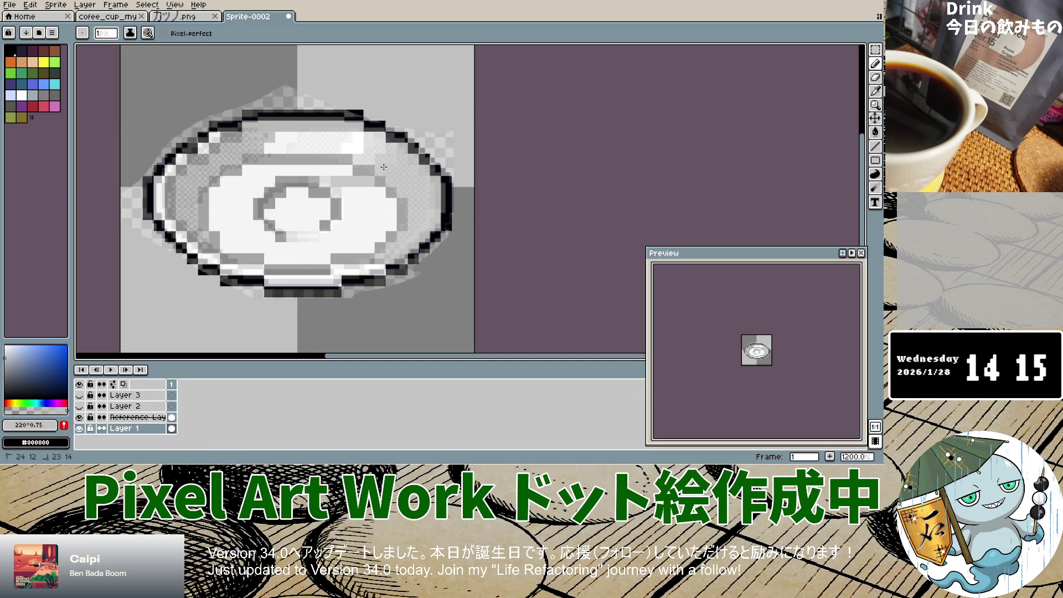
{"action": "left_click", "coordinate": [443, 225]}
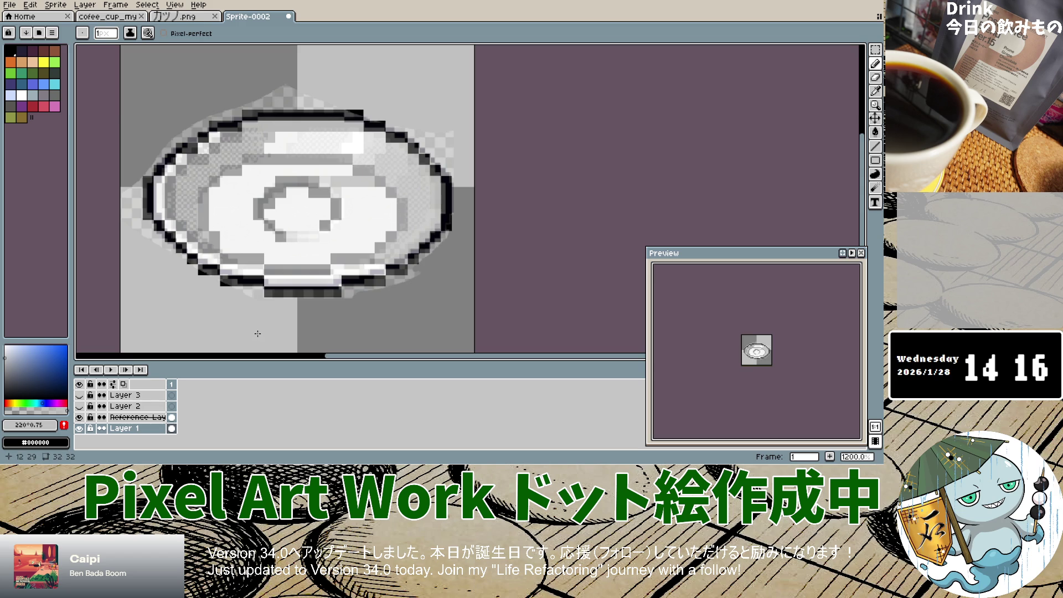
{"action": "left_click_drag", "start_coordinate": [382, 261], "coordinate": [390, 260]}
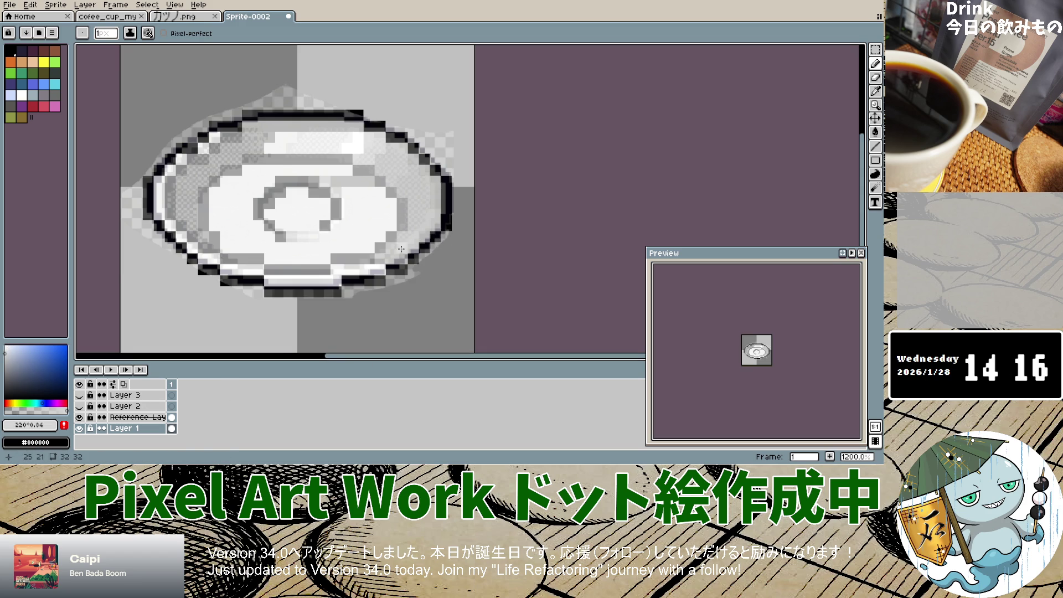
{"action": "left_click_drag", "start_coordinate": [379, 260], "coordinate": [401, 260]}
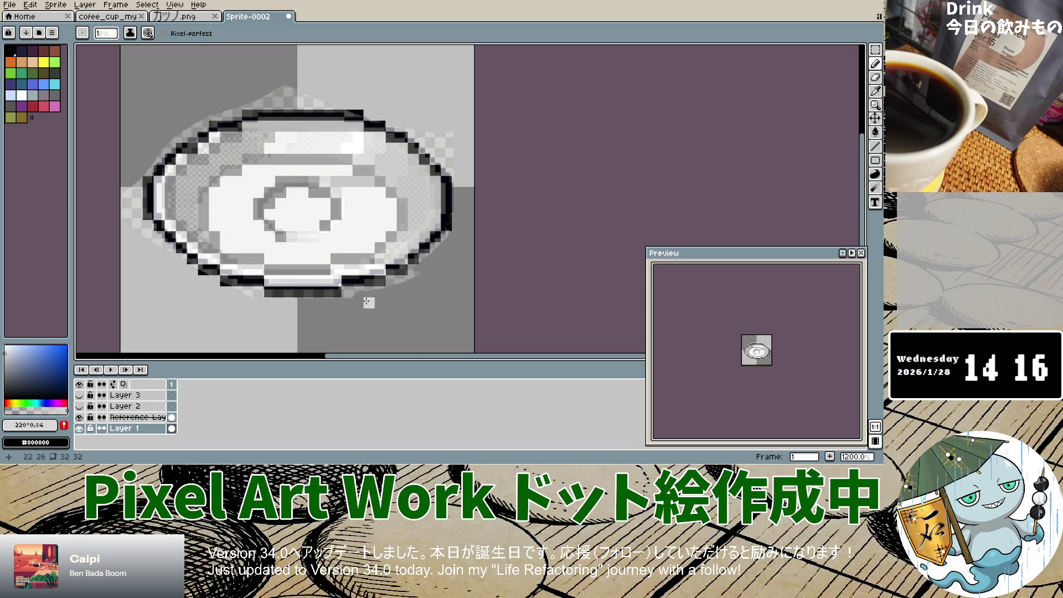
Lighten an upper pixel, add a black lower-left outline pixel, undo a rim stroke, and hide the reference.
{"action": "left_click", "coordinate": [258, 137]}
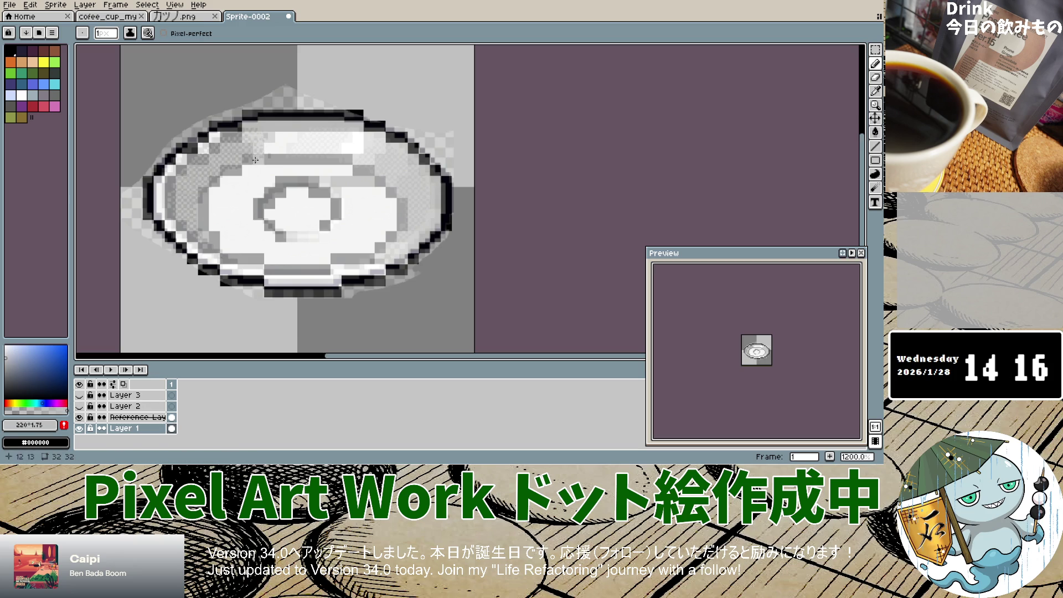
{"action": "left_click", "coordinate": [225, 281]}
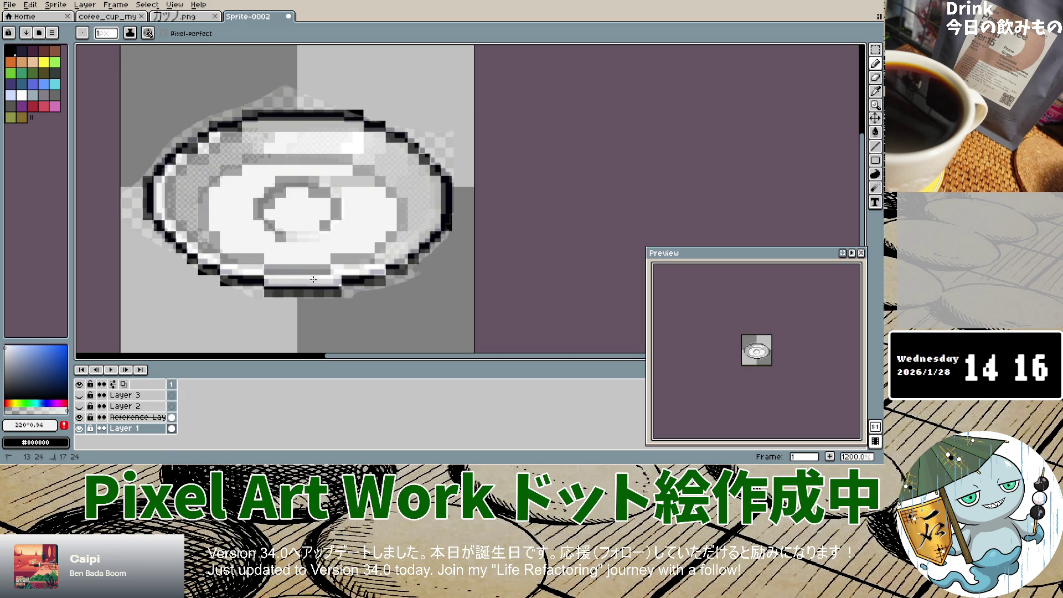
{"action": "left_click_drag", "start_coordinate": [337, 271], "coordinate": [370, 271]}
{"action": "key", "text": "ctrl+z"}
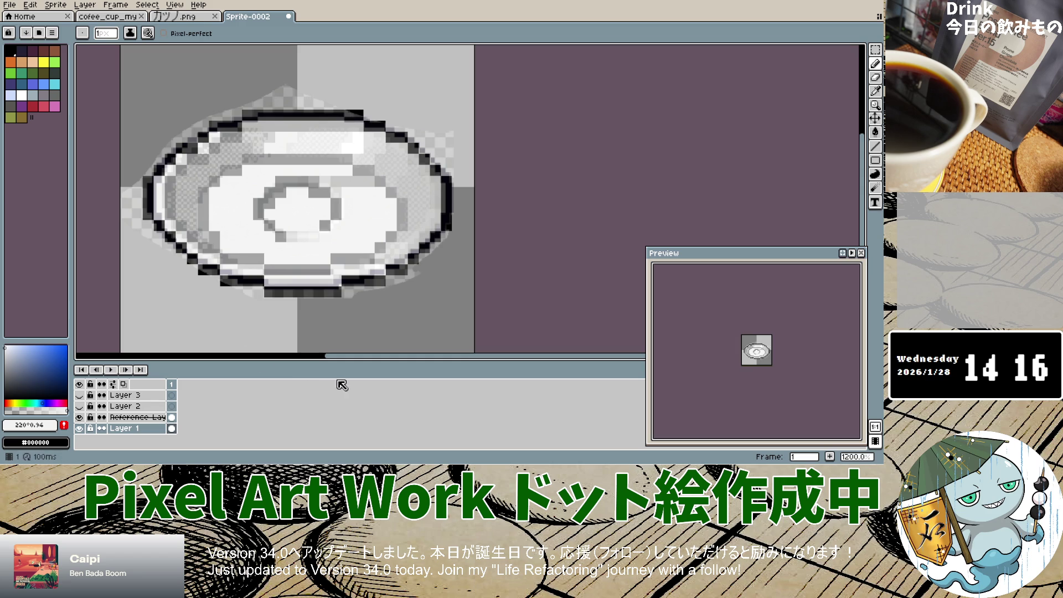
{"action": "left_click", "coordinate": [79, 418]}
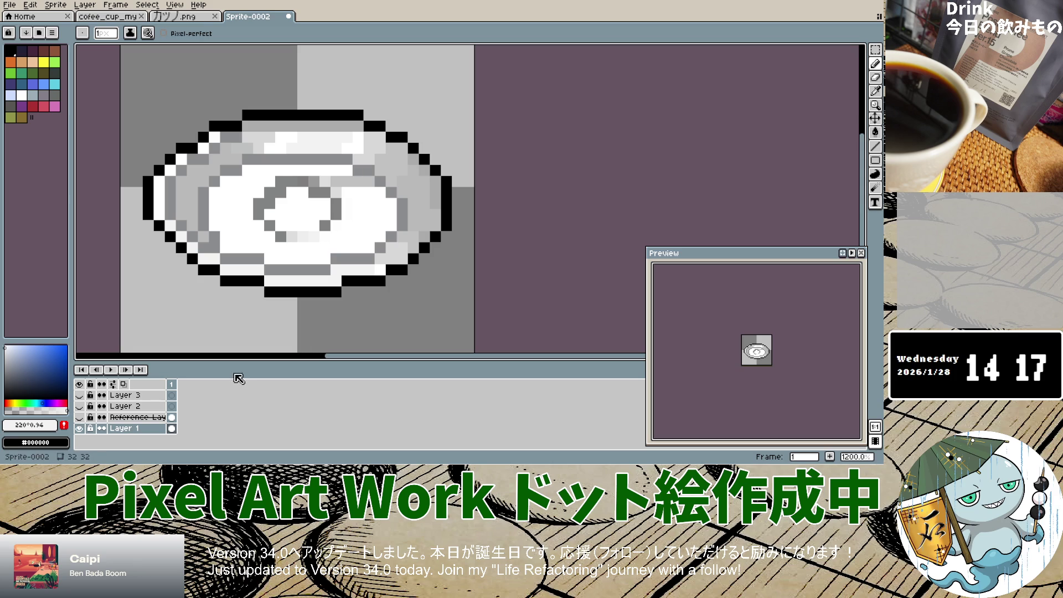
Turn one lower-left rim pixel grey and flick Layer 1 off and on to check it.
{"action": "scroll", "coordinate": [265, 298], "scroll_direction": "down", "scroll_amount": 2}
{"action": "scroll", "coordinate": [265, 298], "scroll_direction": "down", "scroll_amount": 3}
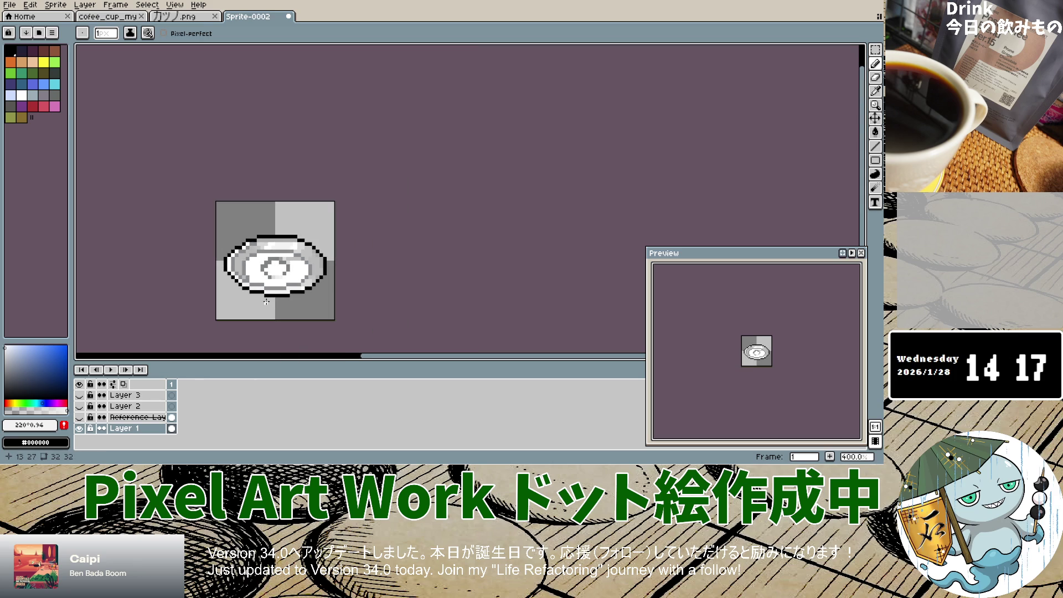
{"action": "scroll", "coordinate": [265, 302], "scroll_direction": "up", "scroll_amount": 4}
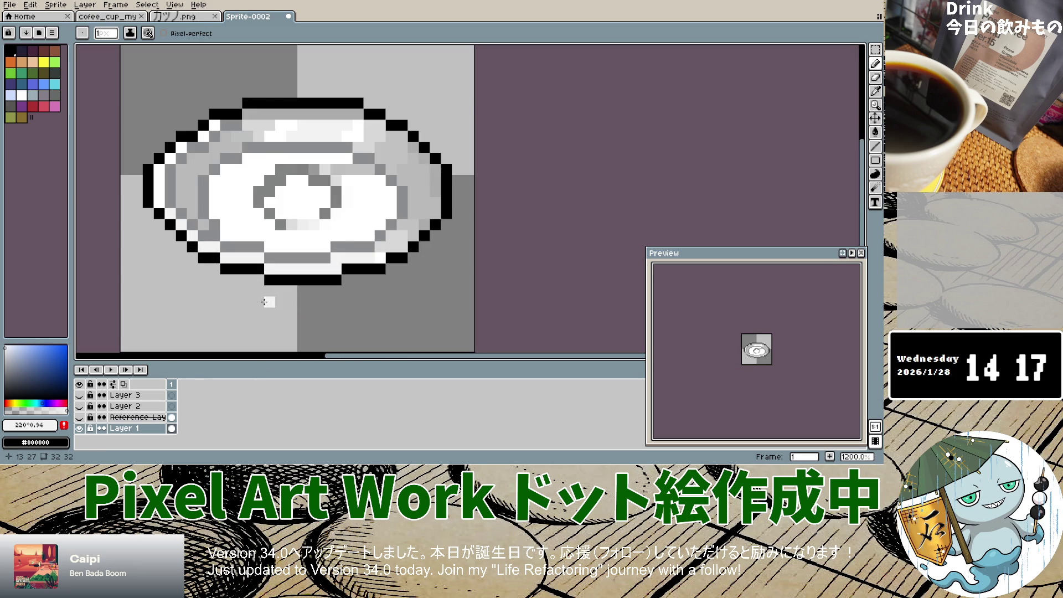
{"action": "scroll", "coordinate": [264, 302], "scroll_direction": "down", "scroll_amount": 3}
{"action": "scroll", "coordinate": [263, 302], "scroll_direction": "up", "scroll_amount": 4}
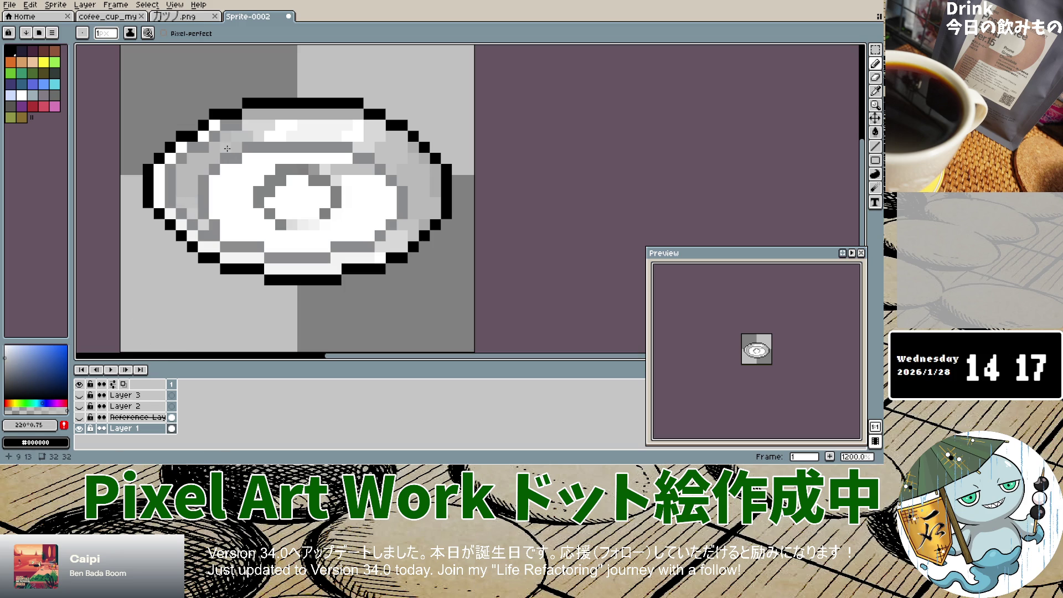
{"action": "left_click", "coordinate": [186, 221]}
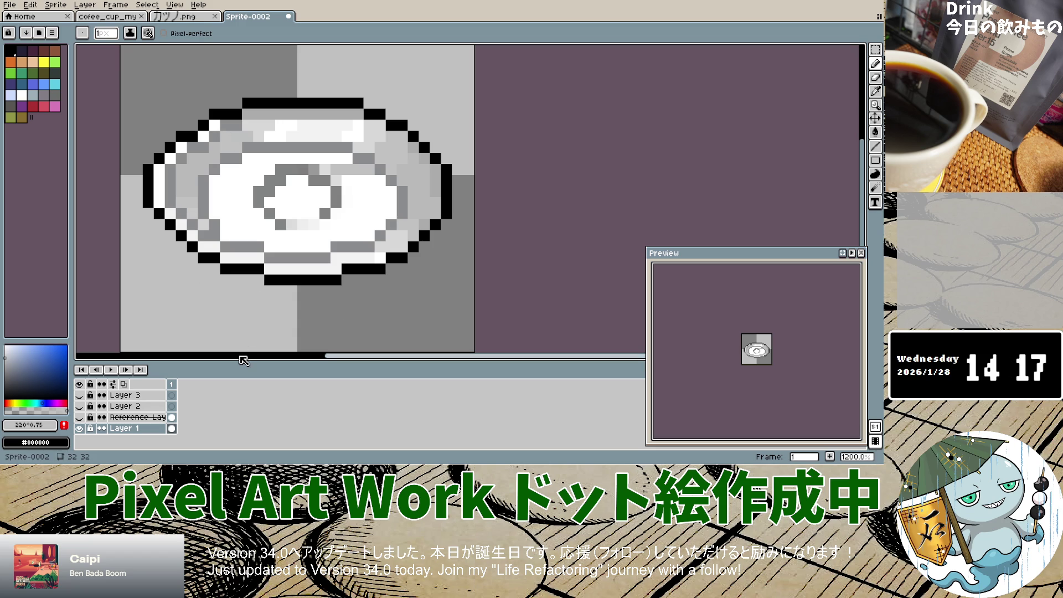
{"action": "left_click", "coordinate": [80, 428]}
{"action": "left_click", "coordinate": [80, 429]}
{"action": "scroll", "coordinate": [337, 277], "scroll_direction": "down", "scroll_amount": 5}
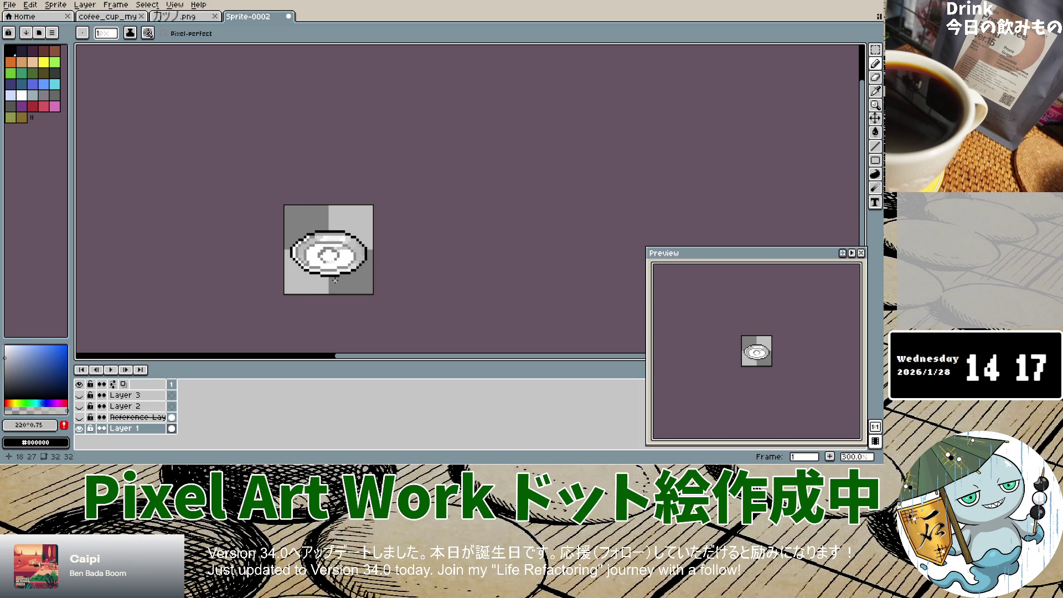
{"action": "scroll", "coordinate": [335, 280], "scroll_direction": "up", "scroll_amount": 4}
{"action": "scroll", "coordinate": [332, 285], "scroll_direction": "up", "scroll_amount": 2}
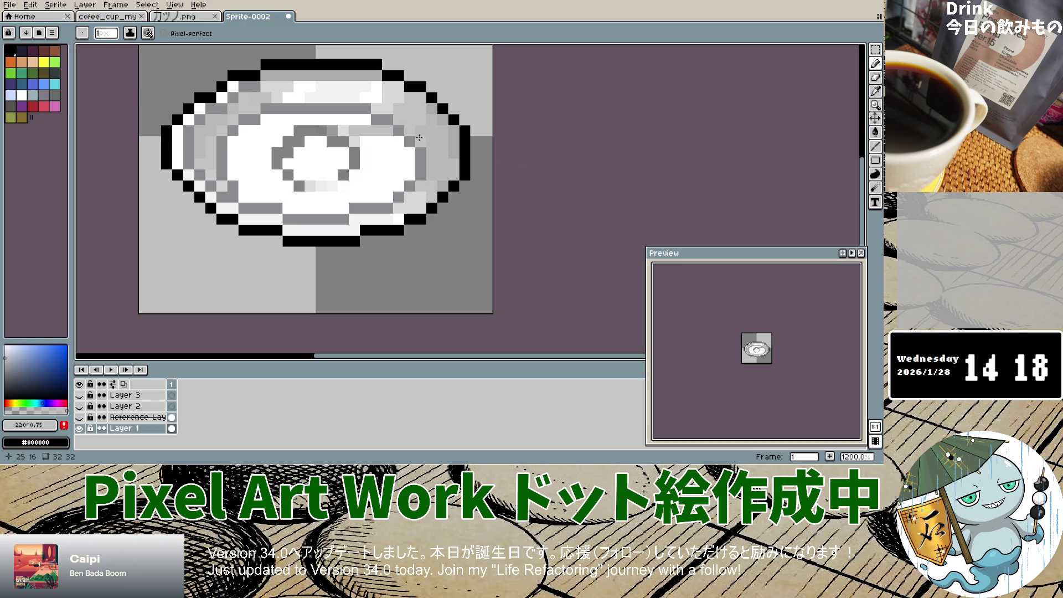
Eyedrop the light grey #d7d7d7 from the plate and go back to the Pencil.
{"action": "key", "text": "i"}
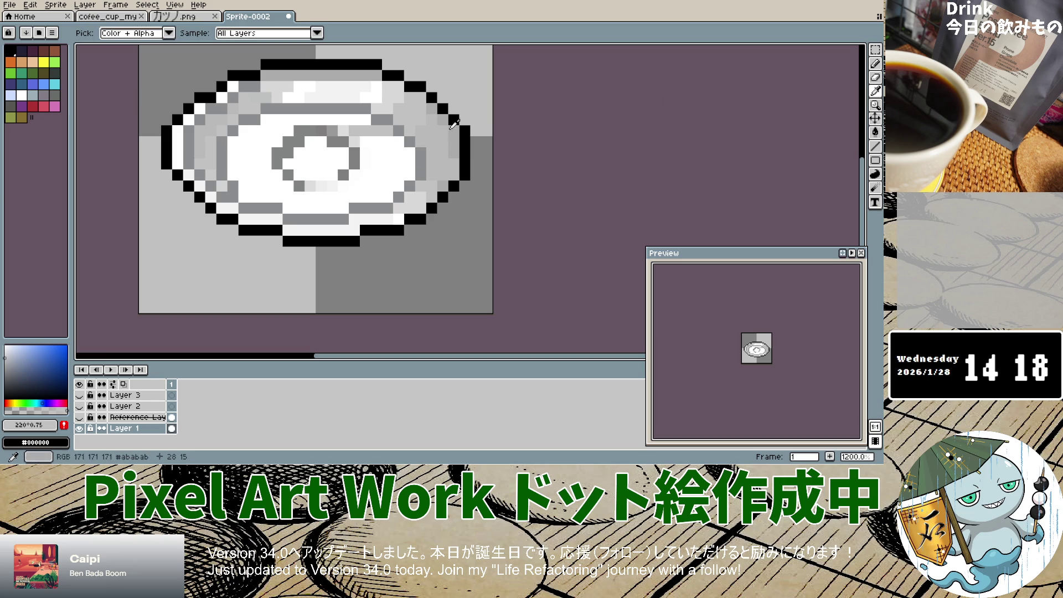
{"action": "key", "text": "b"}
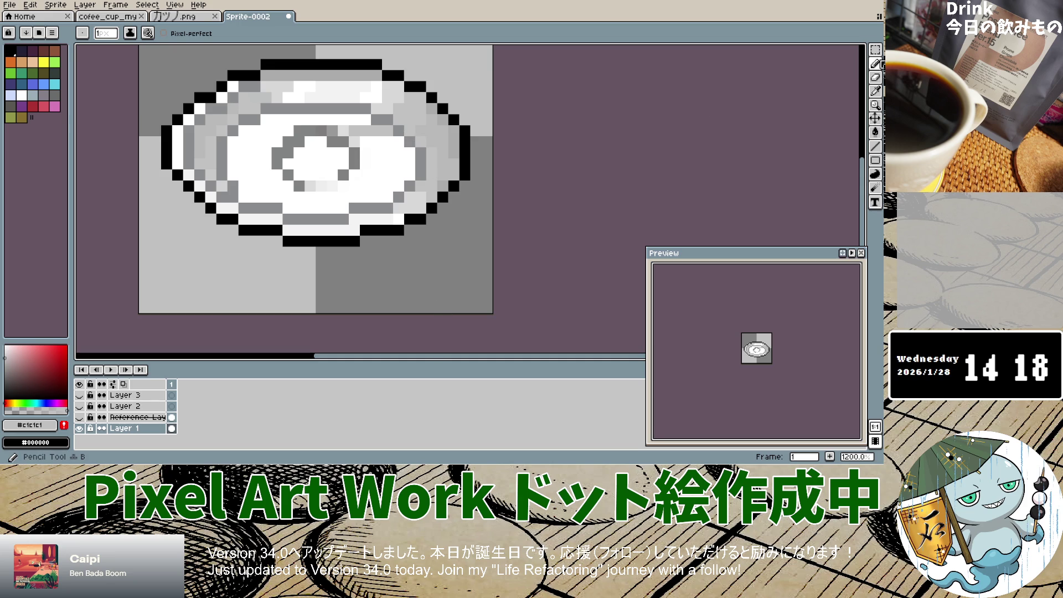
{"action": "left_click", "coordinate": [875, 91]}
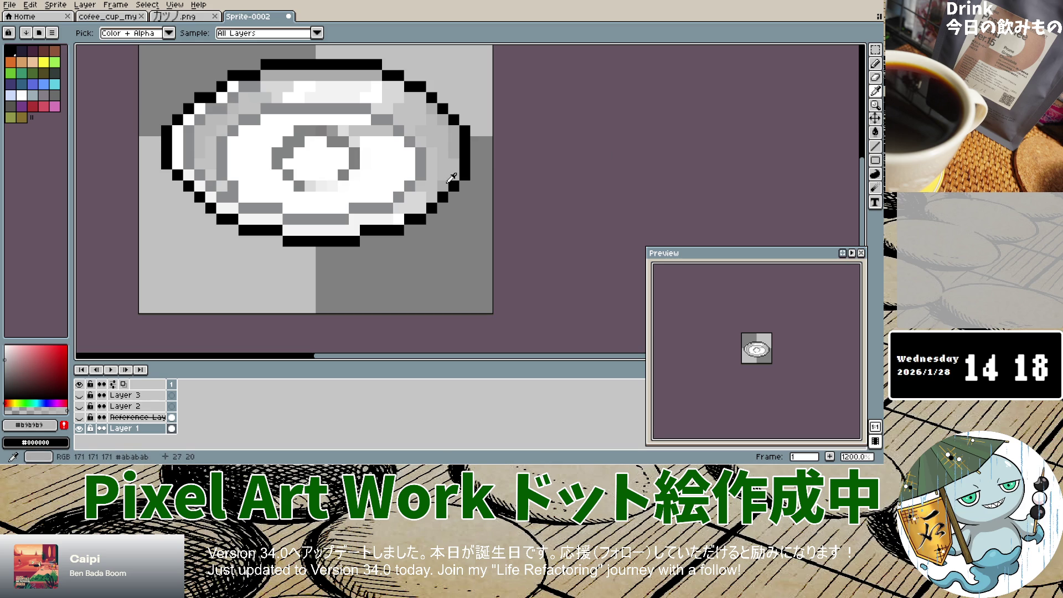
{"action": "key", "text": "b"}
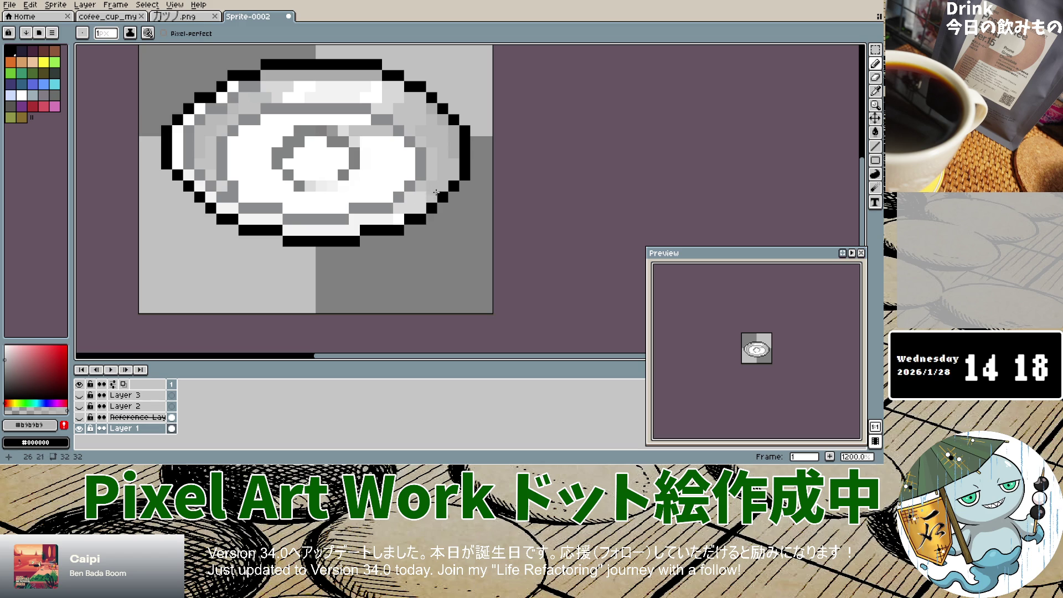
{"action": "key", "text": "i"}
{"action": "left_click", "coordinate": [422, 193]}
{"action": "left_click", "coordinate": [875, 64]}
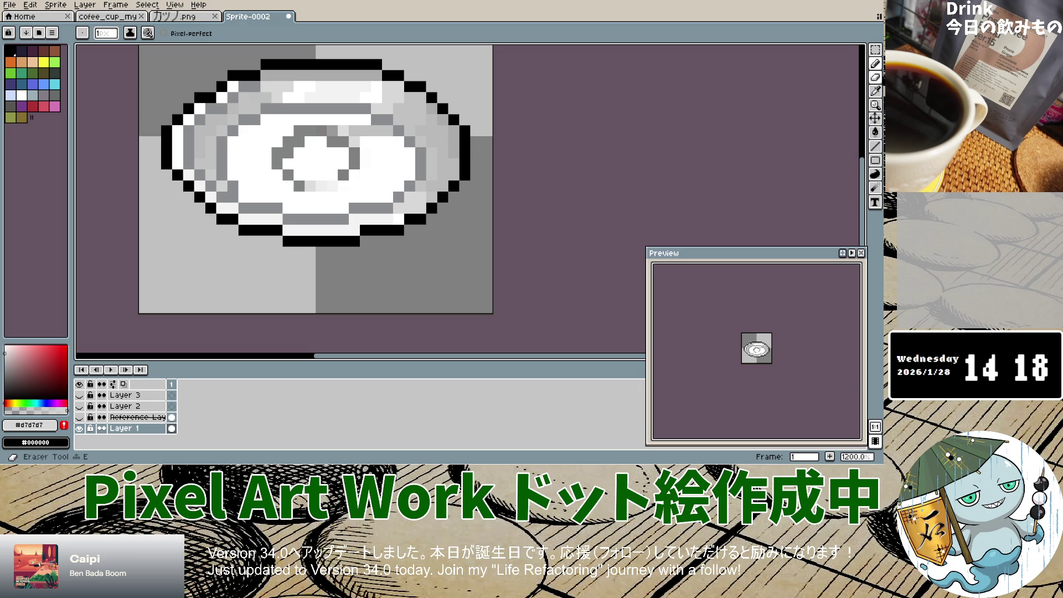
Sample greys #b9b9b9 and #c1c1c1, paint a light pixel on the plate, then undo it.
{"action": "left_click", "coordinate": [875, 91]}
{"action": "left_click", "coordinate": [435, 187]}
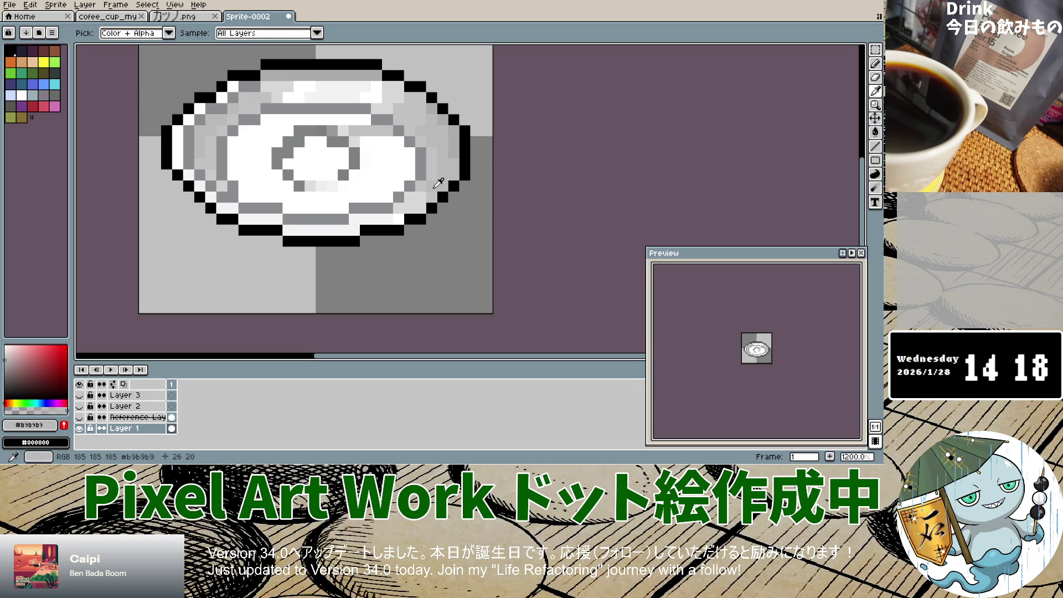
{"action": "left_click", "coordinate": [436, 196]}
{"action": "key", "text": "b"}
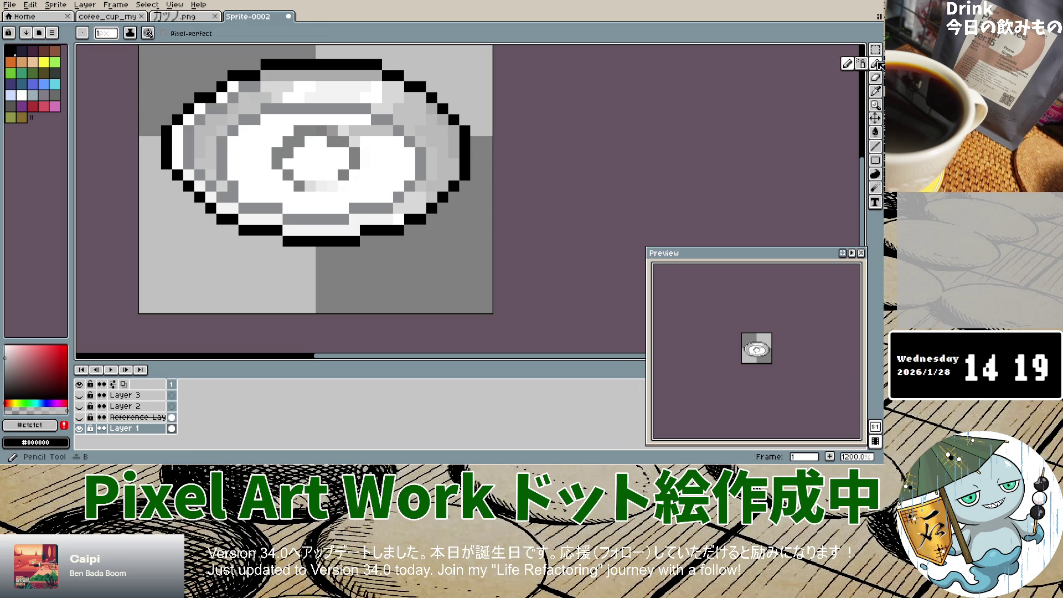
{"action": "left_click", "coordinate": [420, 198]}
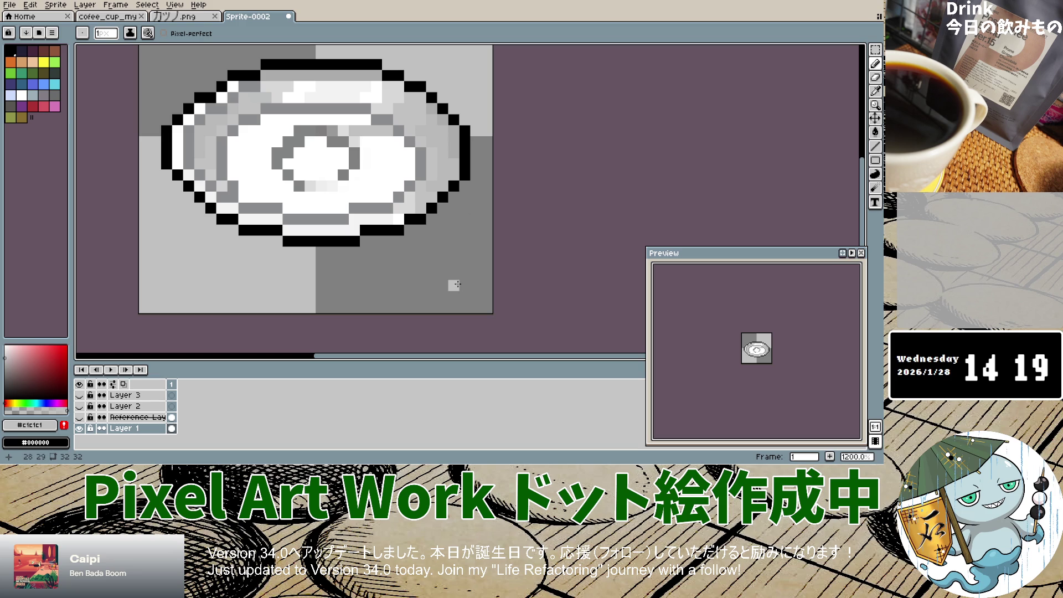
{"action": "key", "text": "ctrl+z"}
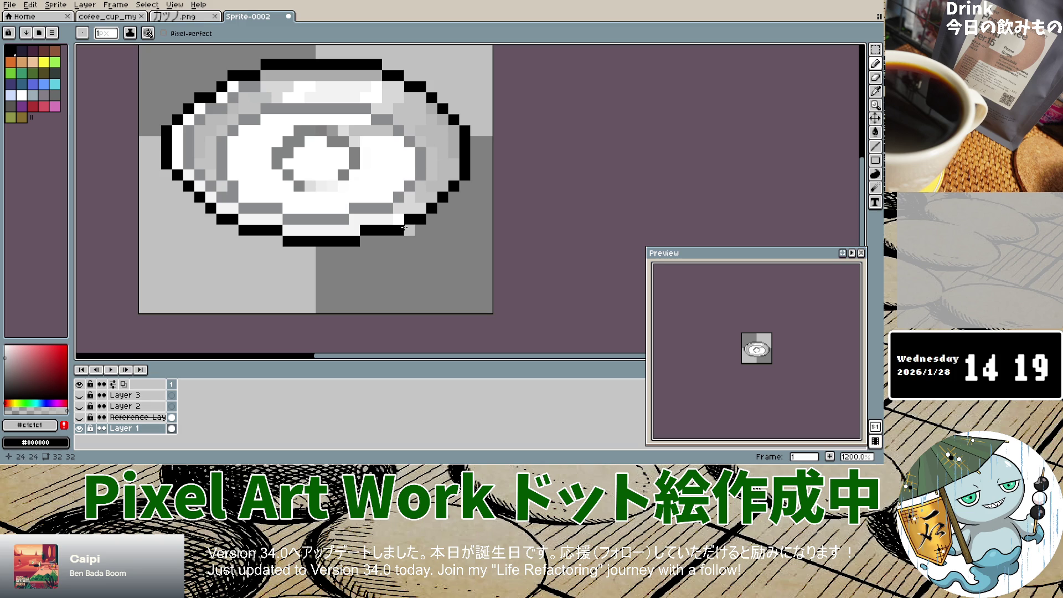
Pick the plate's #cacaca grey with the Eyedropper as the drawing colour and return to the Pencil.
{"action": "key", "text": "i"}
{"action": "left_click", "coordinate": [419, 205]}
{"action": "key", "text": "b"}
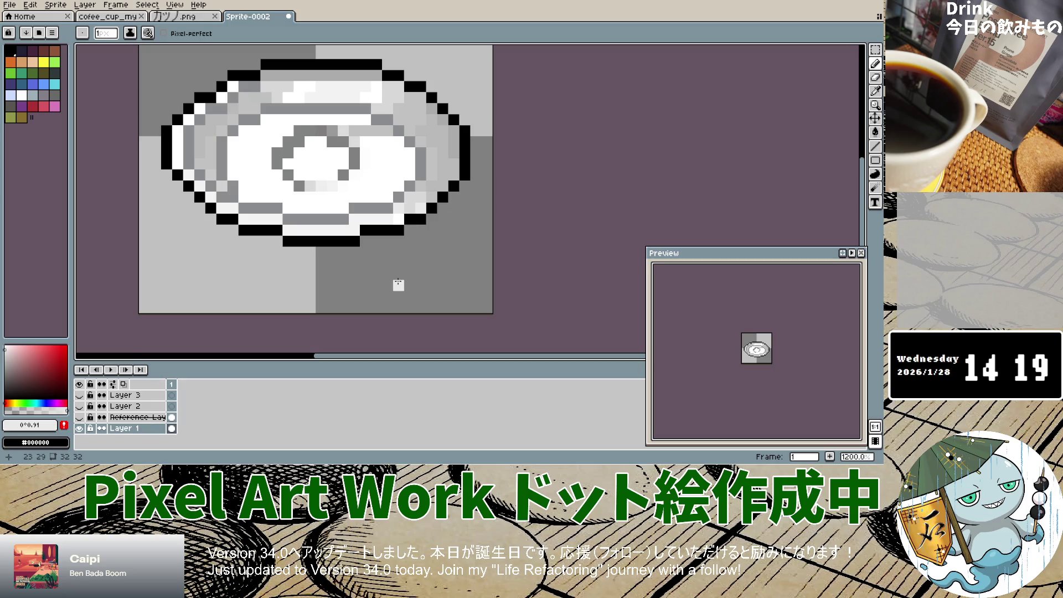
{"action": "key", "text": "v"}
{"action": "key", "text": "b"}
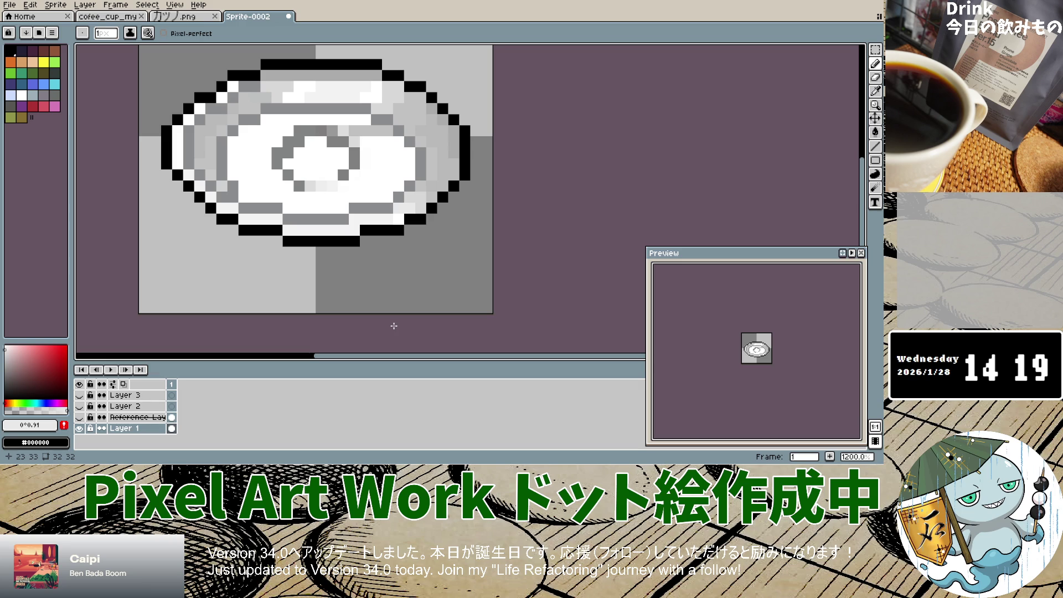
{"action": "left_click", "coordinate": [874, 91]}
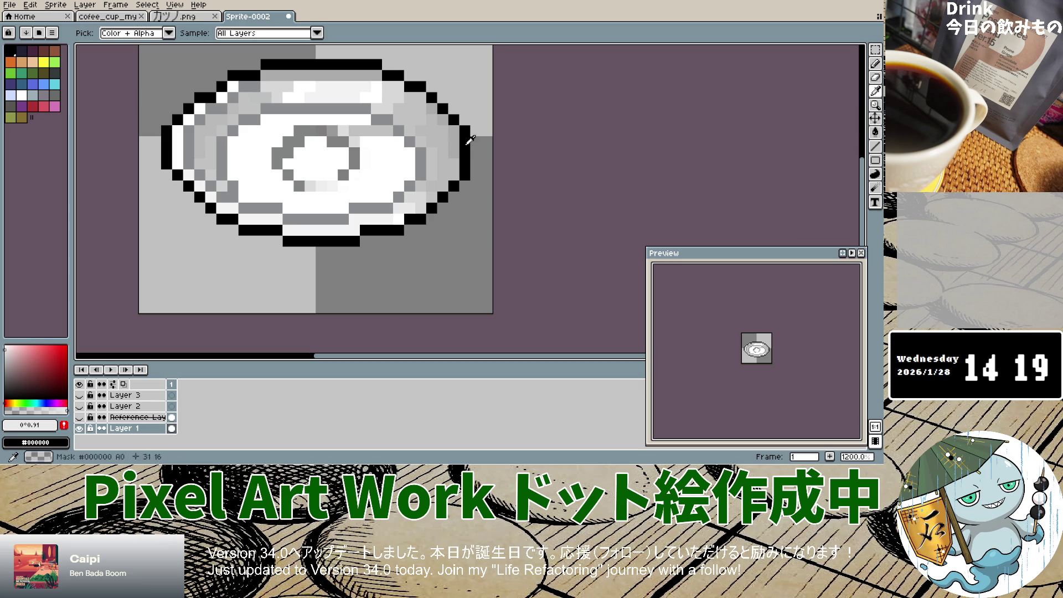
{"action": "left_click", "coordinate": [200, 160]}
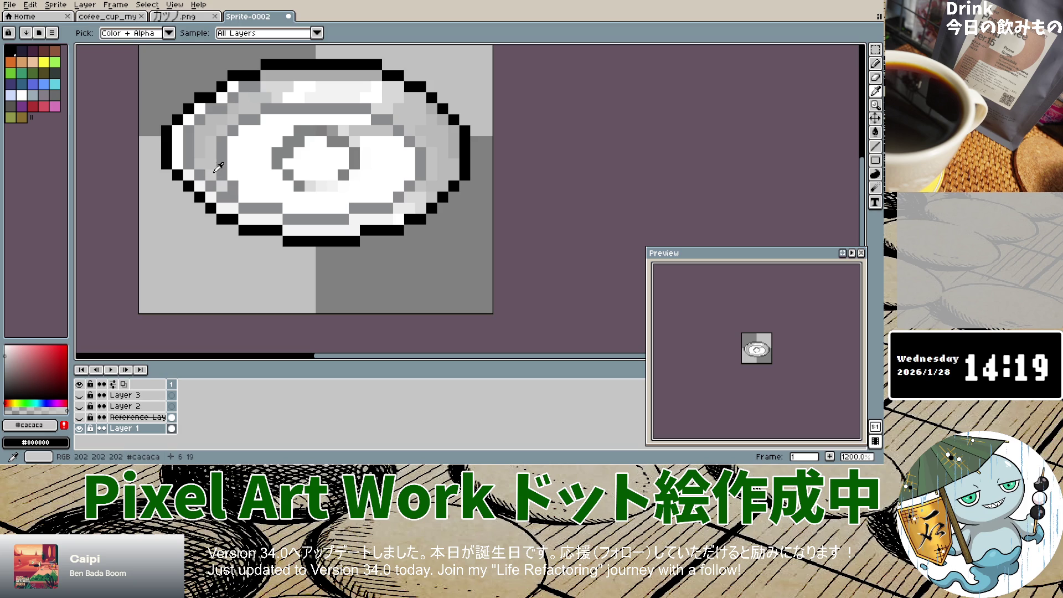
{"action": "left_click", "coordinate": [875, 64]}
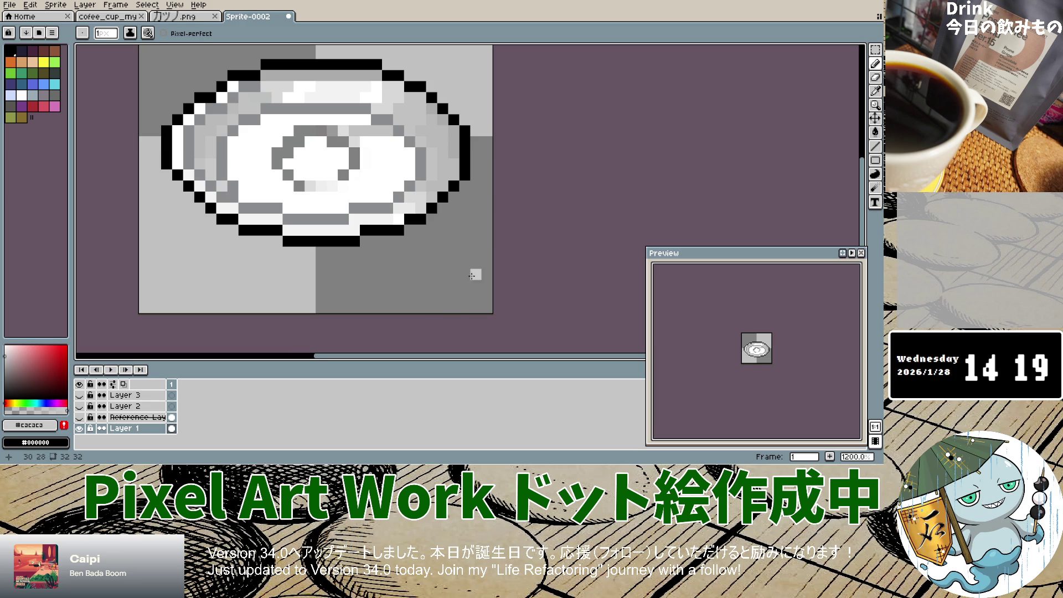
{"action": "scroll", "coordinate": [442, 220], "scroll_direction": "down", "scroll_amount": 5}
{"action": "scroll", "coordinate": [436, 226], "scroll_direction": "up", "scroll_amount": 6}
{"action": "scroll", "coordinate": [425, 232], "scroll_direction": "down", "scroll_amount": 3}
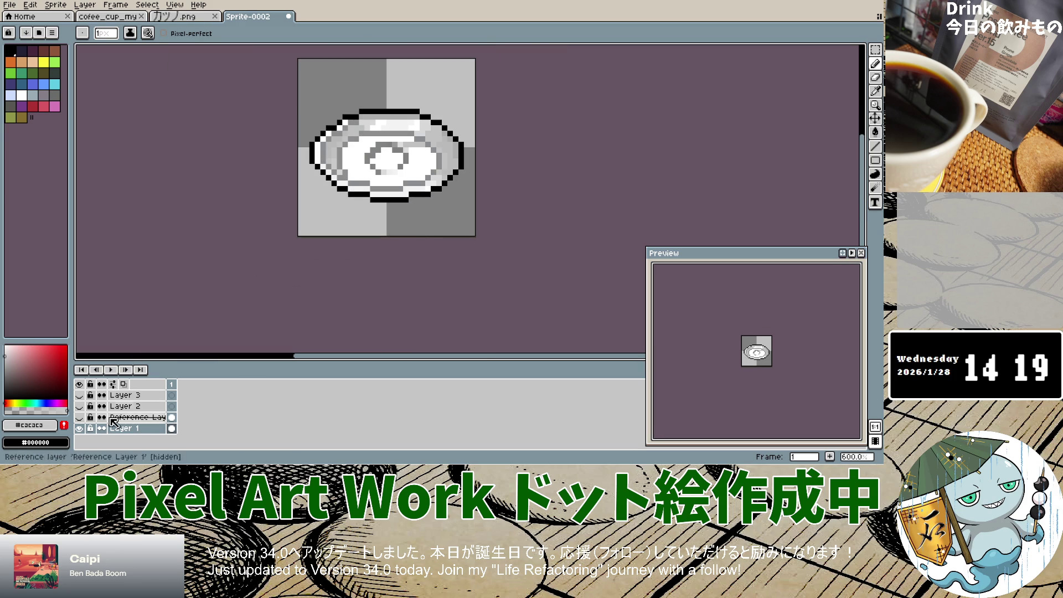
Show the reference image and flick Layer 1 off and on to compare.
{"action": "left_click", "coordinate": [79, 417]}
{"action": "left_click", "coordinate": [80, 418]}
{"action": "left_click", "coordinate": [79, 417]}
{"action": "left_click", "coordinate": [79, 417]}
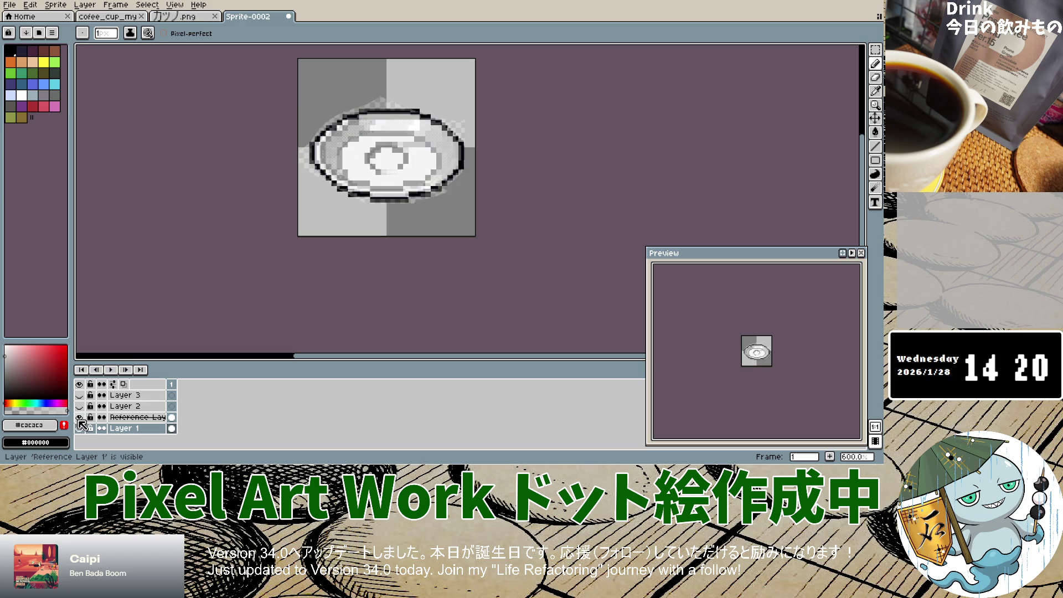
{"action": "left_click", "coordinate": [80, 428]}
{"action": "left_click", "coordinate": [80, 429]}
{"action": "left_click", "coordinate": [79, 429]}
{"action": "left_click", "coordinate": [80, 428]}
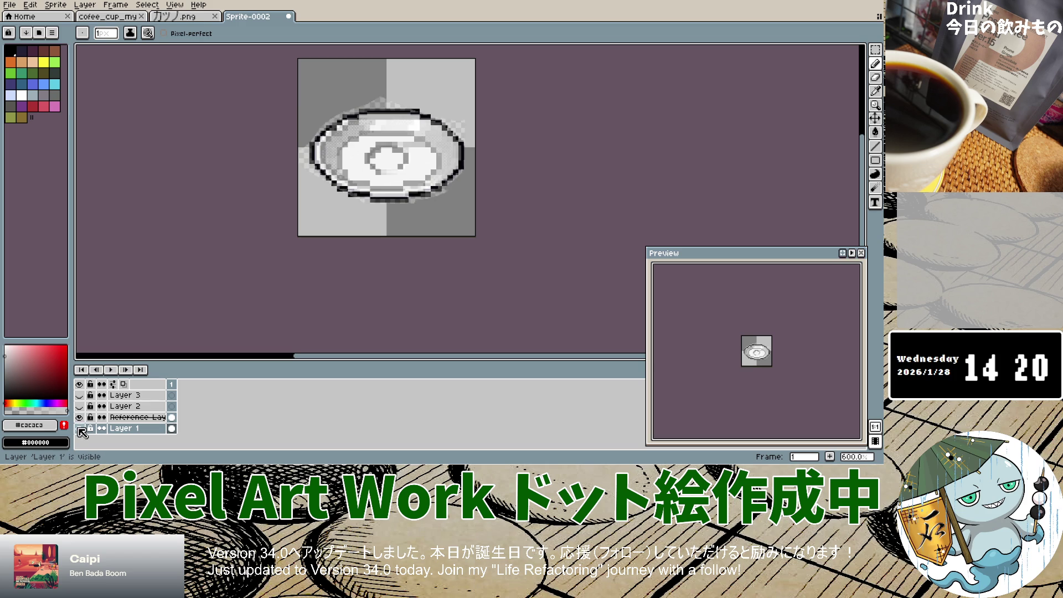
{"action": "scroll", "coordinate": [408, 155], "scroll_direction": "up", "scroll_amount": 3}
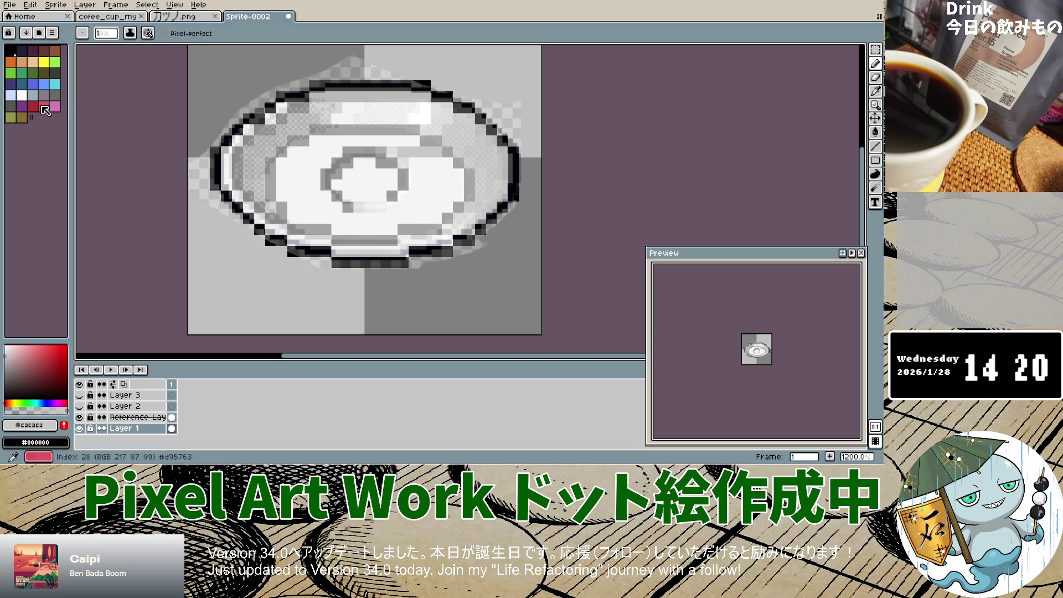
Sample a near-white, lighten it further, and pencil light pixels along the ring's upper edge.
{"action": "left_click", "coordinate": [876, 105]}
{"action": "left_click", "coordinate": [382, 233]}
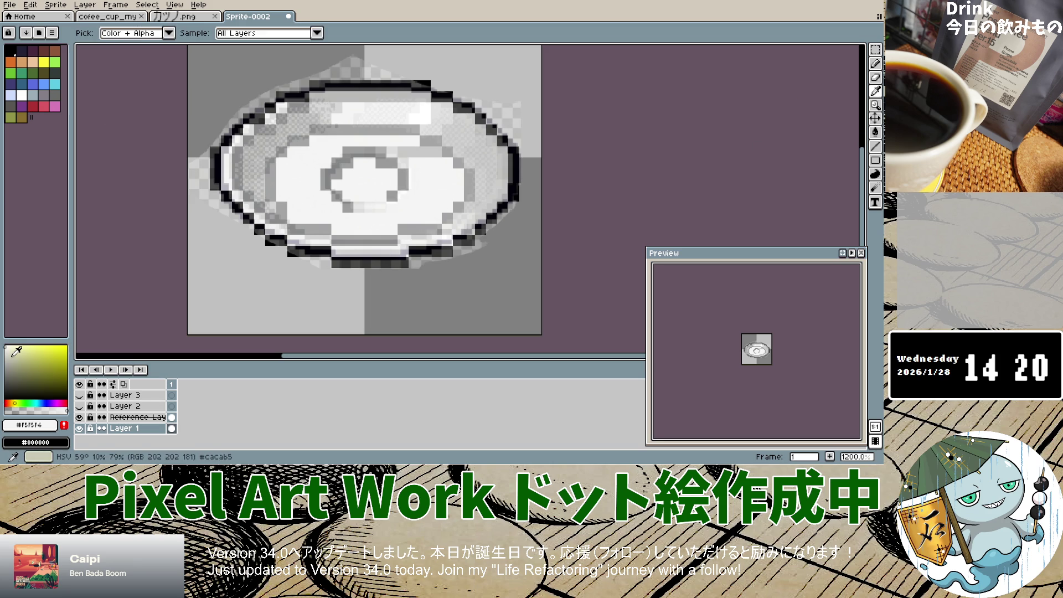
{"action": "left_click", "coordinate": [6, 353]}
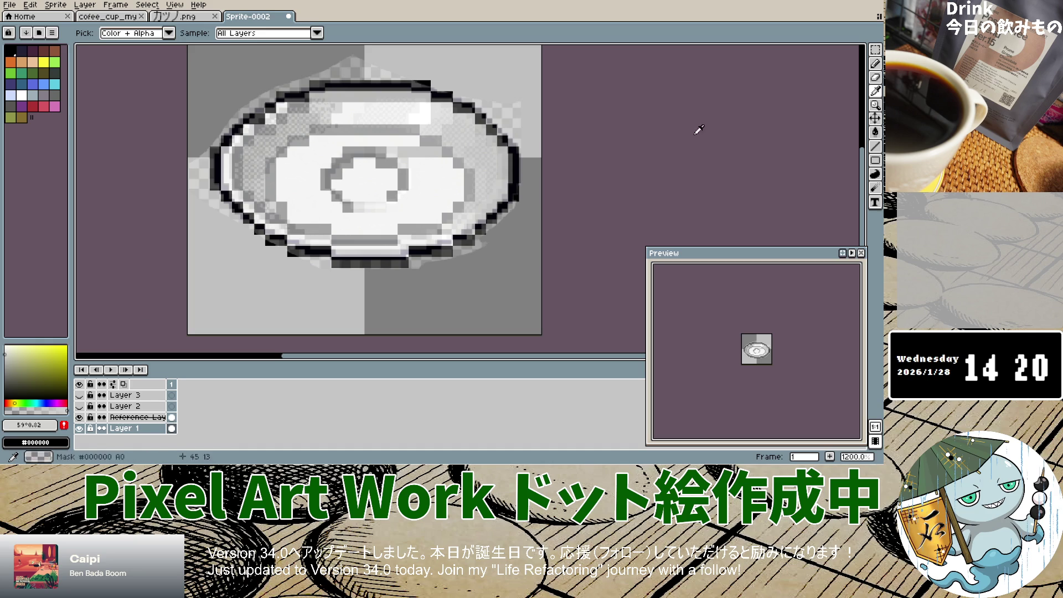
{"action": "left_click", "coordinate": [875, 64]}
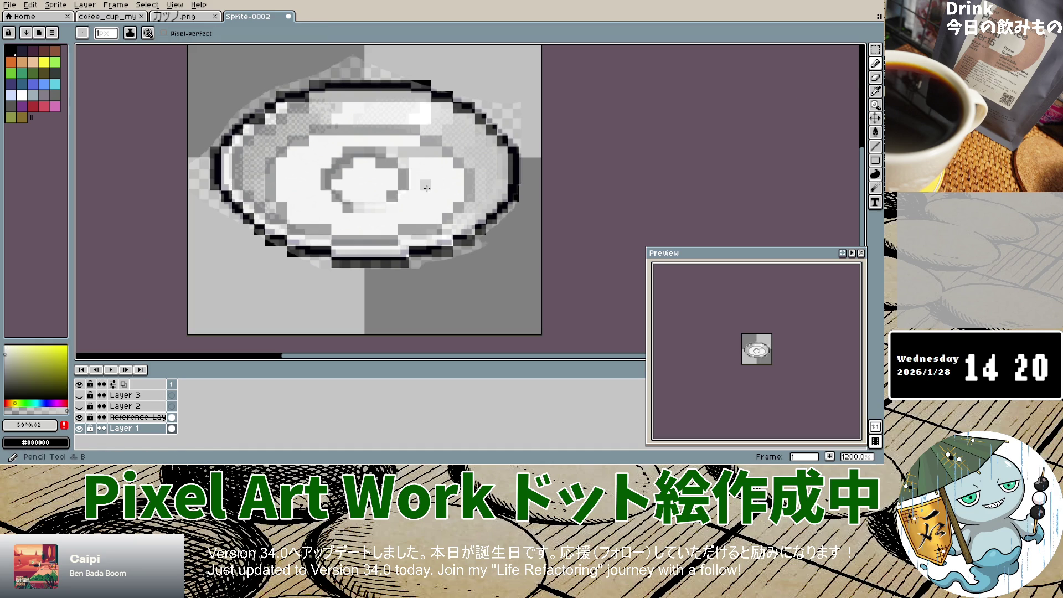
{"action": "left_click", "coordinate": [5, 349]}
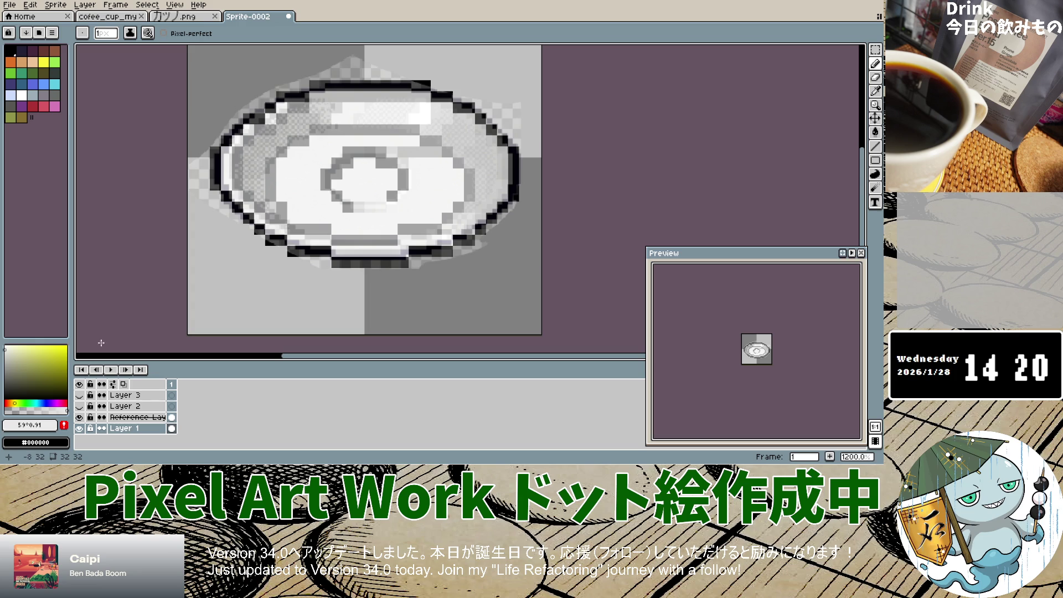
{"action": "left_click", "coordinate": [5, 347]}
{"action": "left_click_drag", "start_coordinate": [404, 160], "coordinate": [437, 155]}
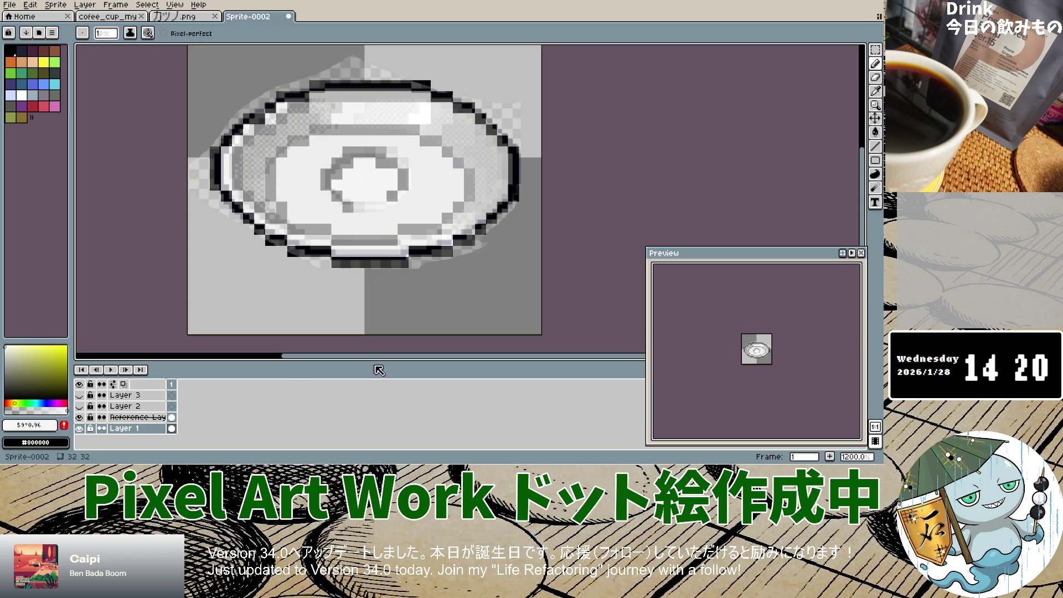
Toggle the reference image and Layer 1 to compare the plate with the reference.
{"action": "left_click", "coordinate": [81, 419]}
{"action": "left_click", "coordinate": [81, 419]}
{"action": "left_click", "coordinate": [81, 419]}
{"action": "left_click", "coordinate": [81, 418]}
{"action": "left_click", "coordinate": [81, 419]}
{"action": "left_click", "coordinate": [80, 428]}
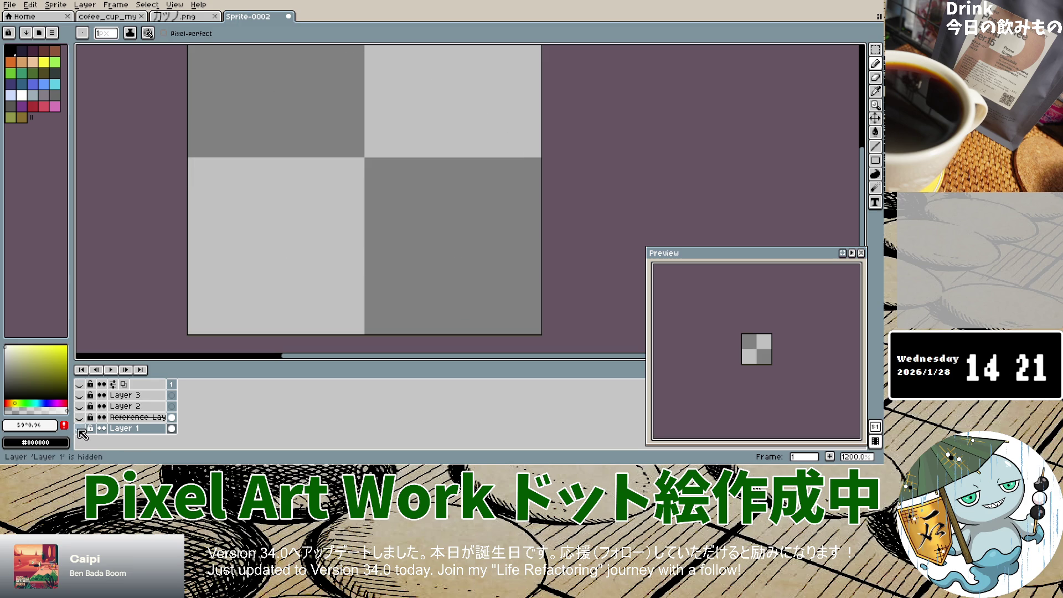
{"action": "left_click", "coordinate": [79, 418]}
{"action": "left_click", "coordinate": [80, 418]}
{"action": "left_click", "coordinate": [81, 418]}
Flick Layer 1 on and off against the reference, leave the reference hidden, and open the File menu.
{"action": "left_click", "coordinate": [81, 428]}
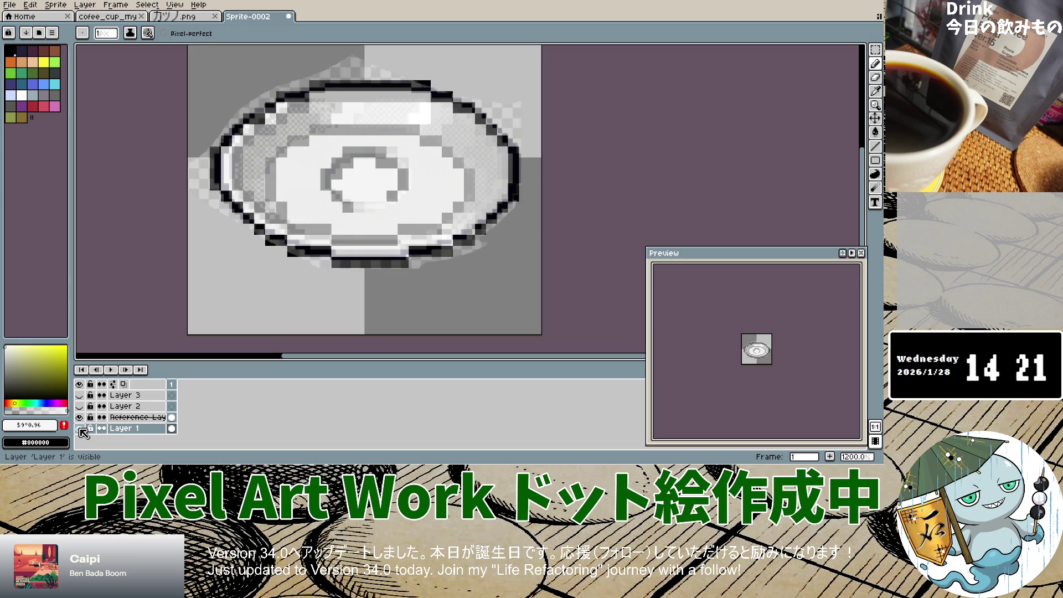
{"action": "left_click", "coordinate": [80, 428]}
{"action": "left_click", "coordinate": [80, 429]}
{"action": "left_click", "coordinate": [81, 428]}
{"action": "left_click", "coordinate": [80, 428]}
{"action": "left_click", "coordinate": [81, 429]}
{"action": "left_click", "coordinate": [80, 429]}
{"action": "left_click", "coordinate": [81, 428]}
{"action": "left_click", "coordinate": [80, 428]}
{"action": "double_click", "coordinate": [80, 429]}
{"action": "left_click", "coordinate": [80, 429]}
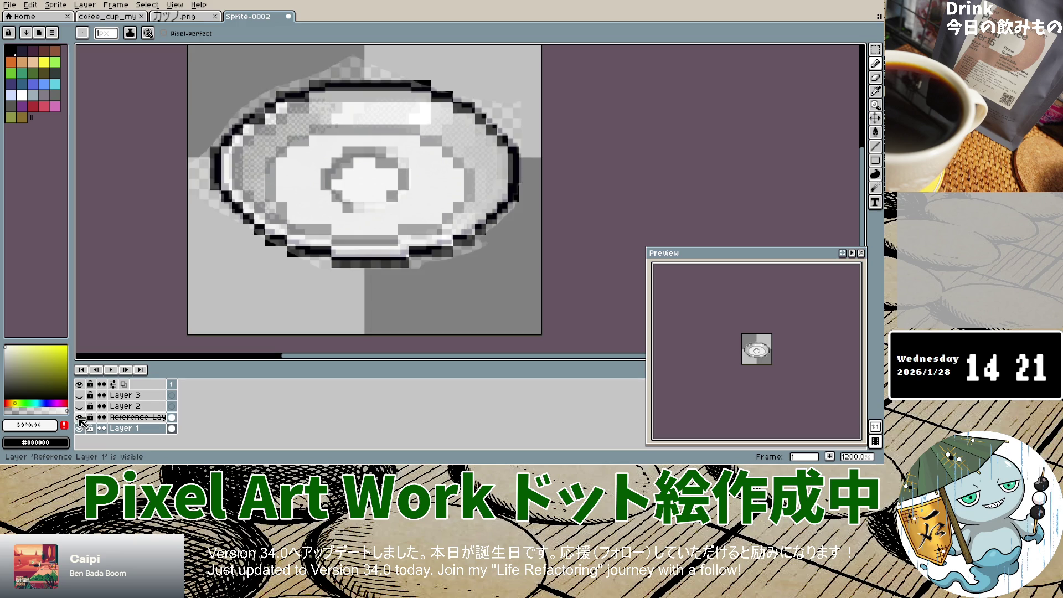
{"action": "left_click", "coordinate": [79, 419]}
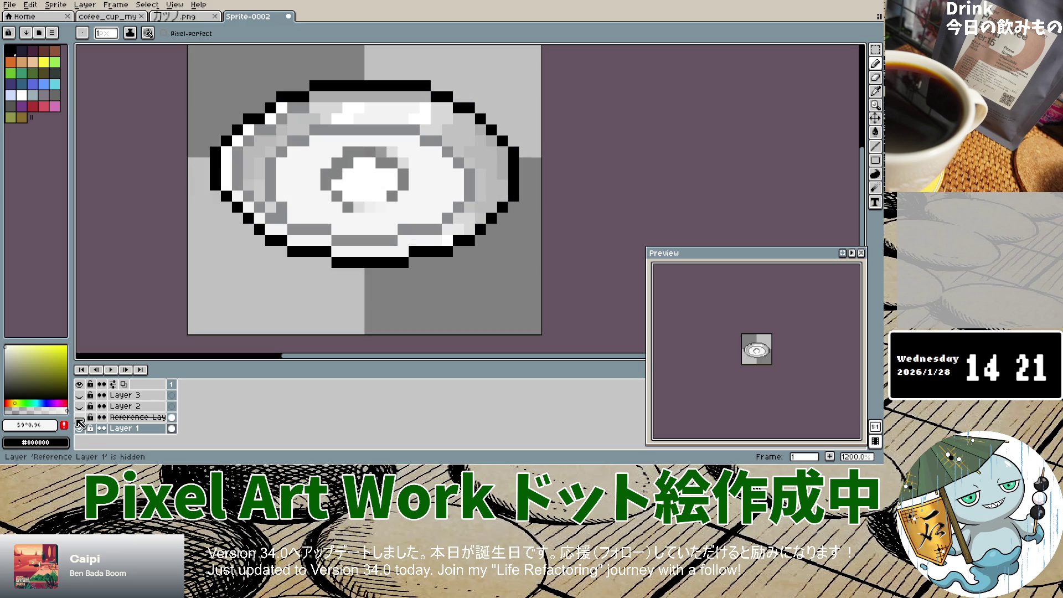
{"action": "left_click", "coordinate": [9, 4]}
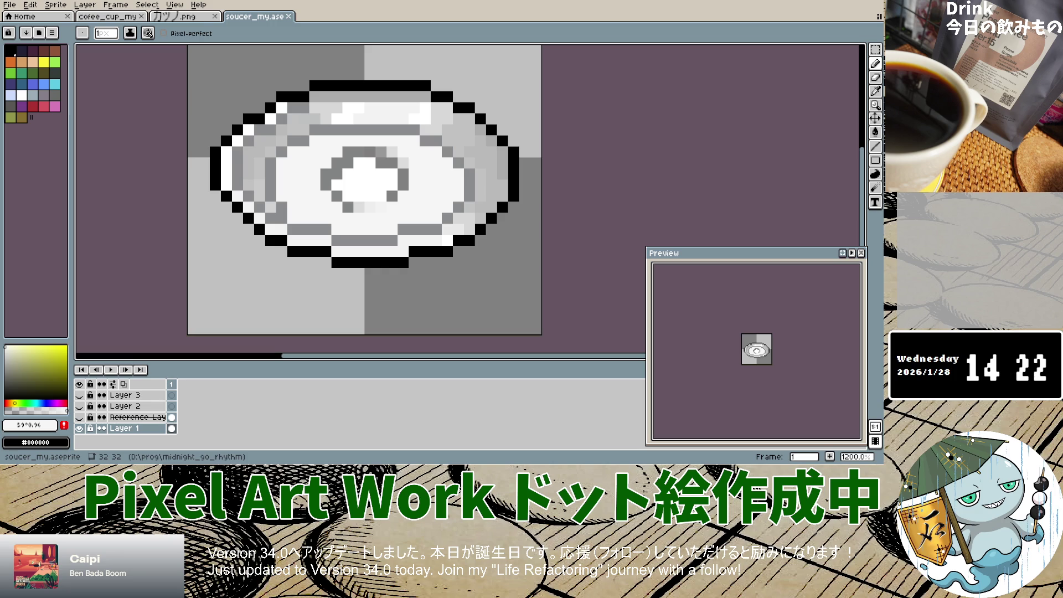
Save the sprite as saucer_my.aseprite, then close the cofee_cup_my file.
{"action": "left_click", "coordinate": [10, 5]}
{"action": "key", "text": "i"}
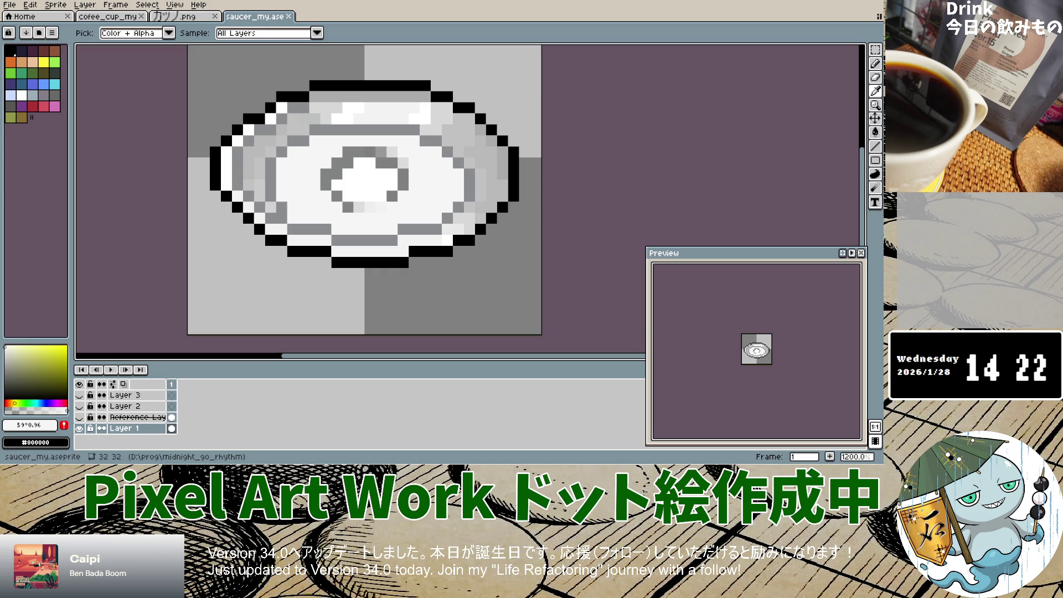
{"action": "key", "text": "b"}
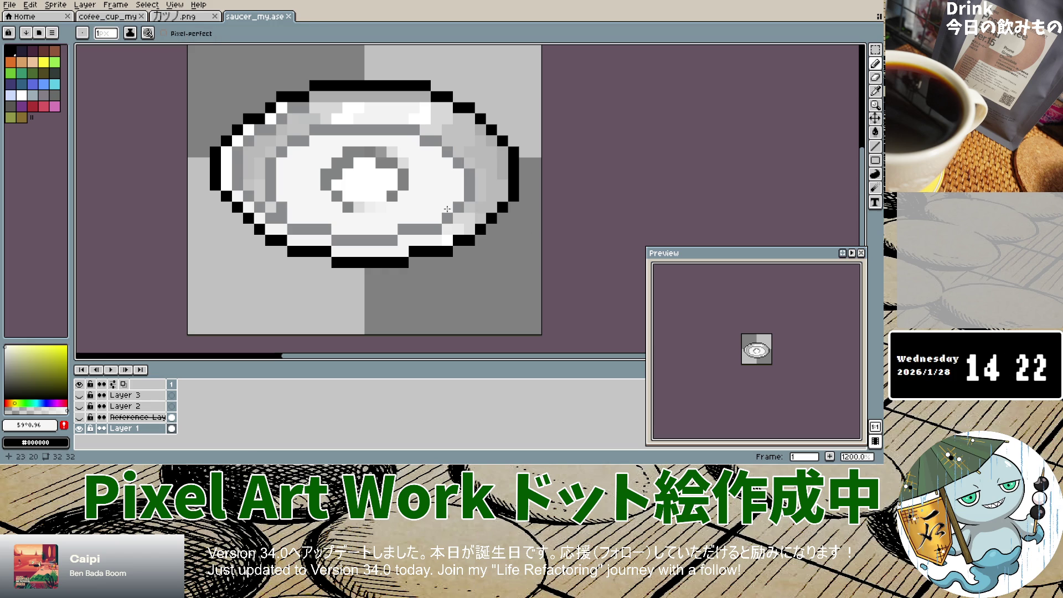
{"action": "key", "text": "ctrl+s"}
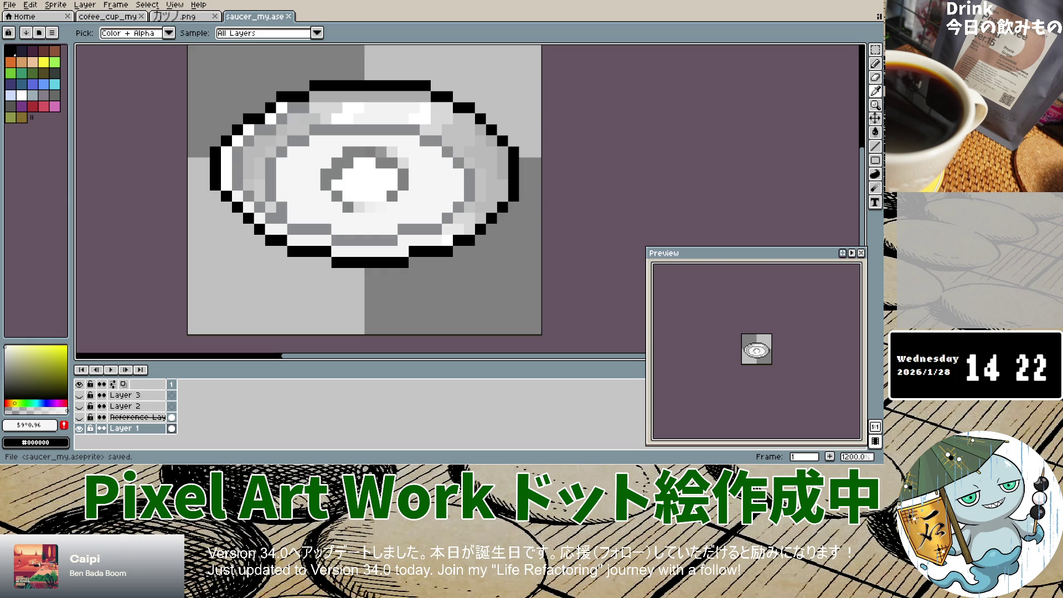
{"action": "left_click", "coordinate": [141, 17]}
Close the カップ.png, saucer_my and Home tabs.
{"action": "left_click", "coordinate": [142, 17]}
{"action": "left_click", "coordinate": [142, 18]}
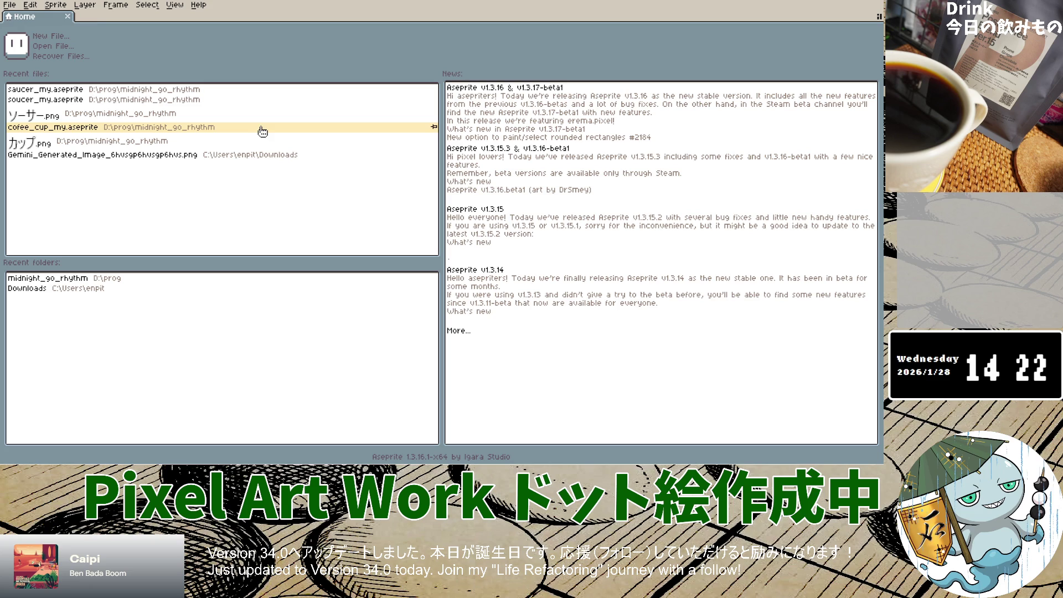
{"action": "left_click", "coordinate": [68, 17]}
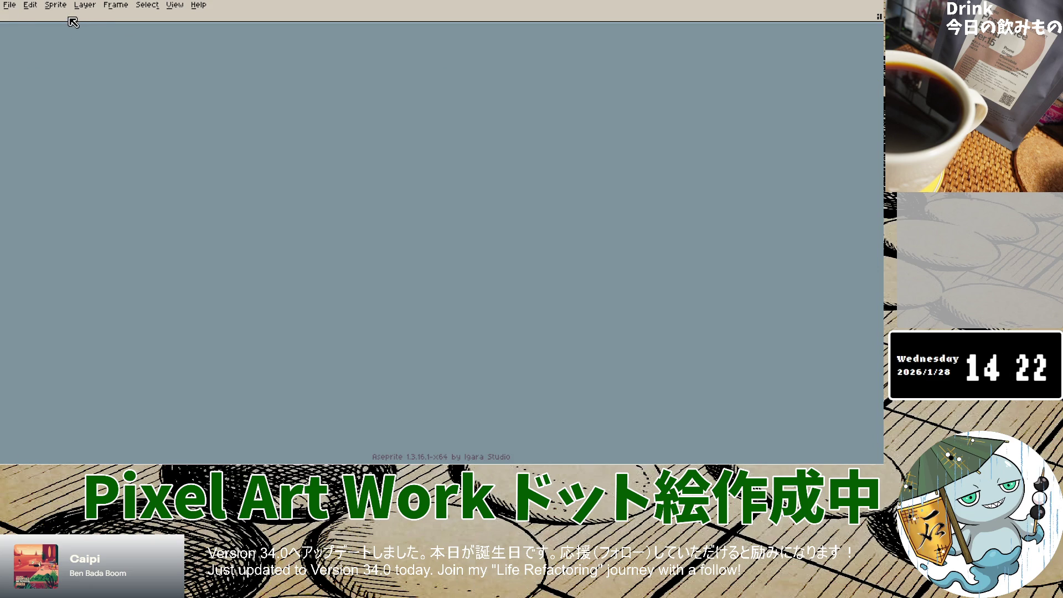
Create a new 64x32 sprite and select the Pencil tool.
{"action": "left_click", "coordinate": [9, 4]}
{"action": "left_click", "coordinate": [23, 20]}
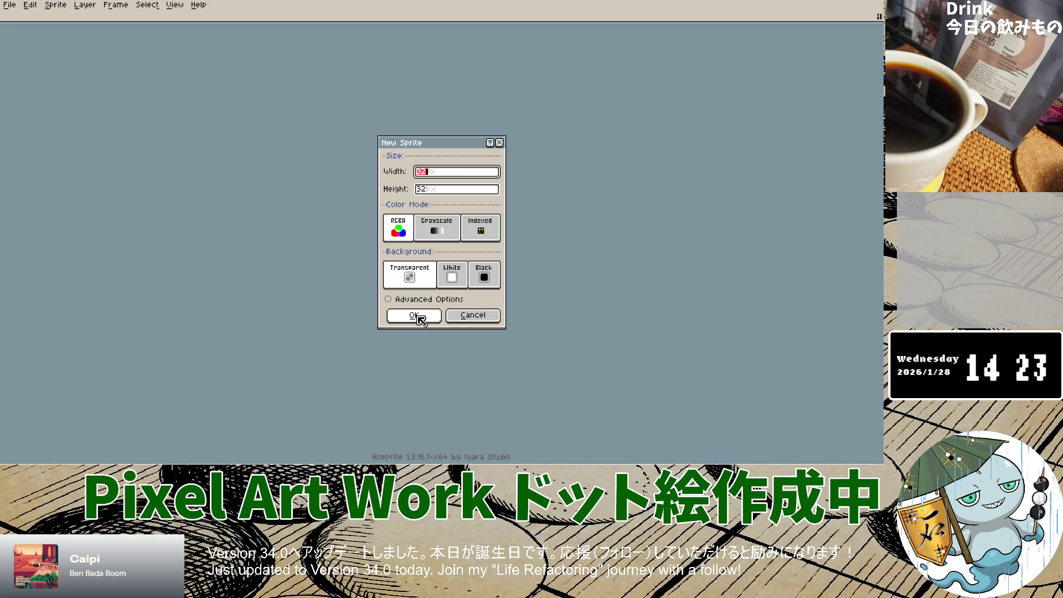
{"action": "type", "text": "64"}
{"action": "left_click", "coordinate": [416, 315]}
{"action": "scroll", "coordinate": [434, 216], "scroll_direction": "up", "scroll_amount": 5}
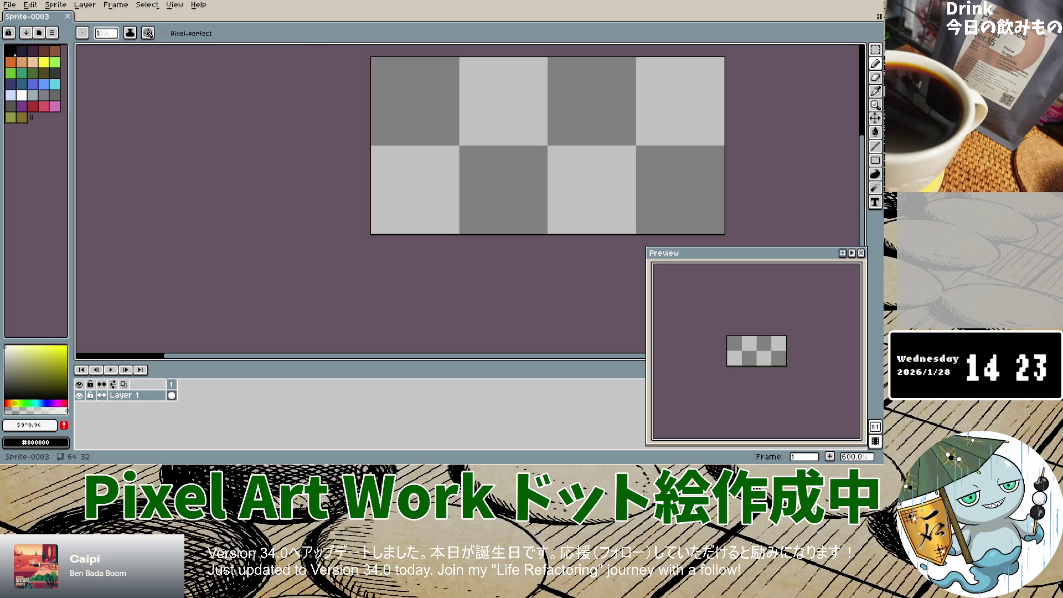
{"action": "key", "text": "i"}
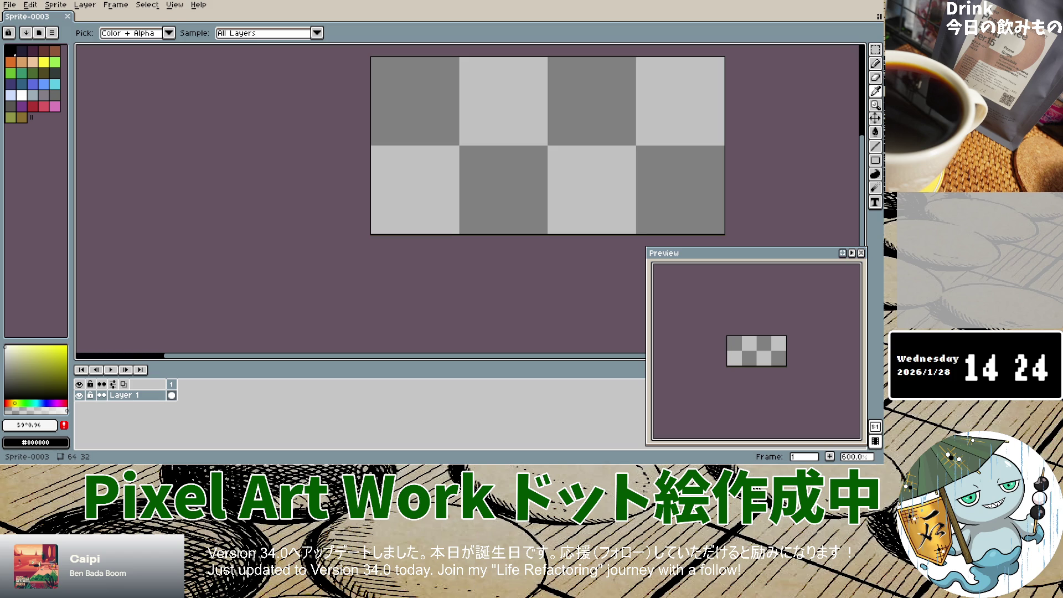
{"action": "key", "text": "b"}
{"action": "left_click", "coordinate": [260, 209]}
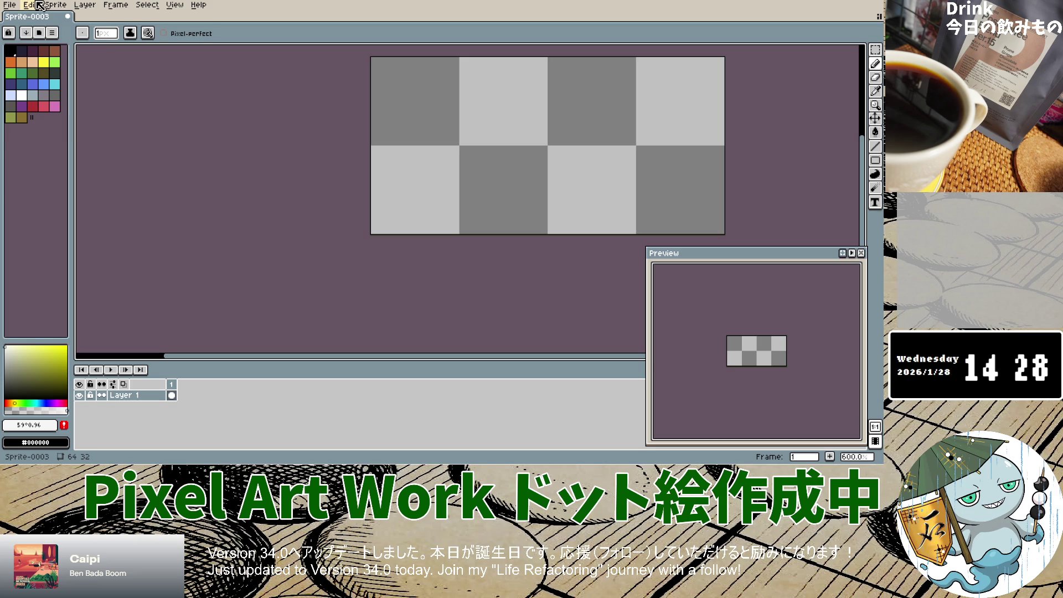
Add a new empty drawing layer, Layer 2, from the Layer menu.
{"action": "left_click", "coordinate": [10, 5]}
{"action": "key", "text": "Escape"}
{"action": "left_click", "coordinate": [85, 5]}
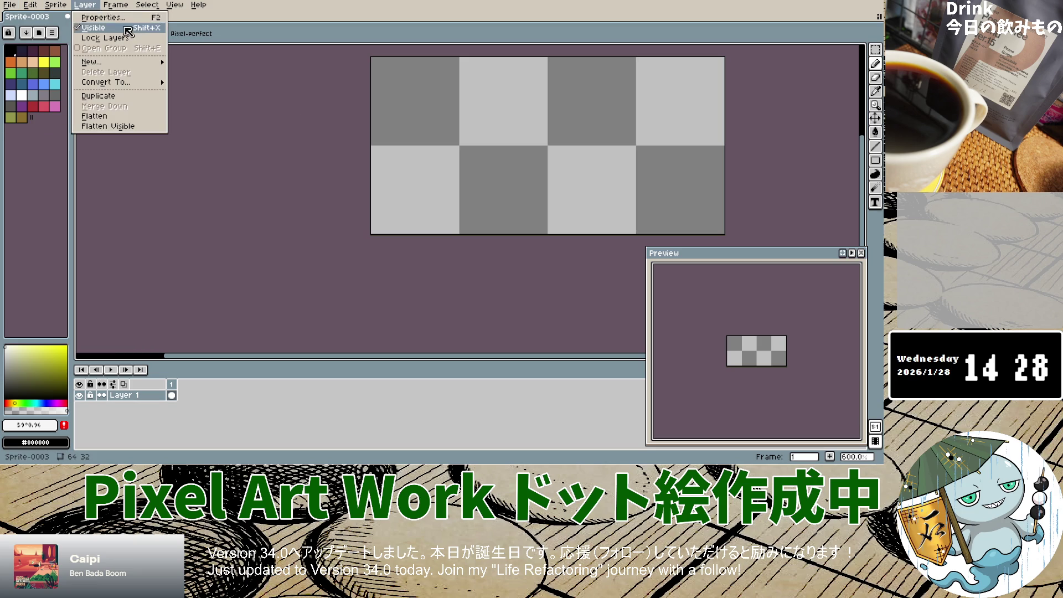
{"action": "mouse_move", "coordinate": [116, 62]}
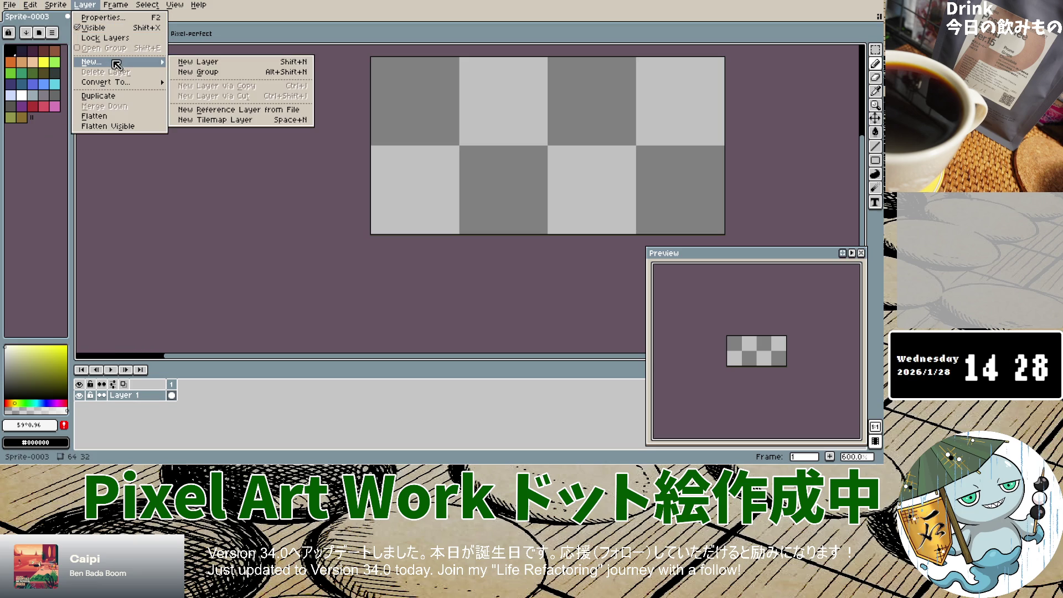
{"action": "left_click", "coordinate": [188, 65]}
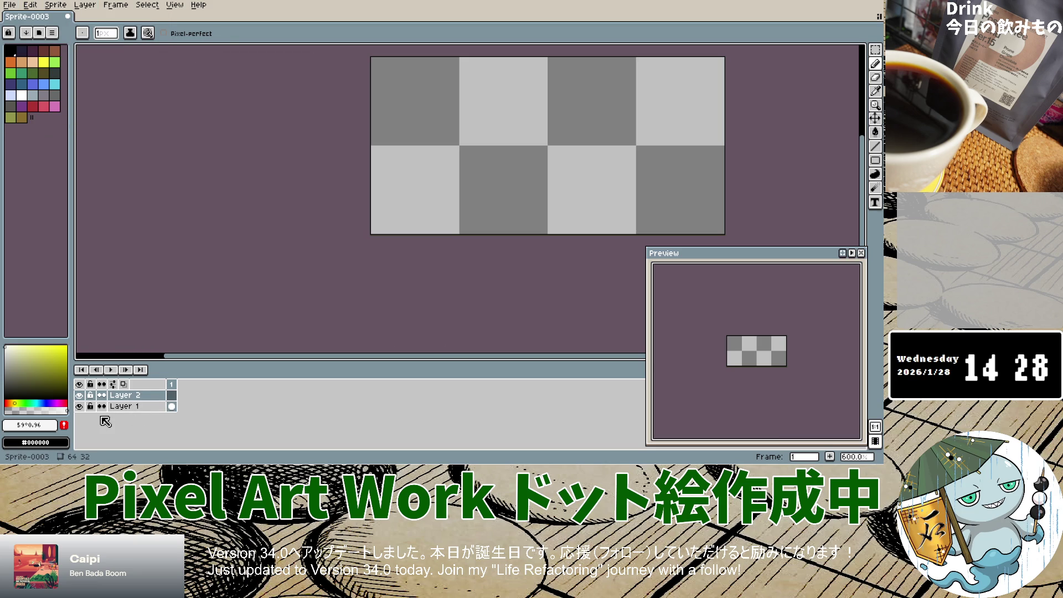
With Layer 1 active, add a reference layer from the pager image file.
{"action": "left_click", "coordinate": [124, 407]}
{"action": "left_click", "coordinate": [116, 5]}
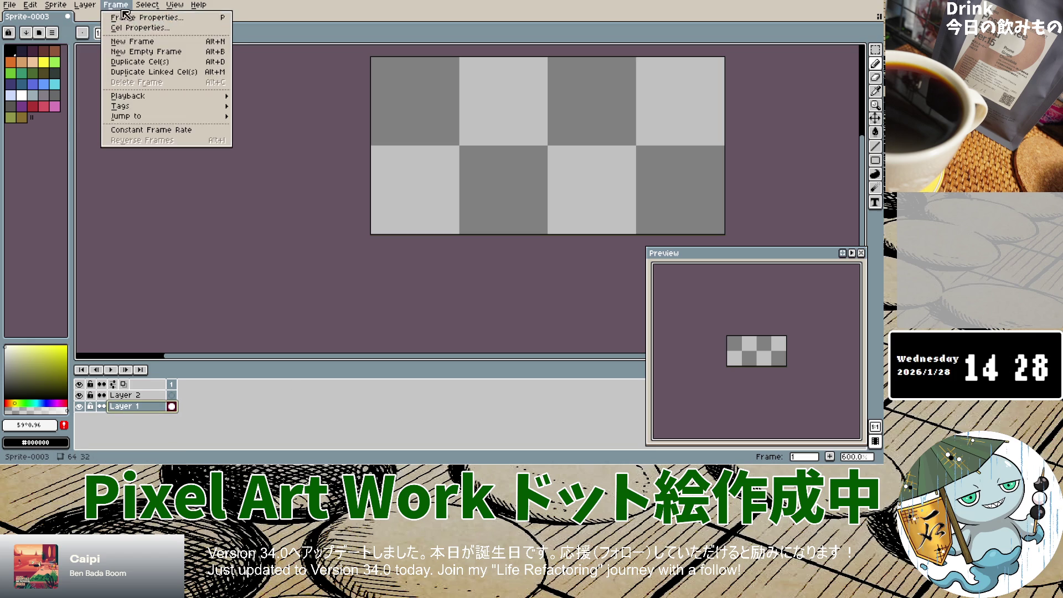
{"action": "mouse_move", "coordinate": [110, 59]}
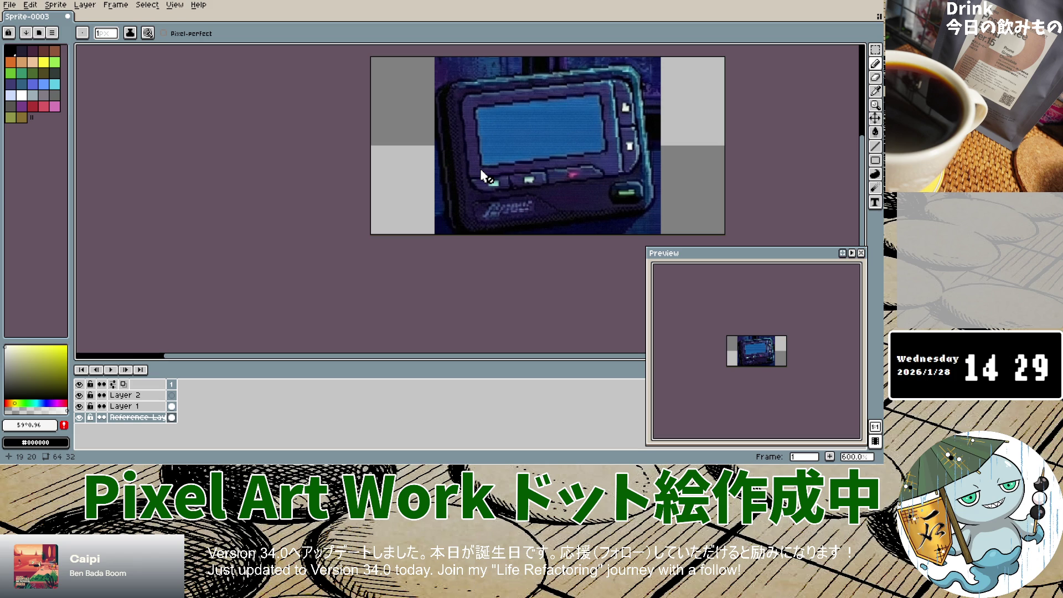
Lower the reference layer's opacity to 30%, then make Layer 1 active again.
{"action": "double_click", "coordinate": [130, 417]}
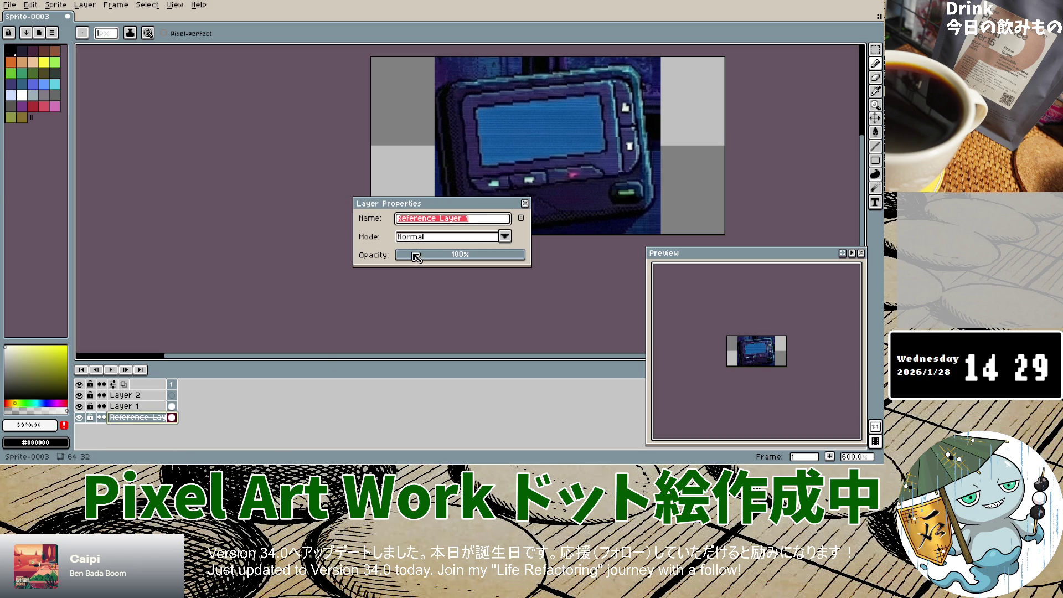
{"action": "left_click", "coordinate": [437, 258]}
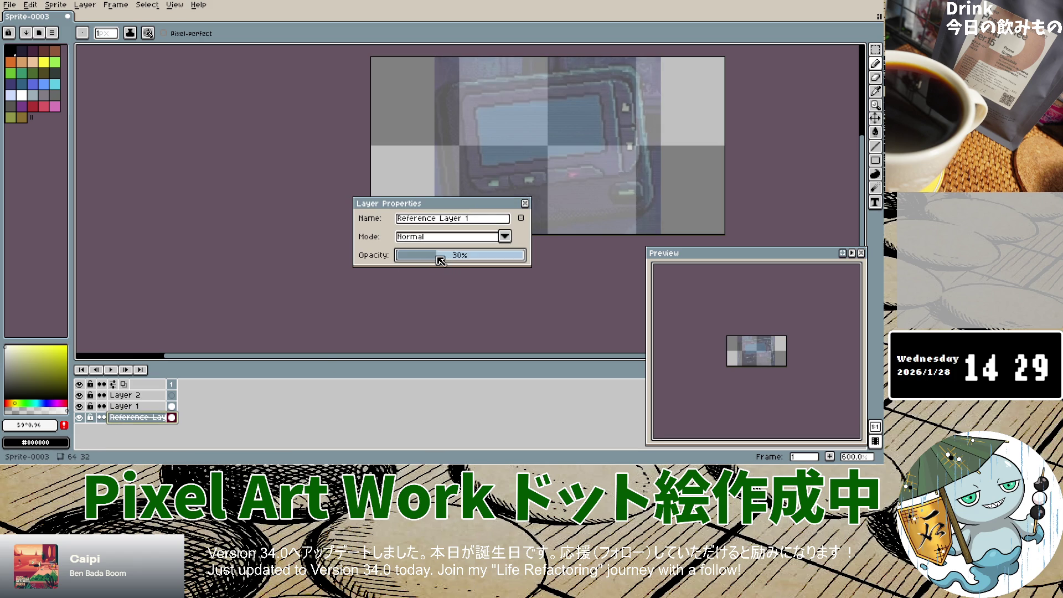
{"action": "left_click", "coordinate": [526, 204]}
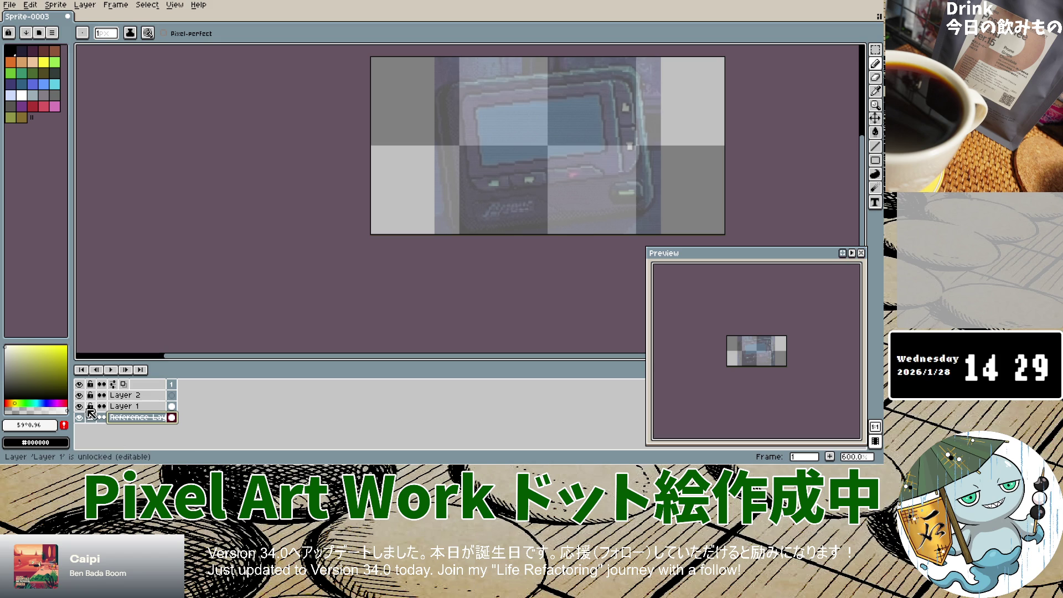
{"action": "left_click", "coordinate": [133, 406]}
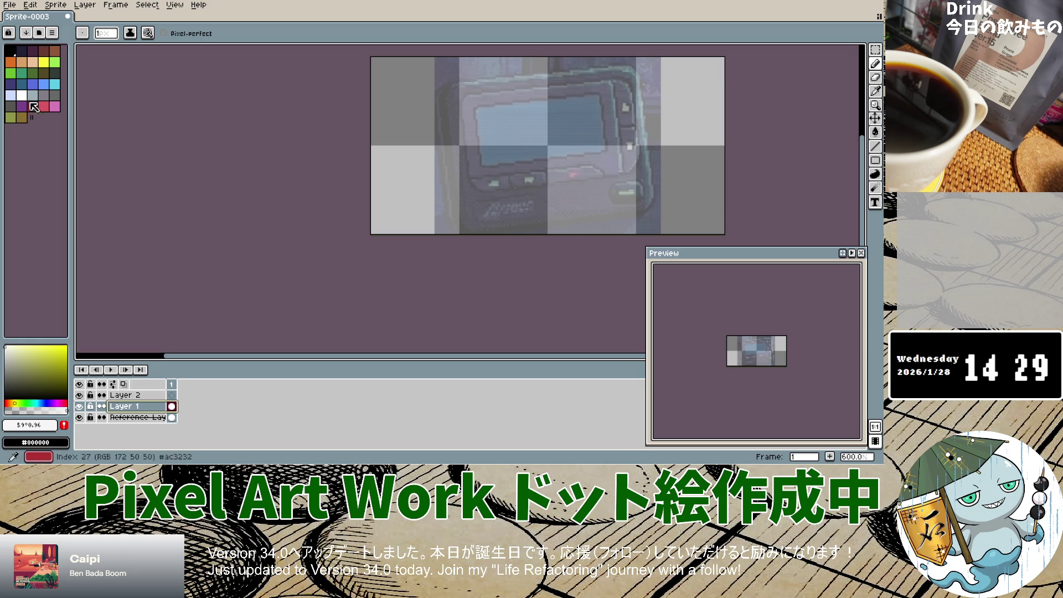
Pick black and pencil the pager's left outline down toward the bottom.
{"action": "left_click", "coordinate": [385, 153], "text": "alt"}
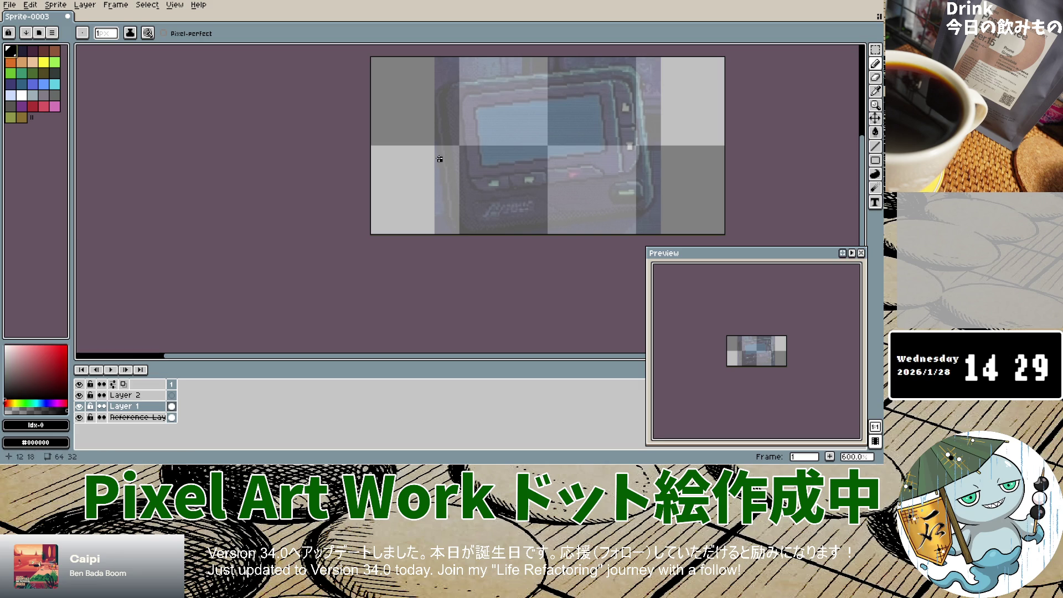
{"action": "left_click_drag", "start_coordinate": [443, 102], "coordinate": [444, 105]}
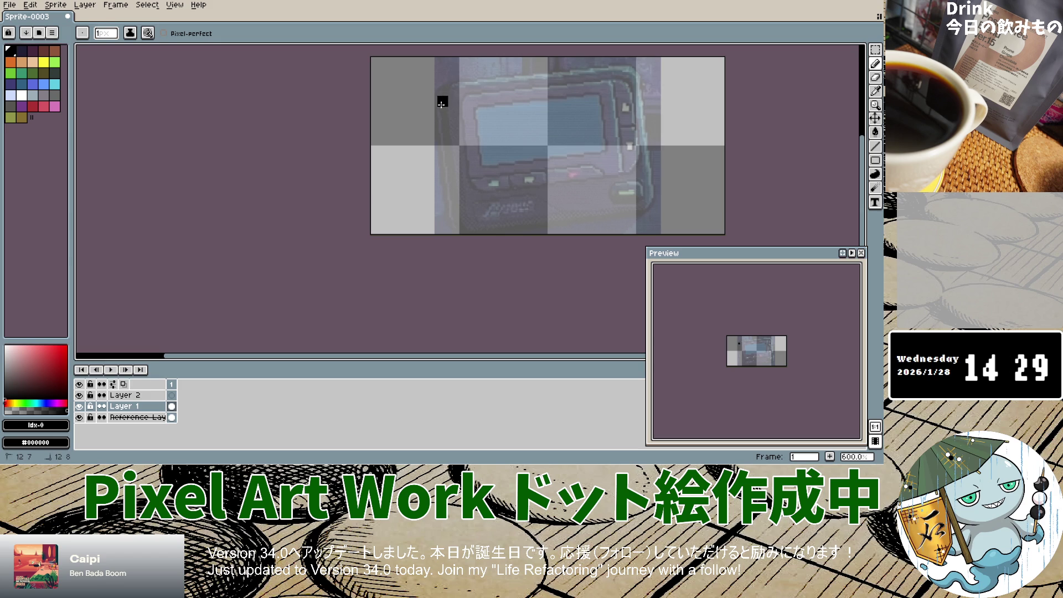
{"action": "left_click", "coordinate": [443, 109]}
{"action": "left_click", "coordinate": [444, 115]}
{"action": "left_click", "coordinate": [445, 121]}
{"action": "left_click", "coordinate": [445, 131]}
{"action": "key", "text": "ctrl+z"}
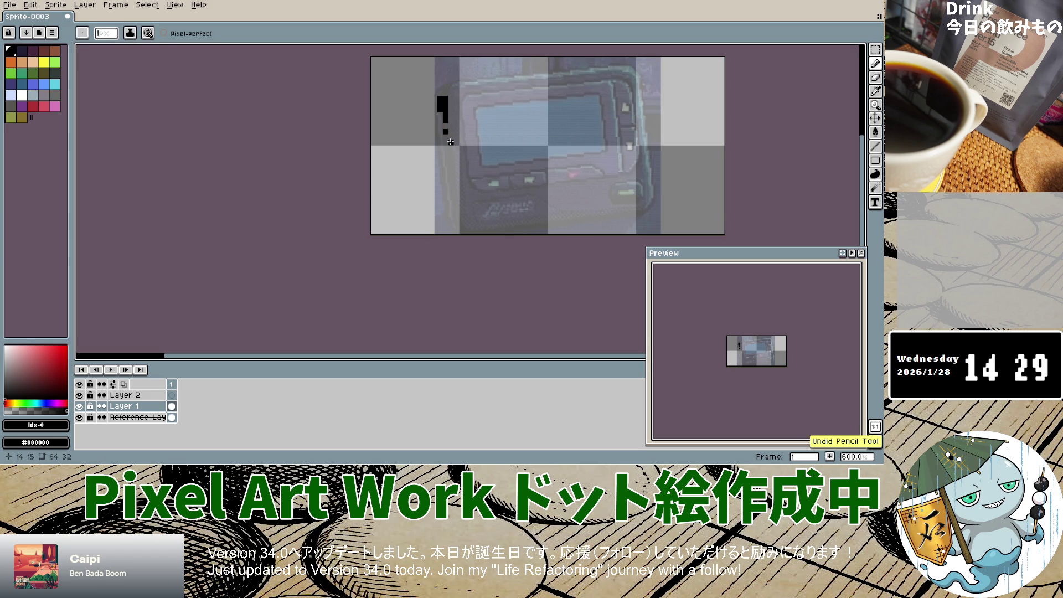
{"action": "left_click", "coordinate": [444, 136], "text": "shift"}
{"action": "left_click_drag", "start_coordinate": [444, 136], "coordinate": [451, 197]}
{"action": "left_click", "coordinate": [454, 198]}
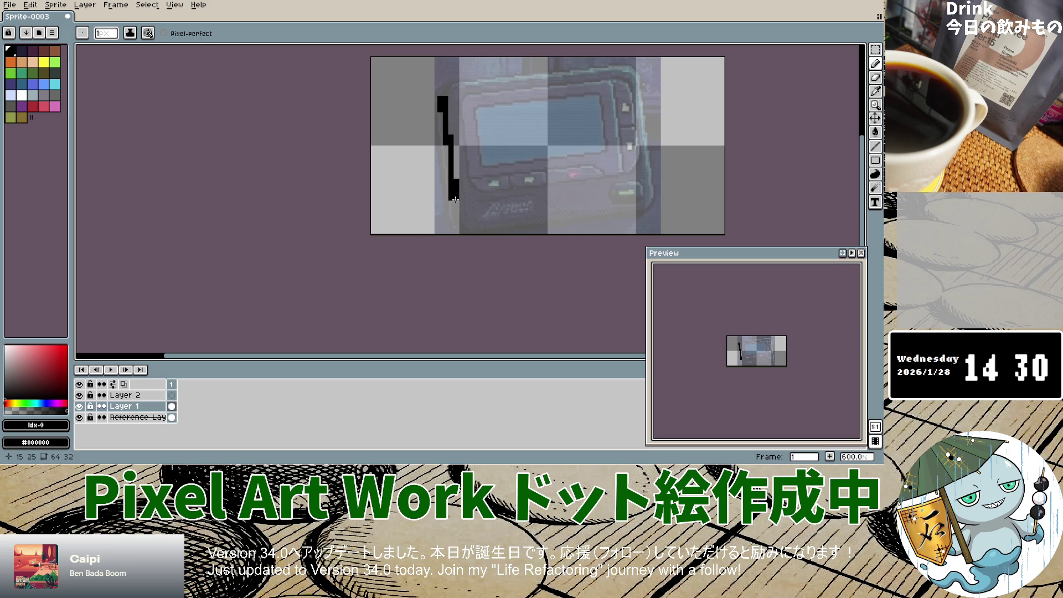
{"action": "left_click_drag", "start_coordinate": [454, 200], "coordinate": [462, 226]}
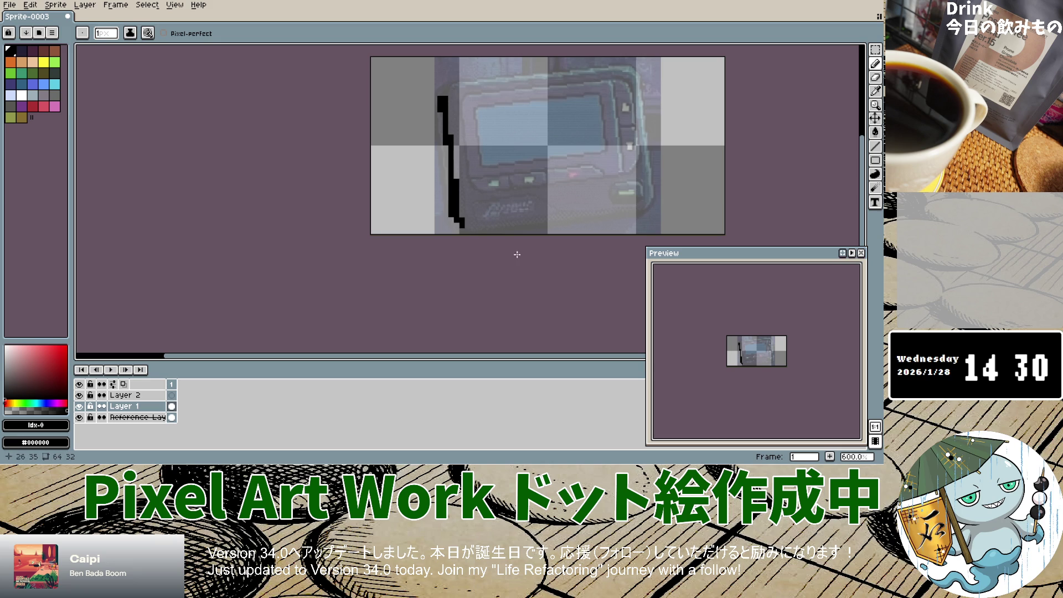
Check against the photo, then draw the black bottom outline rightward along the pager.
{"action": "left_click", "coordinate": [79, 407]}
{"action": "left_click", "coordinate": [79, 407]}
{"action": "left_click", "coordinate": [79, 407]}
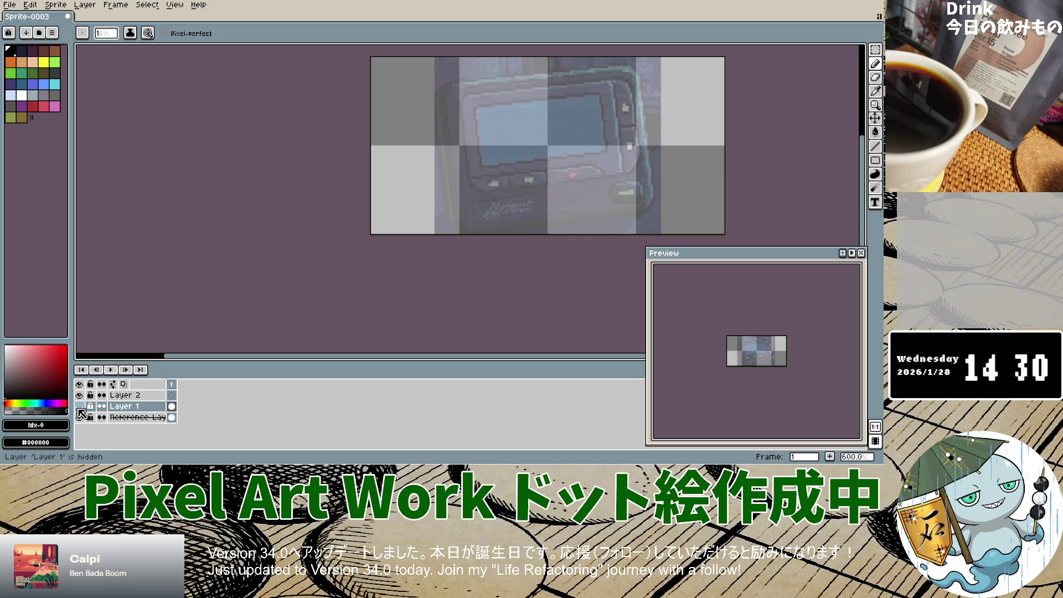
{"action": "left_click", "coordinate": [79, 407]}
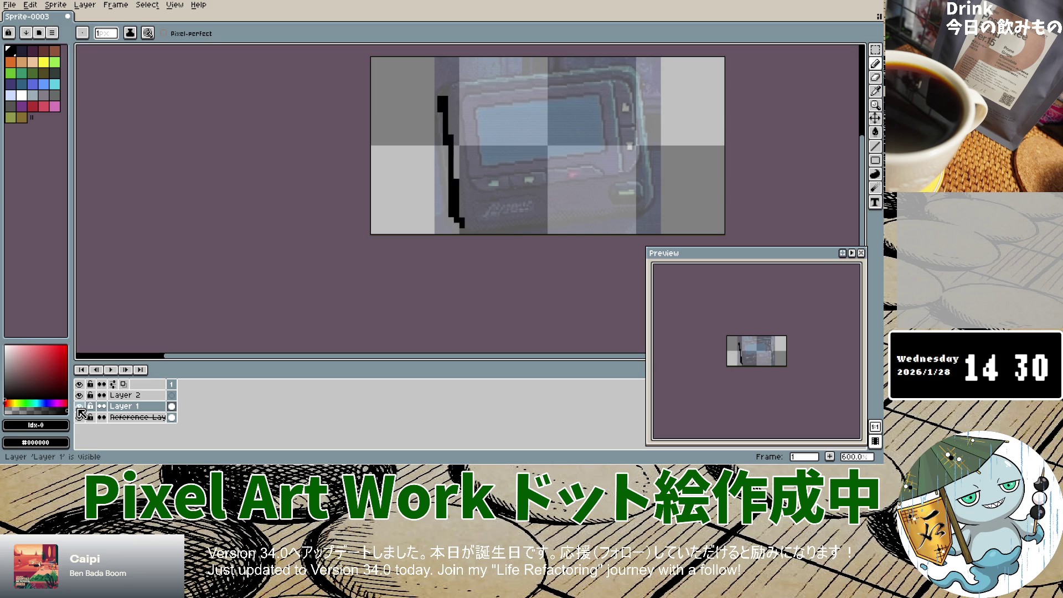
{"action": "left_click", "coordinate": [457, 225]}
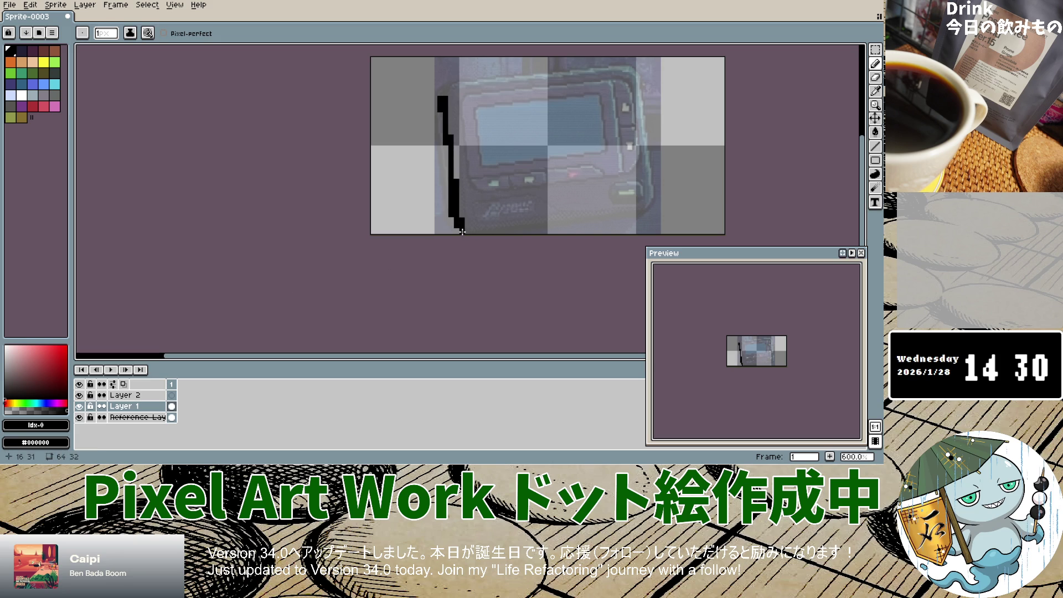
{"action": "left_click", "coordinate": [463, 231]}
{"action": "left_click_drag", "start_coordinate": [462, 232], "coordinate": [611, 220]}
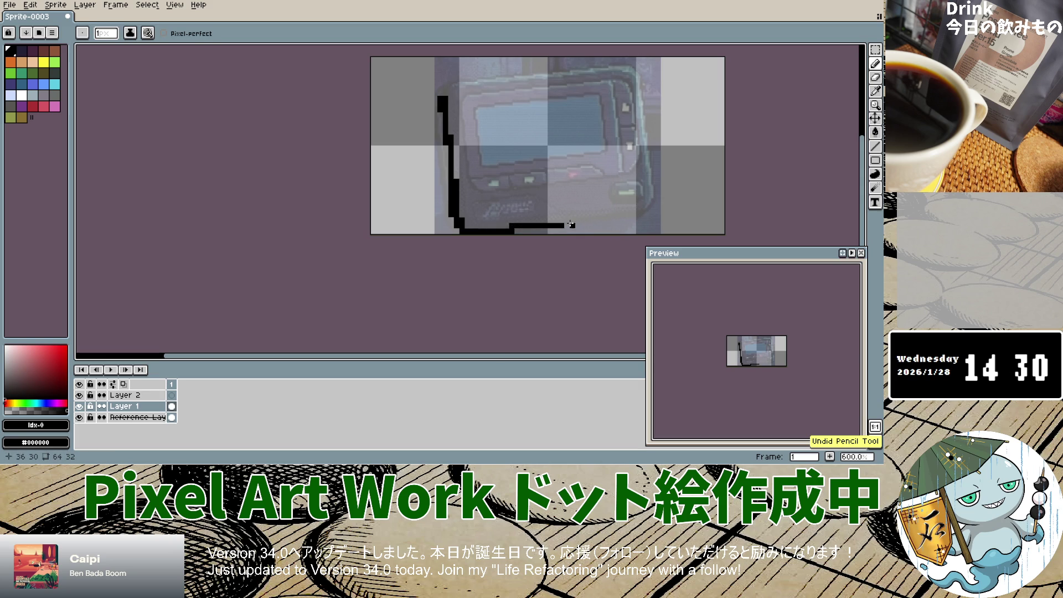
{"action": "left_click_drag", "start_coordinate": [565, 220], "coordinate": [612, 219]}
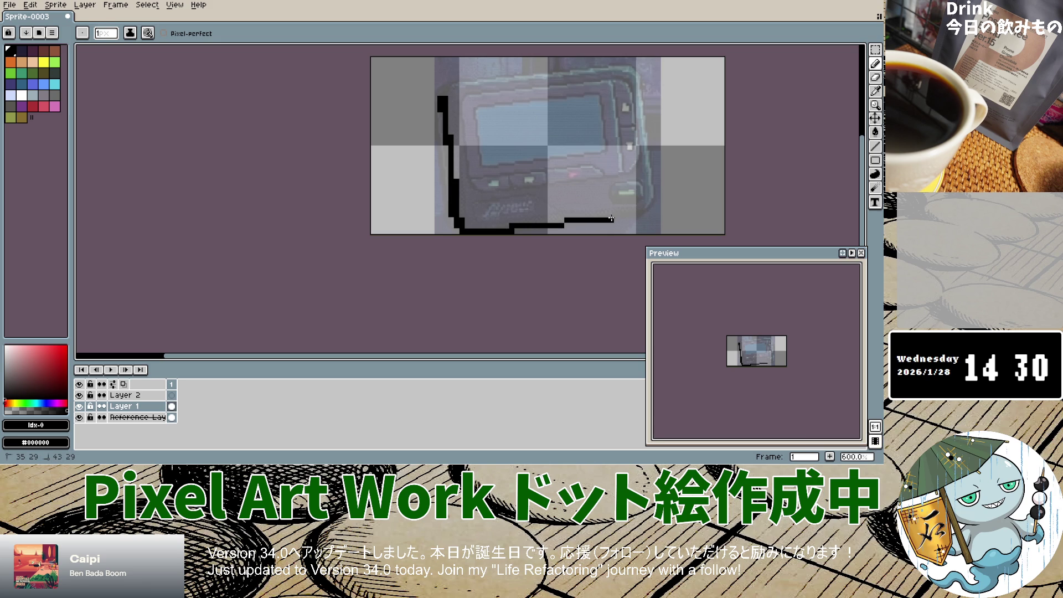
{"action": "left_click", "coordinate": [563, 221]}
{"action": "left_click", "coordinate": [64, 408]}
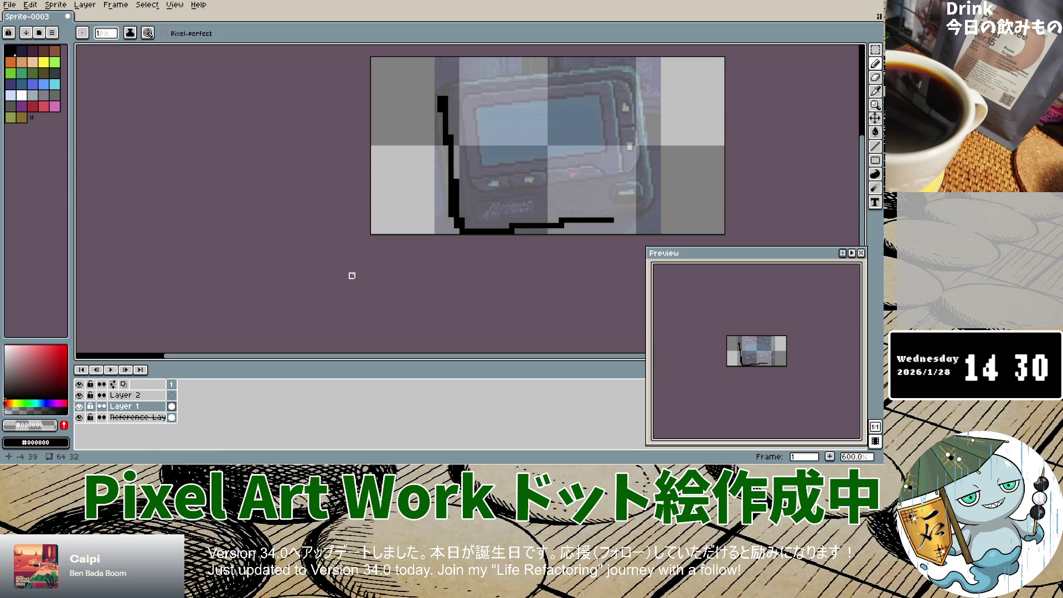
{"action": "key", "text": "ctrl+z"}
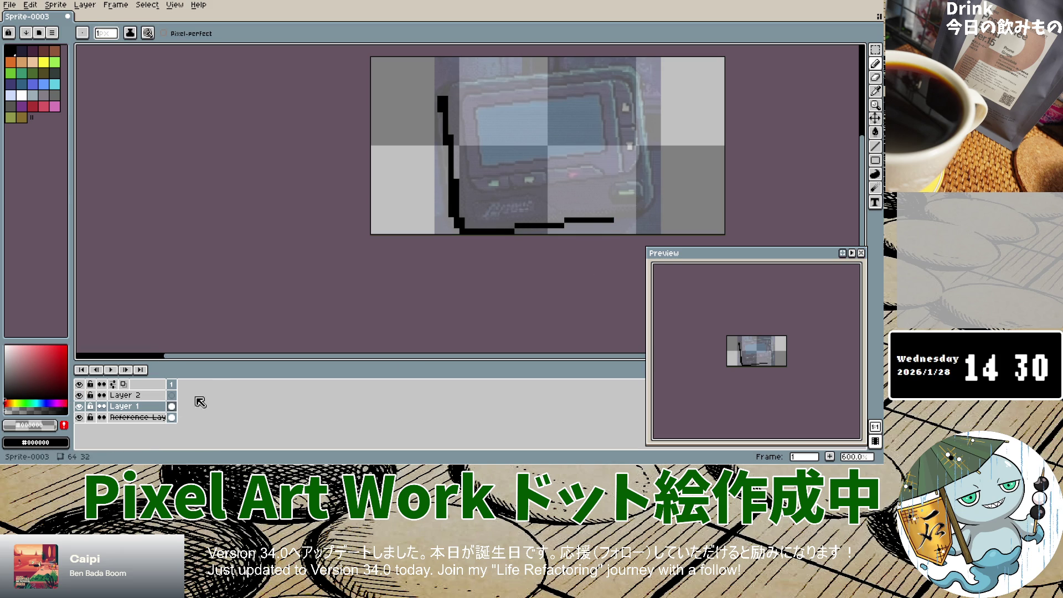
{"action": "left_click", "coordinate": [36, 411]}
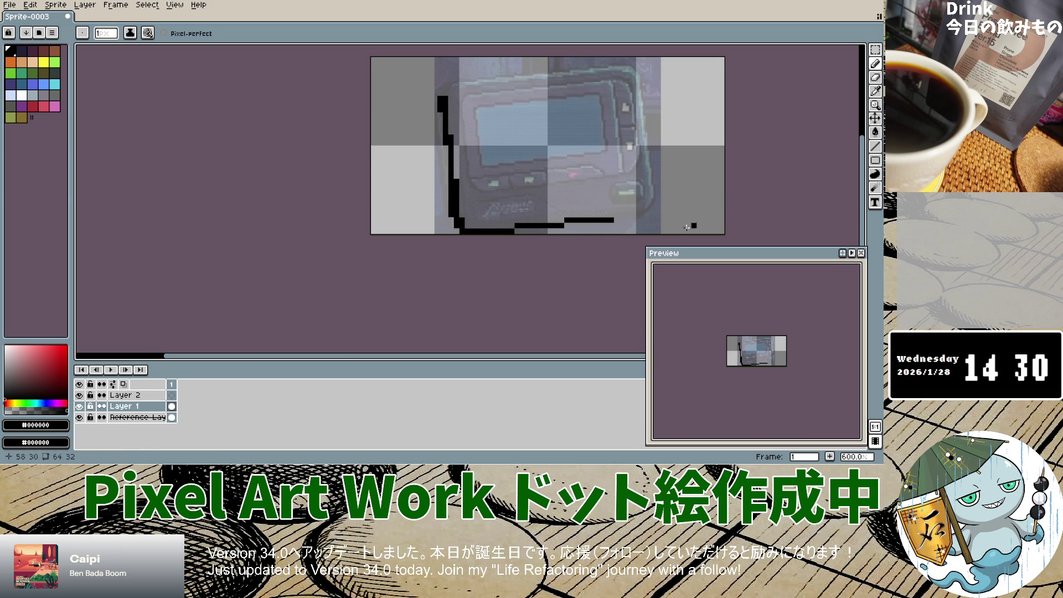
Draw the right and top outline edges, erasing excess pixels with the transparent colour.
{"action": "mouse_move", "coordinate": [615, 214]}
{"action": "left_mouse_down"}
{"action": "mouse_move", "coordinate": [646, 213]}
{"action": "mouse_move", "coordinate": [656, 200]}
{"action": "mouse_move", "coordinate": [637, 73]}
{"action": "mouse_move", "coordinate": [541, 76]}
{"action": "left_mouse_up"}
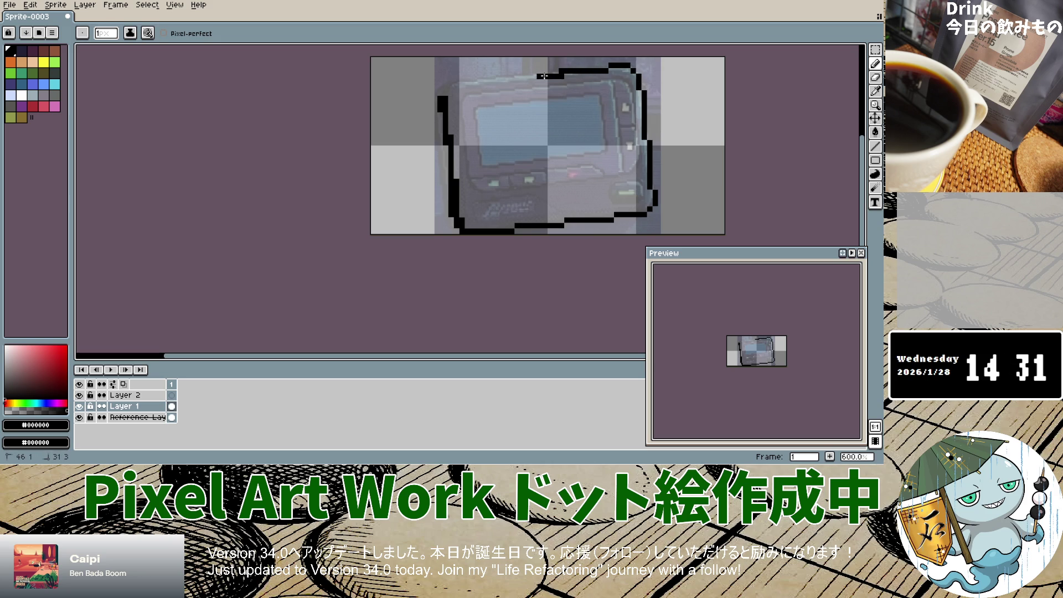
{"action": "left_click_drag", "start_coordinate": [560, 73], "coordinate": [442, 86]}
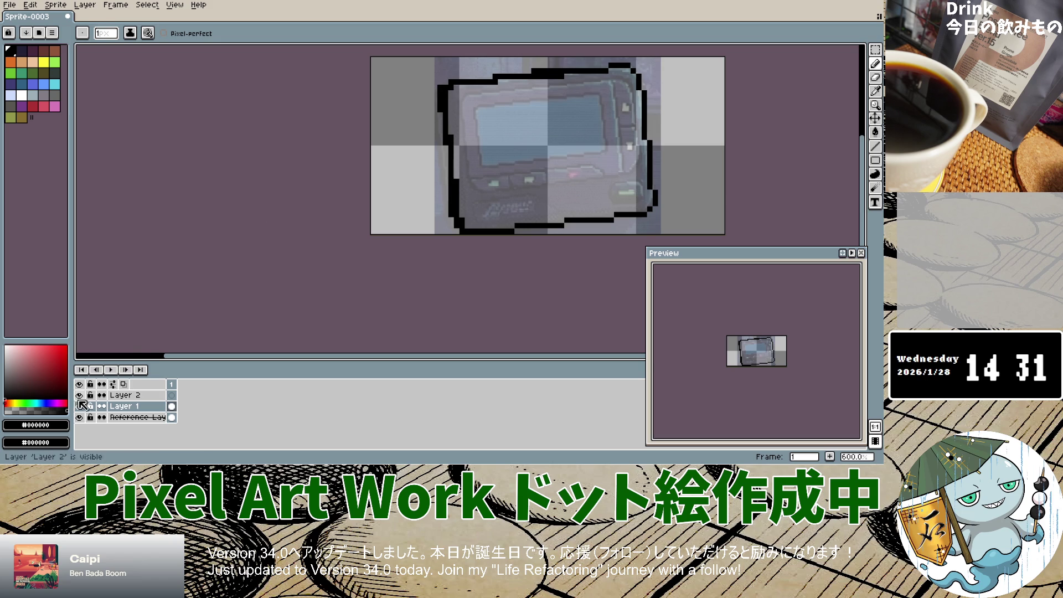
{"action": "left_click", "coordinate": [3, 407]}
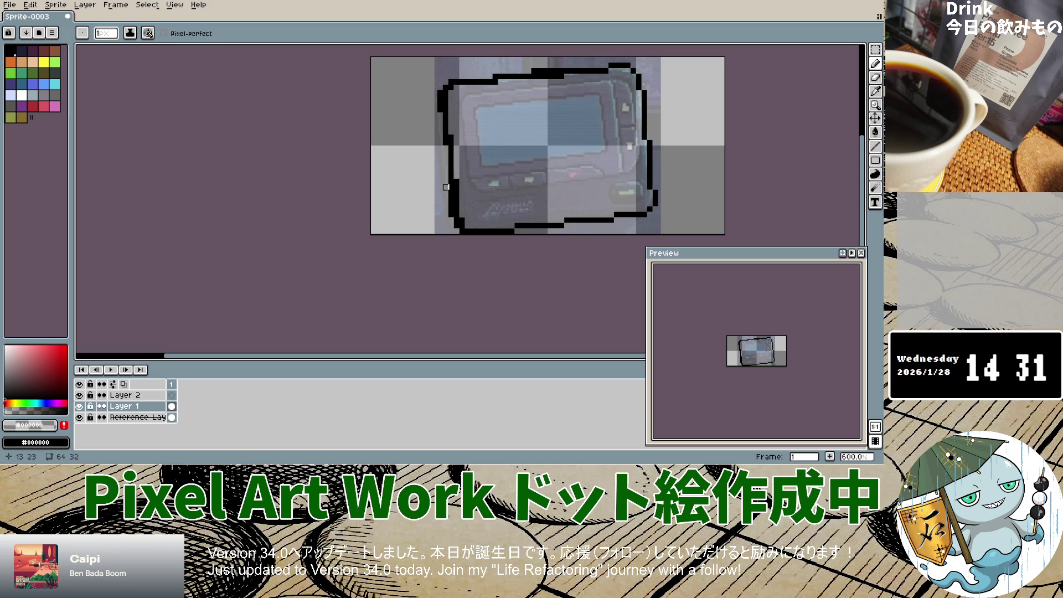
{"action": "left_click_drag", "start_coordinate": [567, 77], "coordinate": [540, 77]}
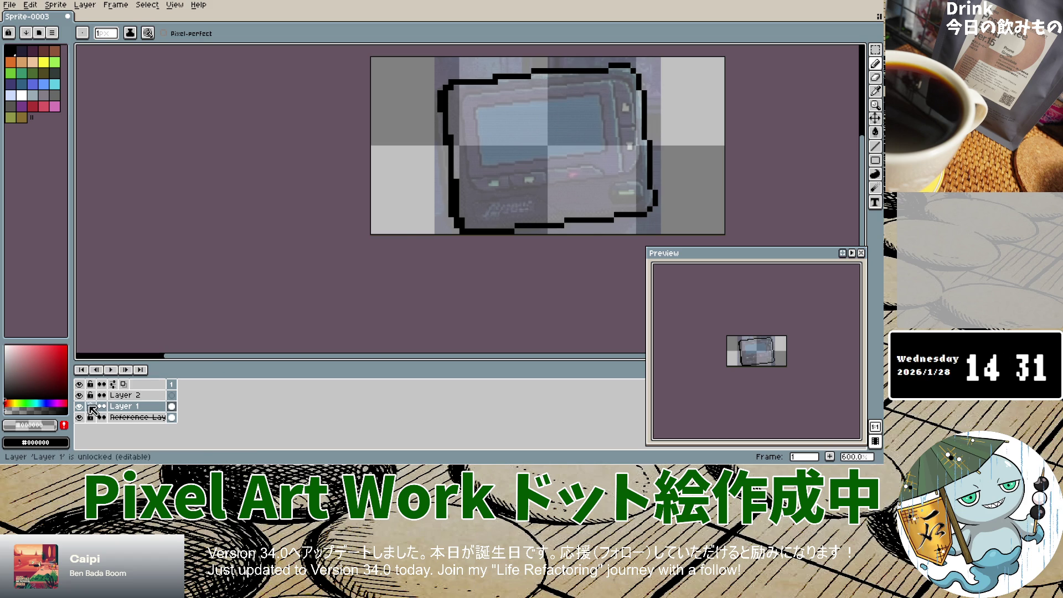
Toggle Layer 1's visibility to compare the full outline with the reference photo.
{"action": "left_click", "coordinate": [81, 407]}
{"action": "left_click", "coordinate": [81, 407]}
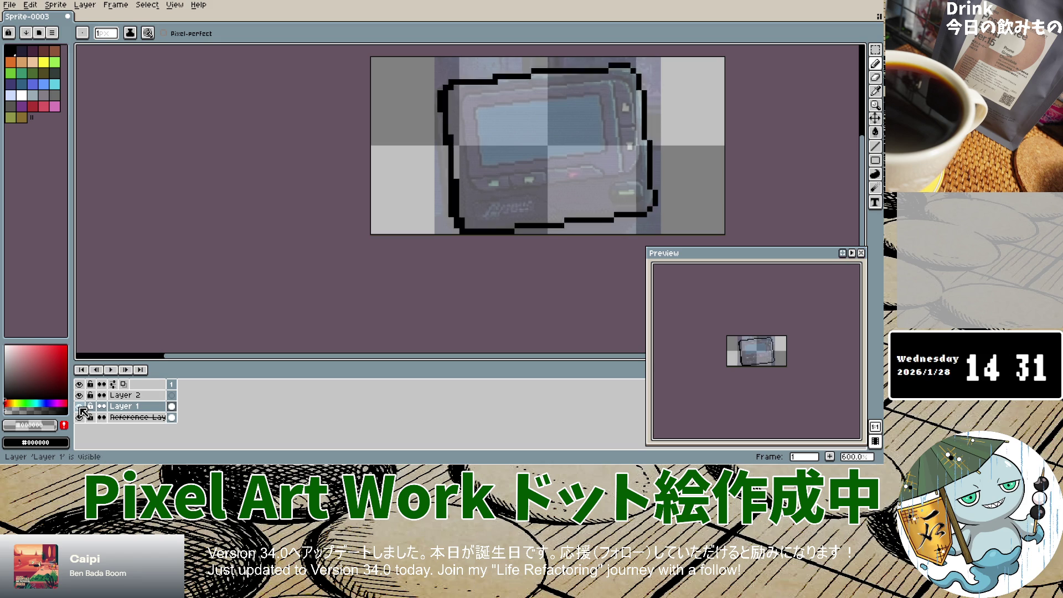
{"action": "left_click", "coordinate": [80, 407]}
{"action": "left_click", "coordinate": [80, 408]}
{"action": "left_click", "coordinate": [80, 408]}
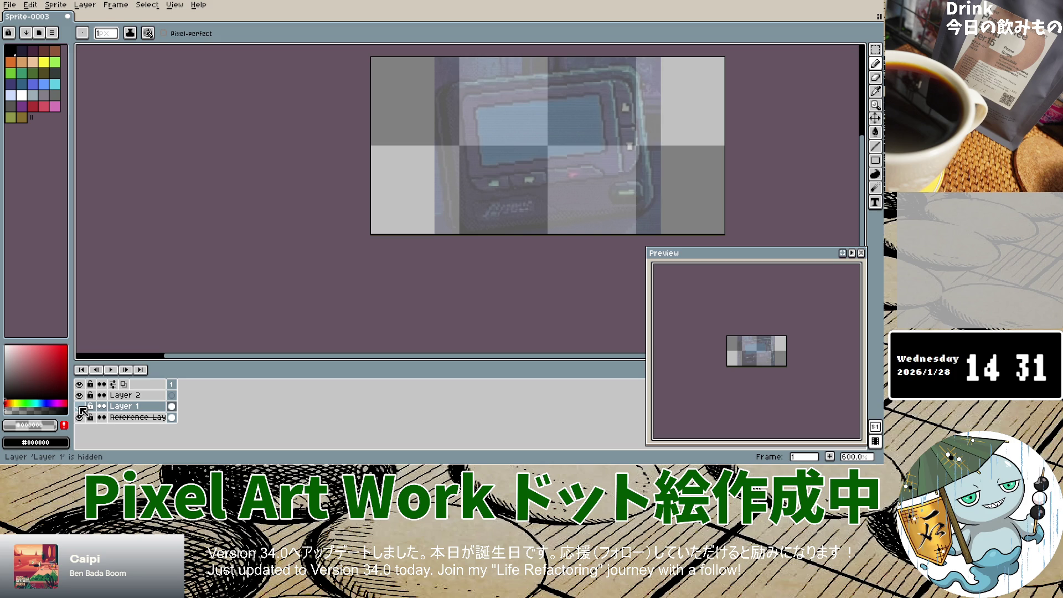
{"action": "left_click", "coordinate": [80, 408]}
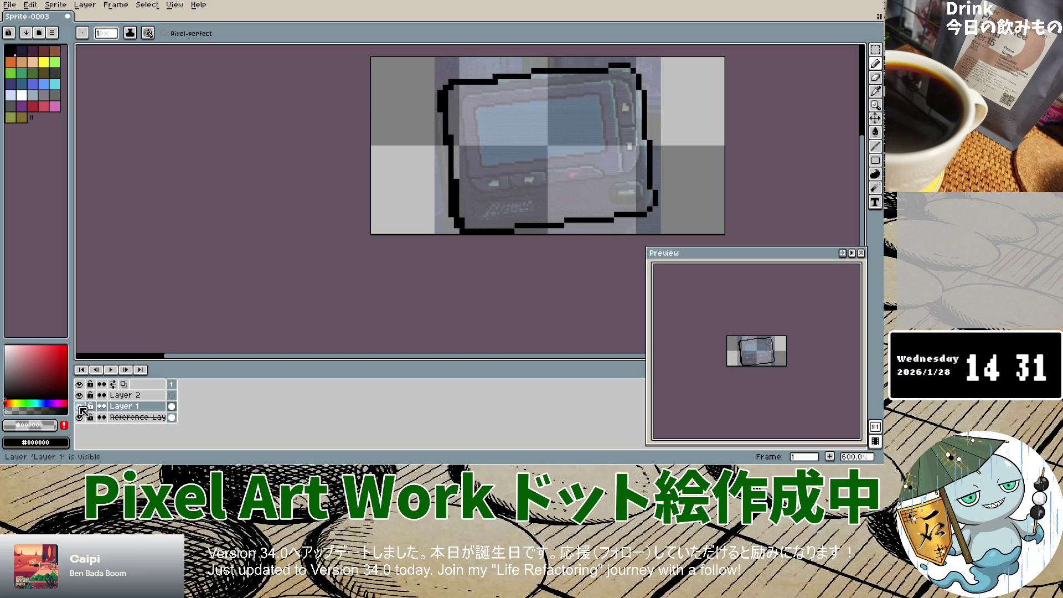
Redraw the lower left outline segment in opaque black.
{"action": "left_click", "coordinate": [66, 412]}
{"action": "left_click_drag", "start_coordinate": [429, 93], "coordinate": [440, 186]}
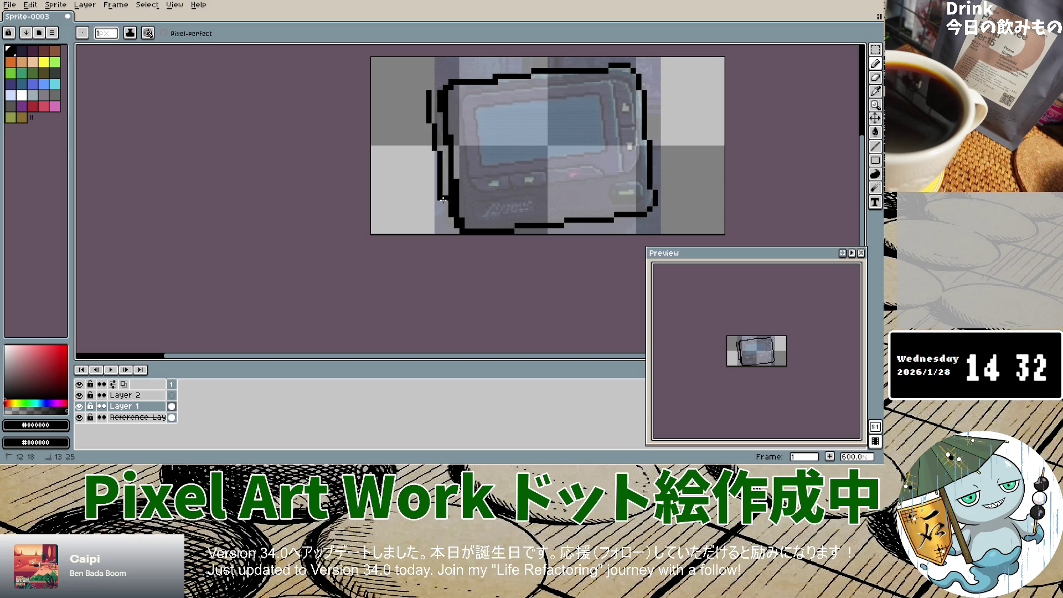
{"action": "key", "text": "ctrl+z"}
{"action": "left_click_drag", "start_coordinate": [441, 159], "coordinate": [445, 199]}
{"action": "key", "text": "ctrl+z"}
{"action": "left_click_drag", "start_coordinate": [440, 155], "coordinate": [441, 219]}
{"action": "left_click", "coordinate": [445, 226]}
Compare with the photo, then add black pixels at the outline's top-left corner.
{"action": "left_click", "coordinate": [79, 406]}
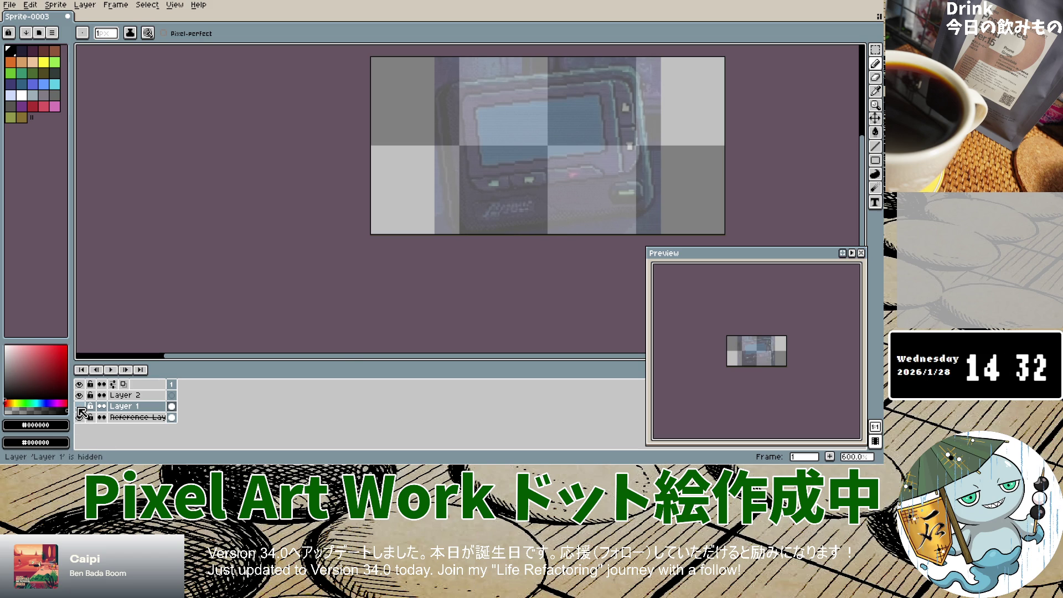
{"action": "left_click", "coordinate": [80, 406]}
{"action": "left_click", "coordinate": [79, 406]}
{"action": "left_click", "coordinate": [79, 406]}
{"action": "left_click", "coordinate": [79, 406]}
{"action": "left_click", "coordinate": [80, 407]}
{"action": "left_click", "coordinate": [79, 406]}
{"action": "left_click", "coordinate": [79, 407]}
{"action": "left_click", "coordinate": [79, 407]}
{"action": "left_click", "coordinate": [79, 407]}
{"action": "left_click", "coordinate": [436, 88]}
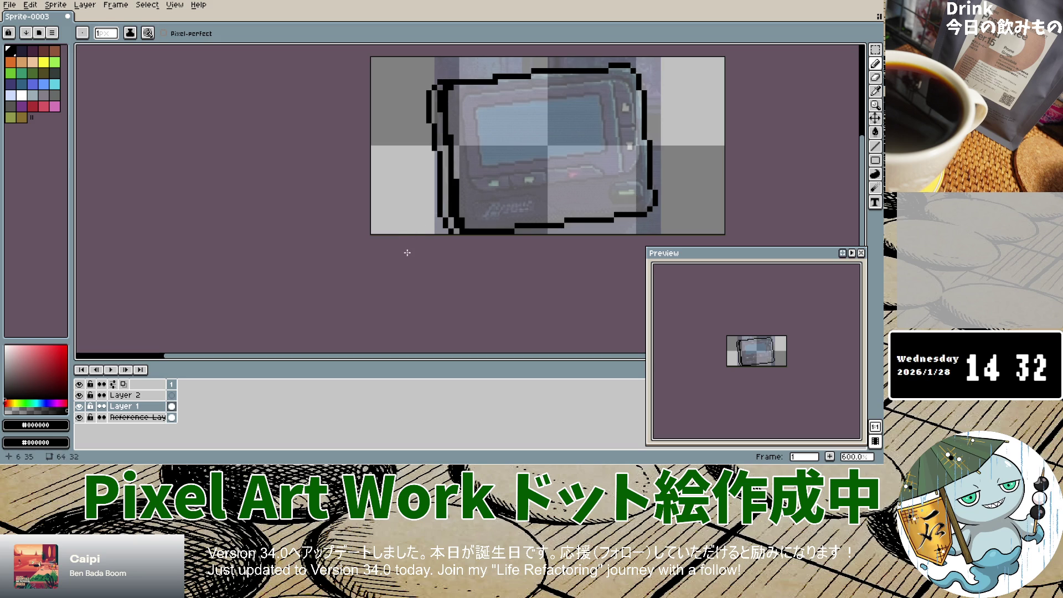
Flick Layer 1's visibility repeatedly to check the outline against the photo.
{"action": "left_click", "coordinate": [79, 408]}
{"action": "left_click", "coordinate": [79, 408]}
{"action": "left_click", "coordinate": [79, 408]}
{"action": "left_click", "coordinate": [79, 407]}
{"action": "left_click", "coordinate": [79, 407]}
{"action": "left_click", "coordinate": [79, 408]}
{"action": "left_click", "coordinate": [78, 407]}
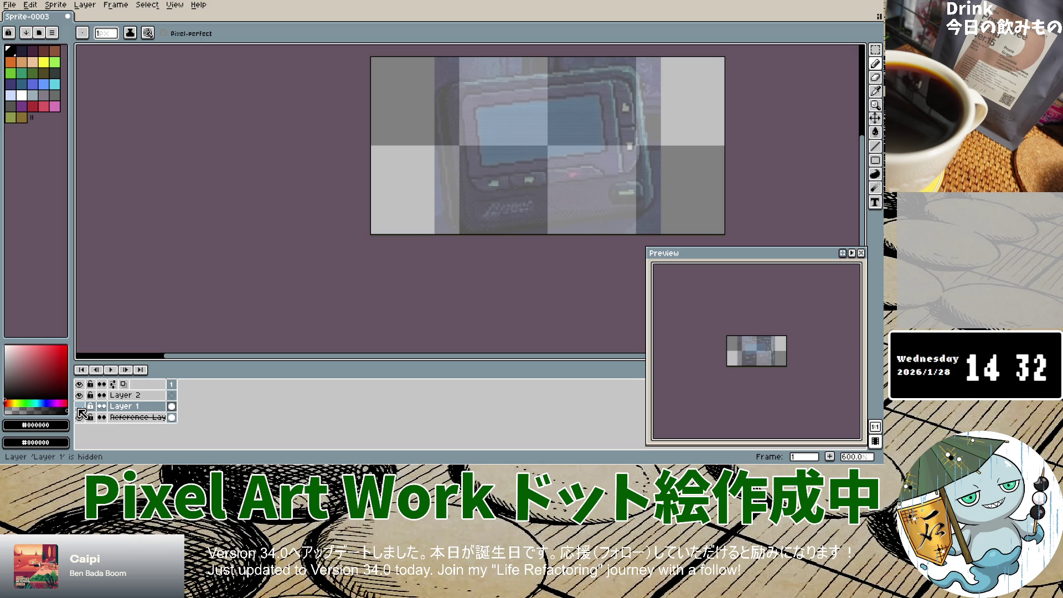
{"action": "left_click", "coordinate": [78, 407]}
{"action": "left_click", "coordinate": [78, 408]}
{"action": "left_click", "coordinate": [79, 407]}
{"action": "left_click", "coordinate": [79, 407]}
{"action": "left_click", "coordinate": [78, 408]}
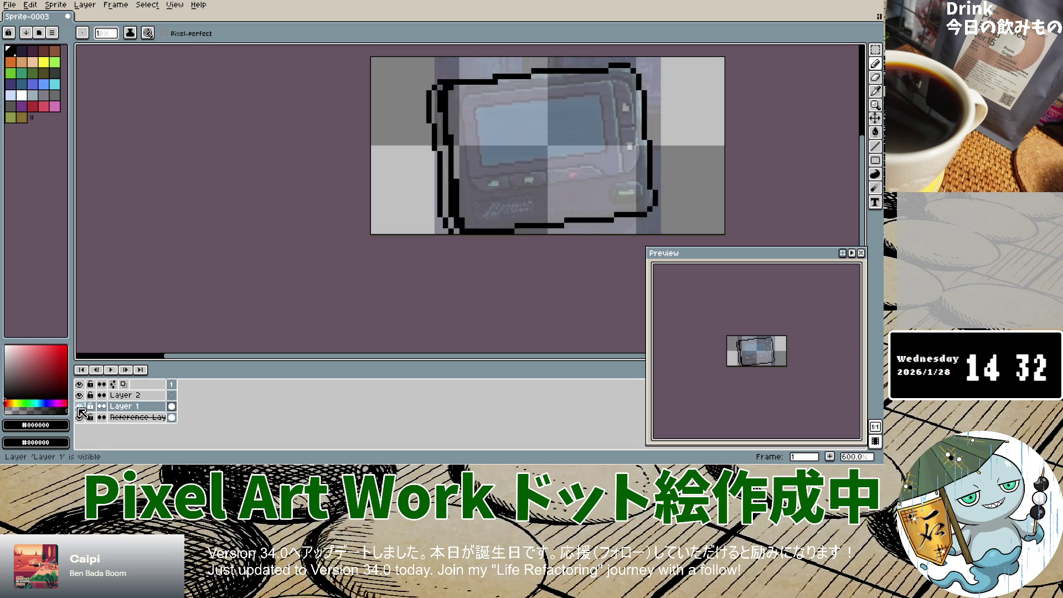
{"action": "left_click", "coordinate": [78, 408]}
{"action": "left_click", "coordinate": [79, 407]}
{"action": "left_click", "coordinate": [79, 408]}
{"action": "left_click", "coordinate": [79, 407]}
{"action": "left_click", "coordinate": [79, 407]}
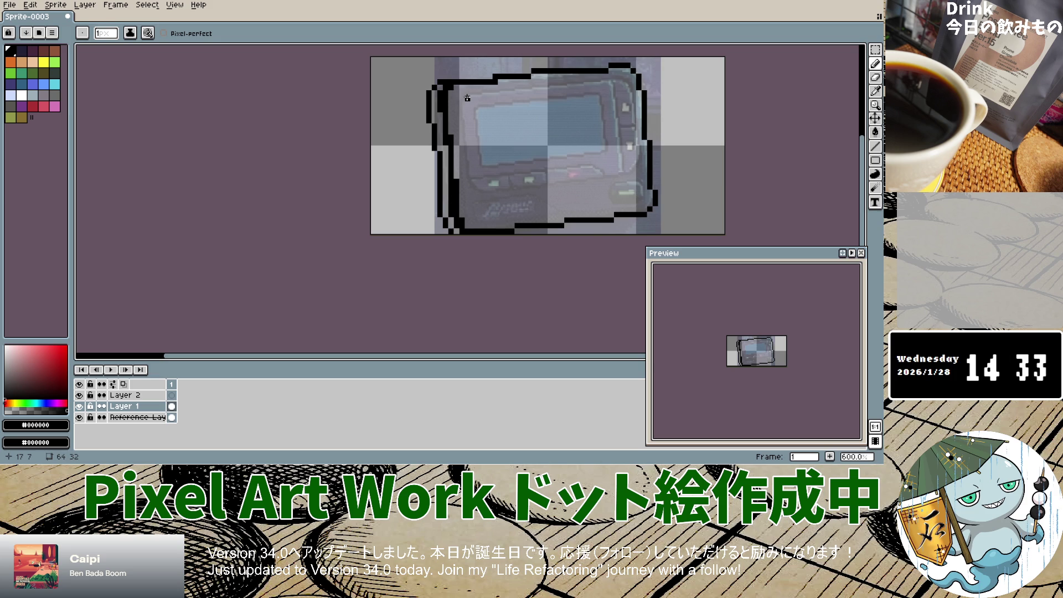
Draw an inner black line along the pager's top, undoing the stray right-edge strokes.
{"action": "left_click_drag", "start_coordinate": [468, 98], "coordinate": [563, 83]}
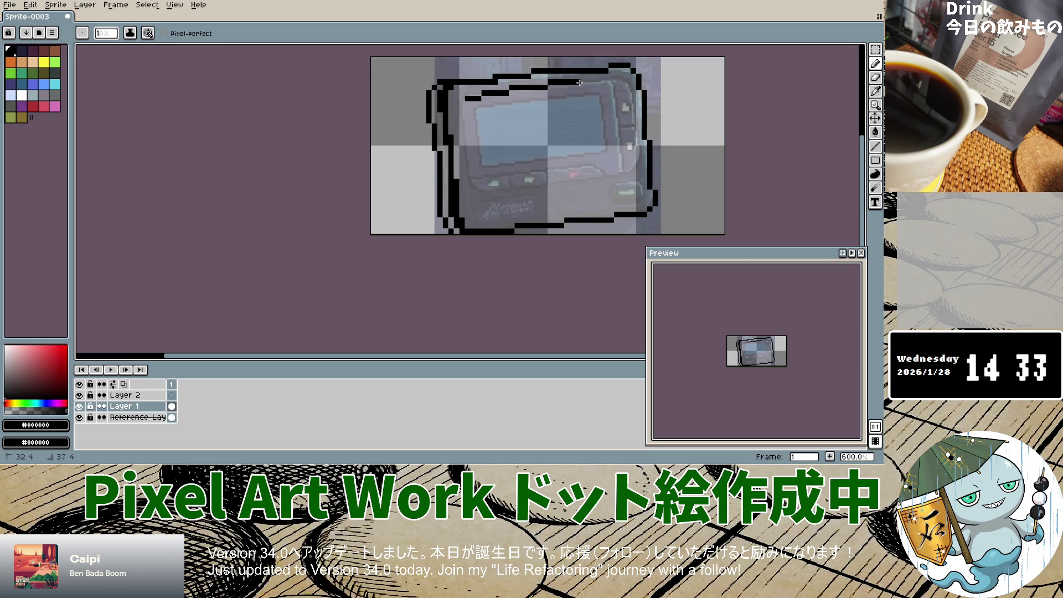
{"action": "mouse_move", "coordinate": [580, 83]}
{"action": "left_mouse_down"}
{"action": "mouse_move", "coordinate": [609, 87]}
{"action": "mouse_move", "coordinate": [622, 173]}
{"action": "left_mouse_up"}
{"action": "key", "text": "v"}
{"action": "key", "text": "b"}
{"action": "key", "text": "ctrl+z"}
{"action": "key", "text": "ctrl+z"}
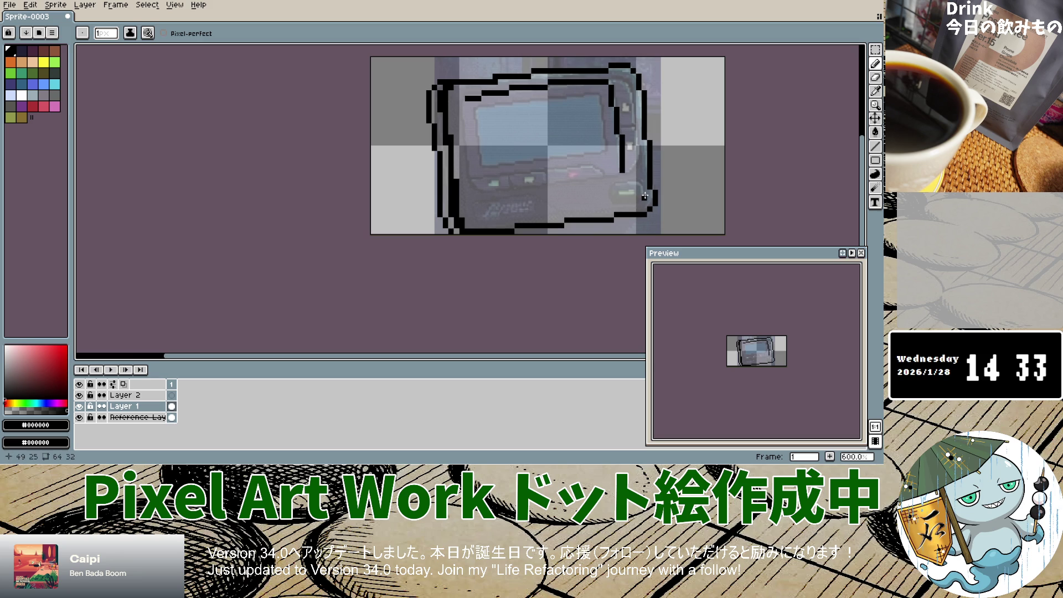
{"action": "key", "text": "ctrl+z"}
{"action": "key", "text": "ctrl+z"}
{"action": "key", "text": "ctrl+z"}
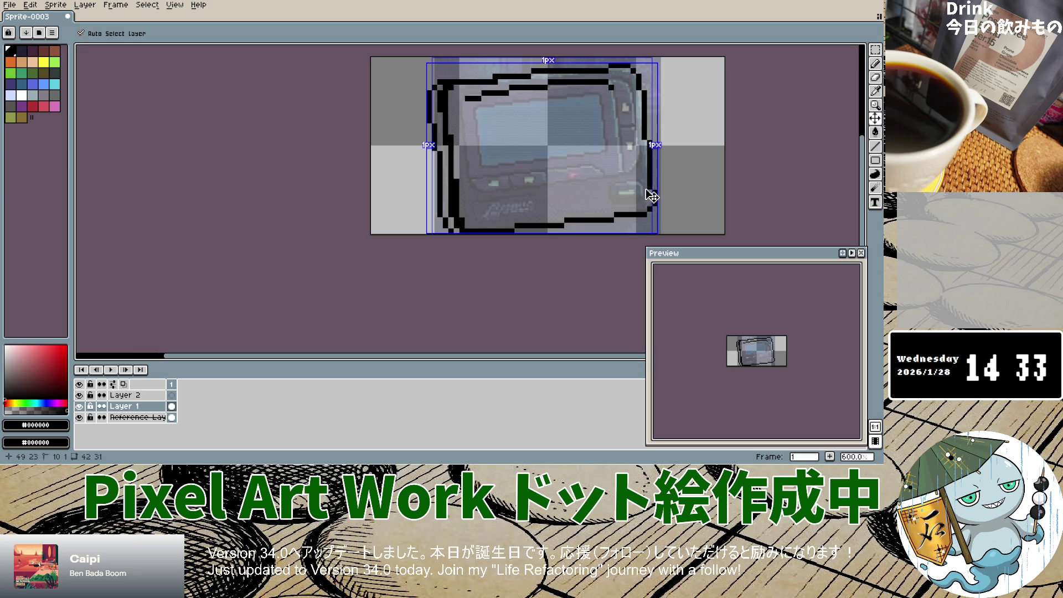
Restore the right-edge strokes and draw the inner left and lower lines along row 21.
{"action": "key", "text": "ctrl+y"}
{"action": "key", "text": "ctrl+y"}
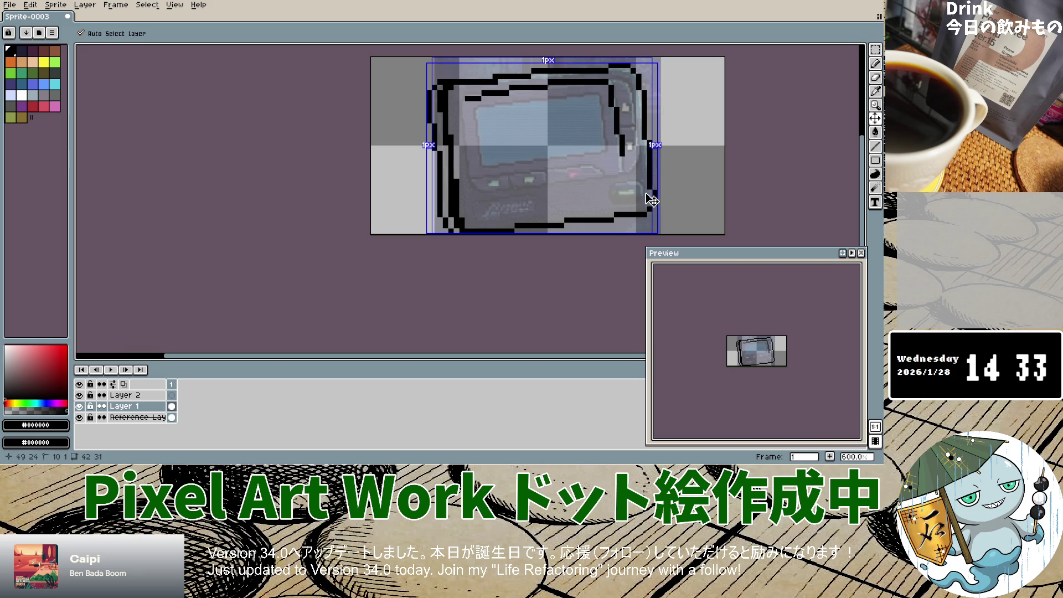
{"action": "key", "text": "b"}
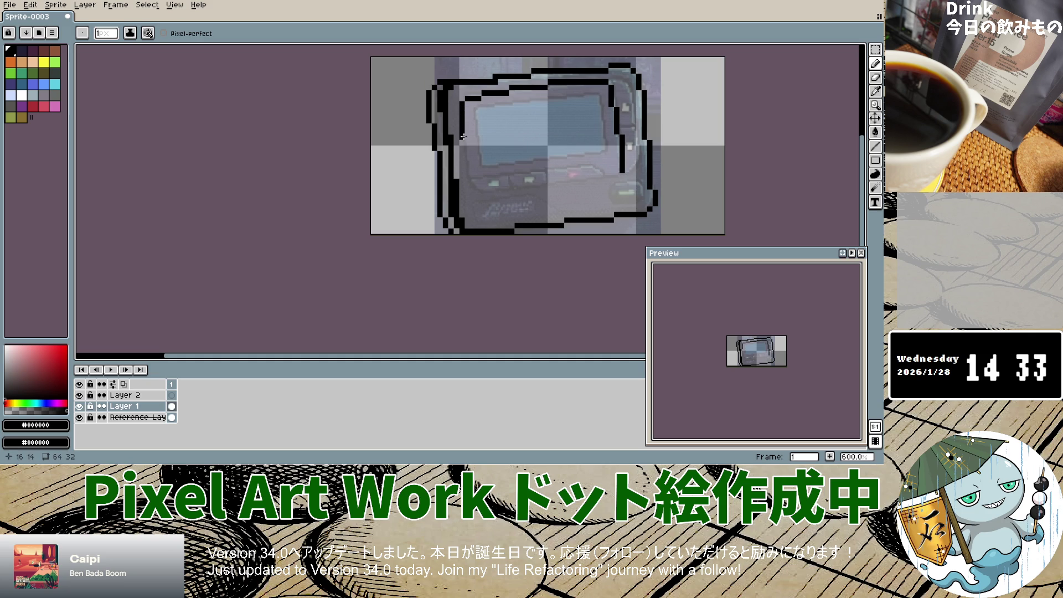
{"action": "left_click_drag", "start_coordinate": [467, 143], "coordinate": [465, 160]}
{"action": "mouse_move", "coordinate": [467, 176]}
{"action": "left_mouse_down"}
{"action": "mouse_move", "coordinate": [478, 189]}
{"action": "mouse_move", "coordinate": [546, 183]}
{"action": "left_mouse_up"}
{"action": "left_click", "coordinate": [539, 186]}
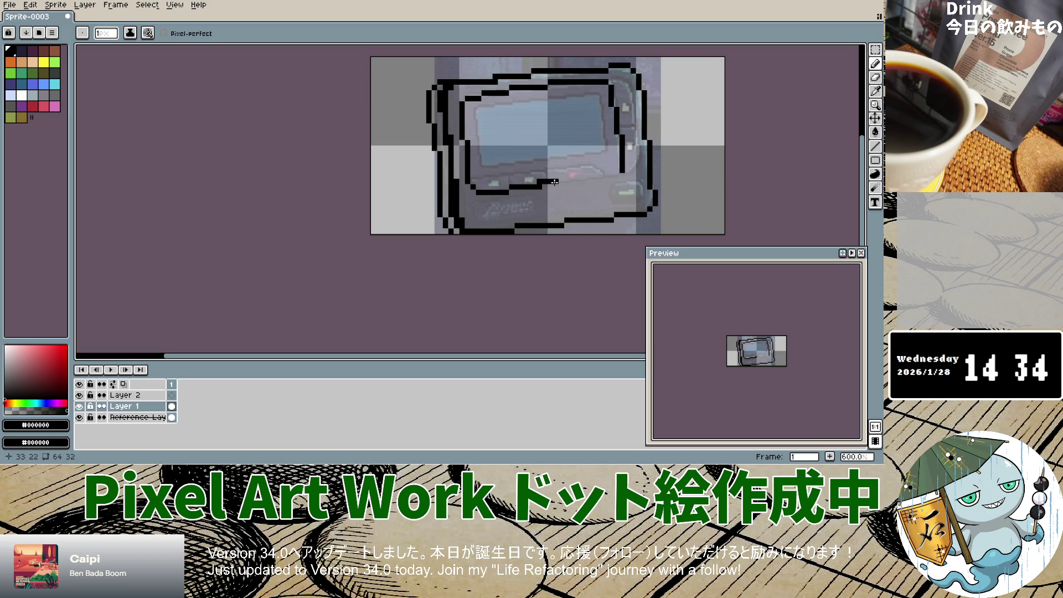
{"action": "key", "text": "ctrl+z"}
{"action": "left_click_drag", "start_coordinate": [566, 182], "coordinate": [594, 179]}
{"action": "key", "text": "ctrl+z"}
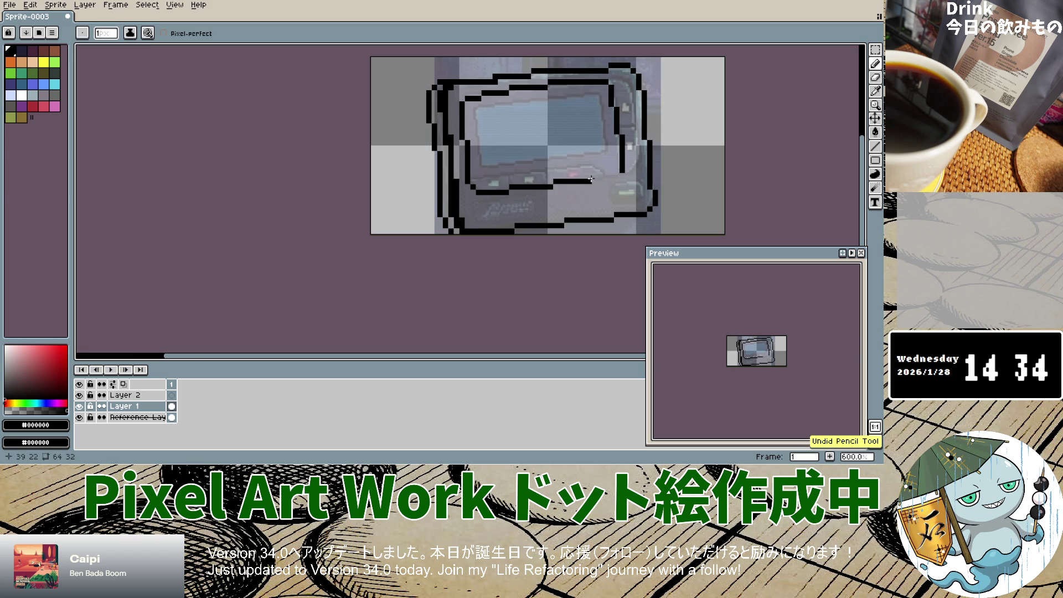
{"action": "left_click_drag", "start_coordinate": [589, 176], "coordinate": [612, 176]}
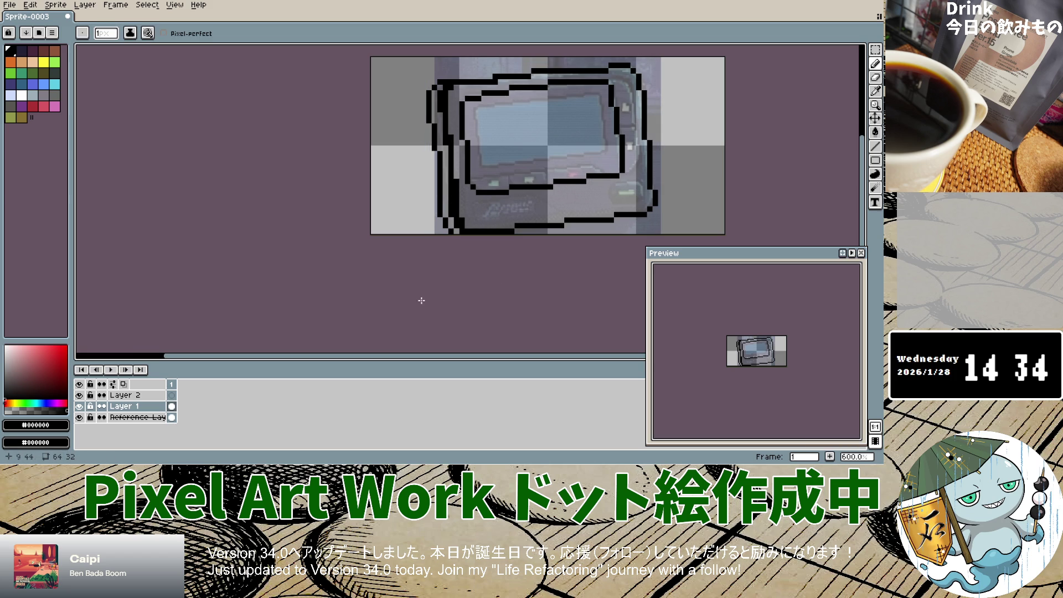
Compare against the photo, then draw the screen's top-left corner and bottom edge.
{"action": "left_click", "coordinate": [79, 417]}
{"action": "left_click", "coordinate": [80, 417]}
{"action": "left_click", "coordinate": [79, 417]}
{"action": "left_click", "coordinate": [79, 417]}
{"action": "left_click", "coordinate": [79, 417]}
{"action": "left_click", "coordinate": [80, 417]}
{"action": "left_click_drag", "start_coordinate": [474, 109], "coordinate": [473, 115]}
{"action": "key", "text": "ctrl+z"}
{"action": "left_click_drag", "start_coordinate": [473, 110], "coordinate": [482, 142]}
{"action": "left_click", "coordinate": [483, 160]}
{"action": "left_click_drag", "start_coordinate": [483, 160], "coordinate": [552, 159]}
{"action": "key", "text": "ctrl+z"}
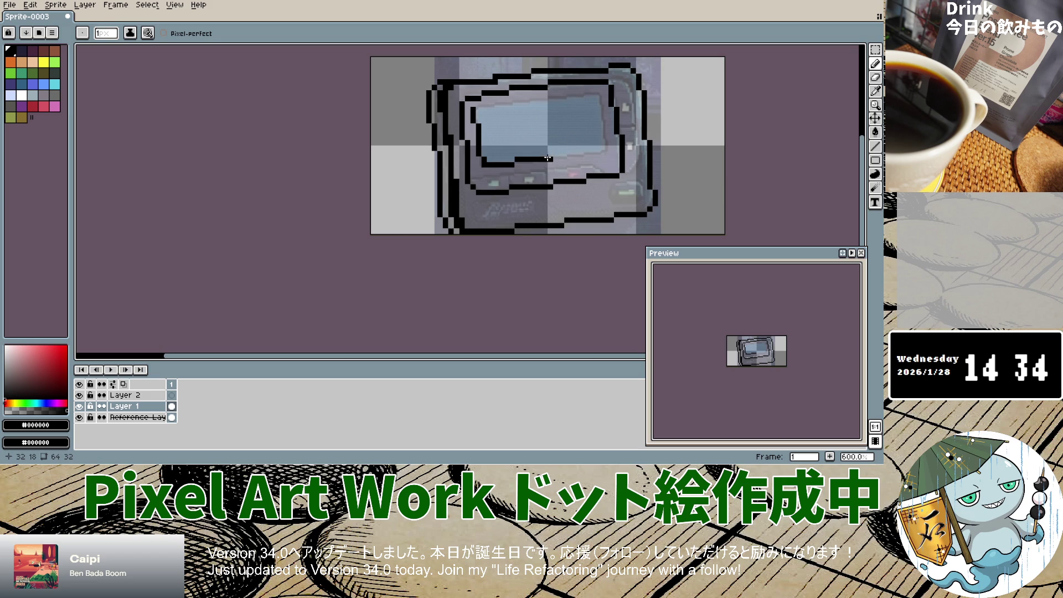
Add the screen's horizontal line, its right edge up column 41, and its top edge.
{"action": "left_click", "coordinate": [548, 154]}
{"action": "left_click_drag", "start_coordinate": [566, 154], "coordinate": [572, 154]}
{"action": "left_click_drag", "start_coordinate": [569, 153], "coordinate": [600, 153]}
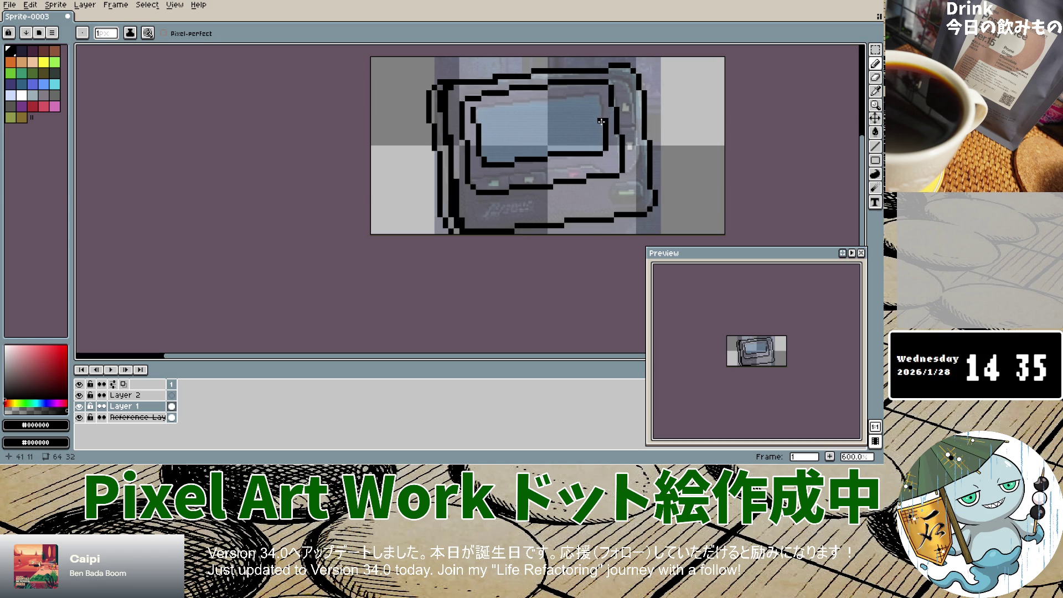
{"action": "left_click", "coordinate": [601, 116]}
{"action": "left_click", "coordinate": [601, 108]}
{"action": "left_click", "coordinate": [599, 100]}
{"action": "left_click", "coordinate": [597, 93]}
{"action": "left_click_drag", "start_coordinate": [593, 94], "coordinate": [472, 106]}
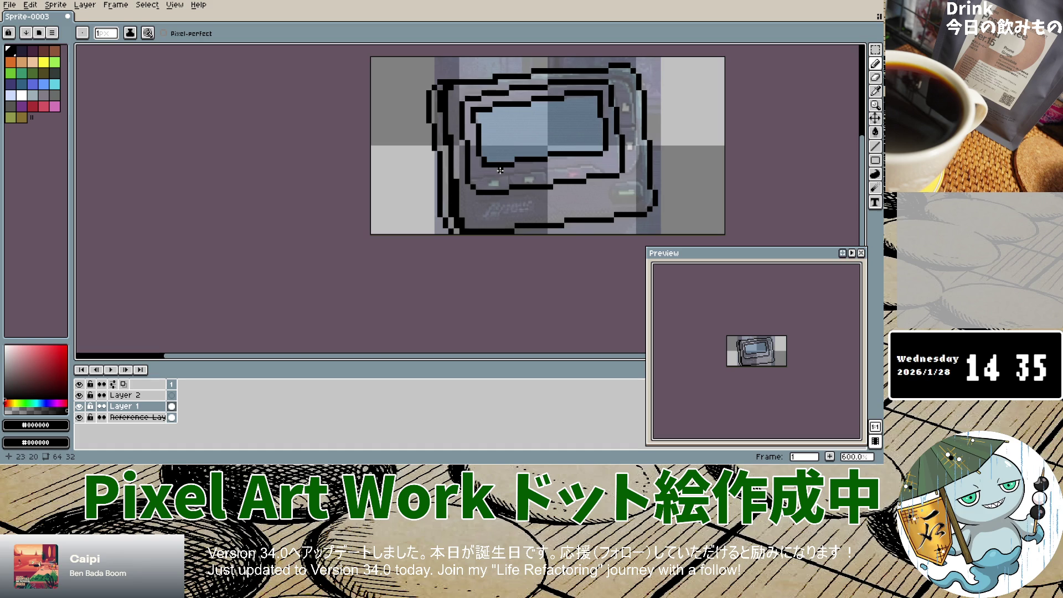
Toggle the outline and reference layers on and off to review the lineart.
{"action": "left_click", "coordinate": [79, 407]}
{"action": "left_click", "coordinate": [79, 407]}
{"action": "left_click", "coordinate": [79, 407]}
{"action": "left_click", "coordinate": [79, 407]}
{"action": "left_click", "coordinate": [79, 418]}
{"action": "left_click", "coordinate": [79, 418]}
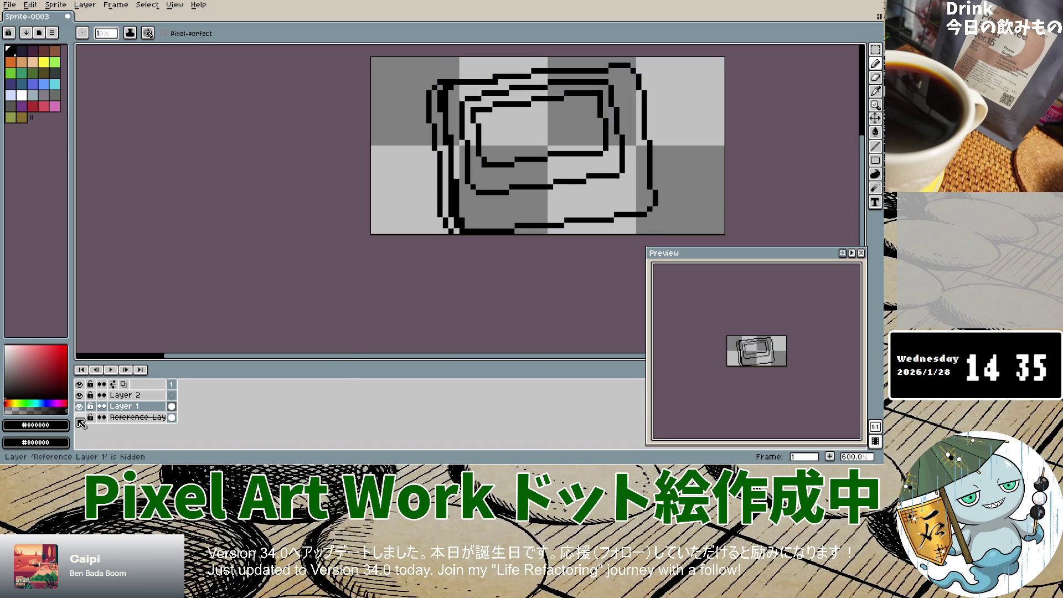
{"action": "left_click", "coordinate": [79, 419]}
{"action": "left_click", "coordinate": [79, 419]}
{"action": "left_click", "coordinate": [79, 419]}
{"action": "left_click", "coordinate": [79, 418]}
{"action": "left_click", "coordinate": [79, 419]}
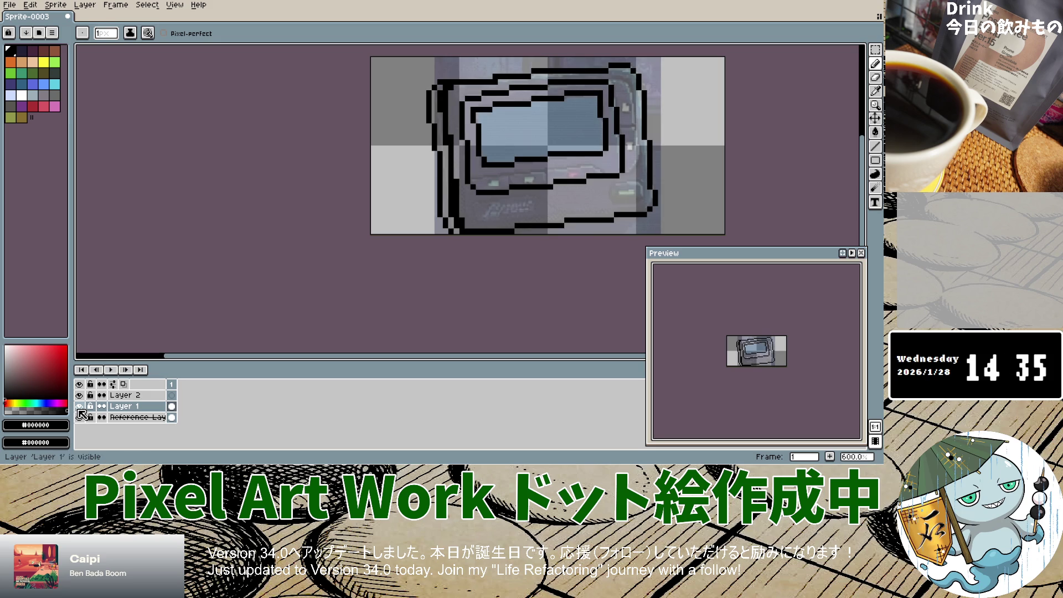
{"action": "left_click", "coordinate": [79, 406]}
Sample dark navy #1c202c from the reference photo, then return to the Pencil on Layer 1.
{"action": "left_click", "coordinate": [136, 417]}
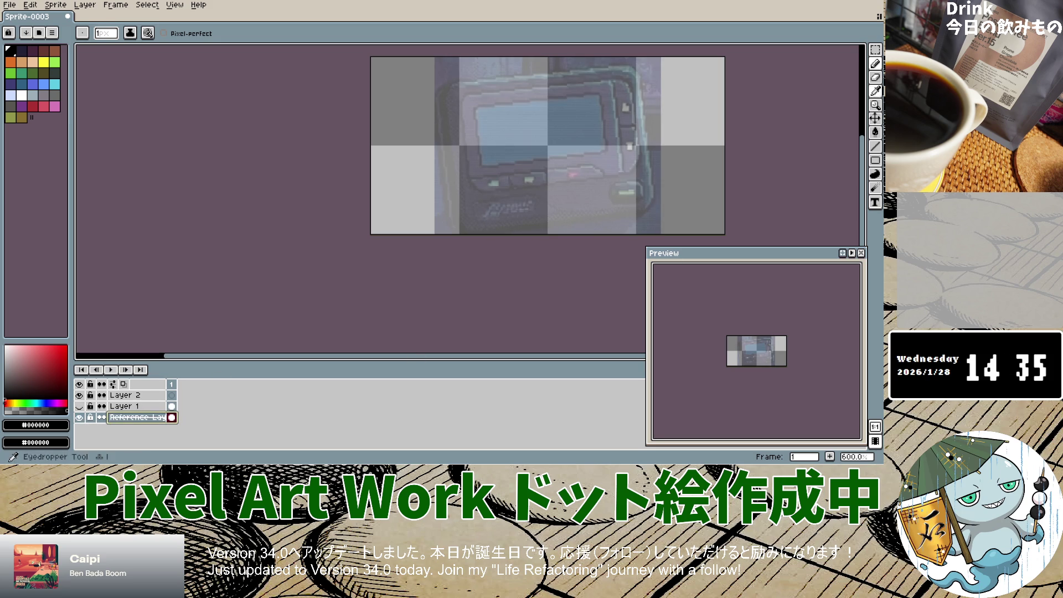
{"action": "left_click", "coordinate": [875, 91]}
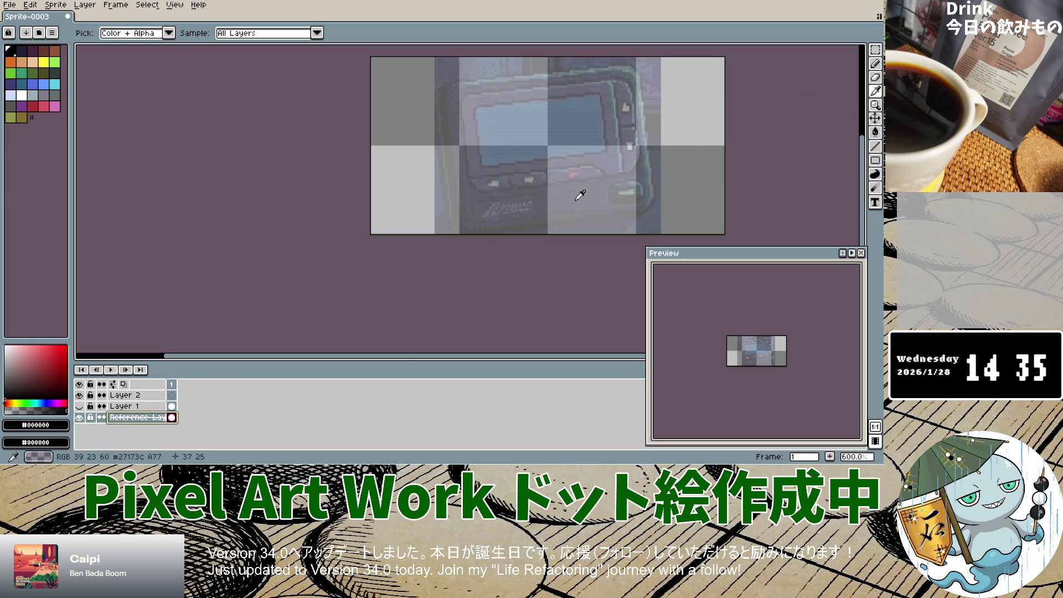
{"action": "left_click", "coordinate": [455, 198]}
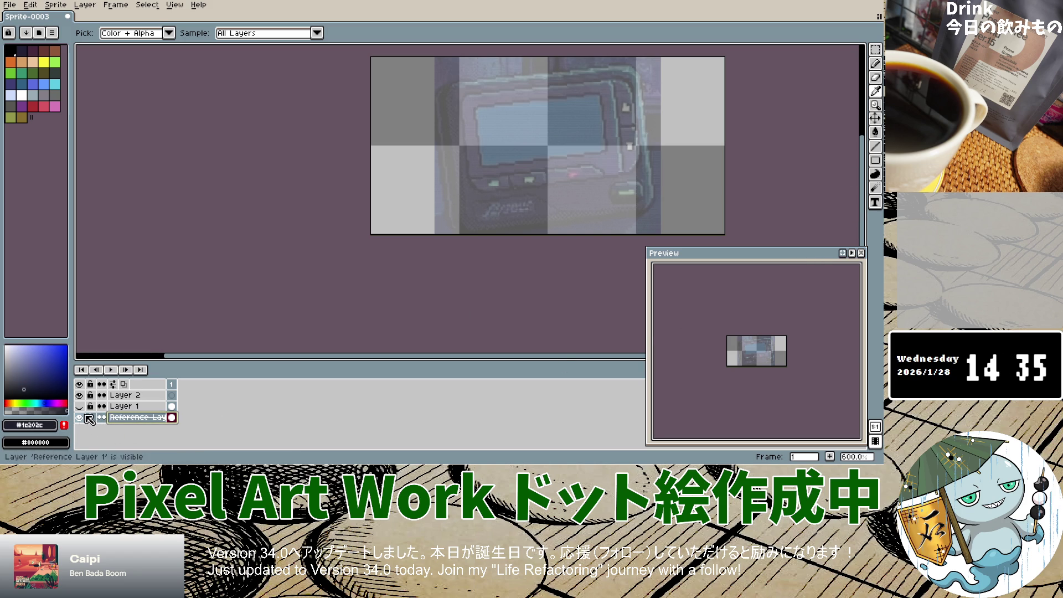
{"action": "left_click", "coordinate": [124, 406]}
{"action": "left_click", "coordinate": [80, 418]}
{"action": "left_click", "coordinate": [80, 418]}
{"action": "left_click", "coordinate": [79, 407]}
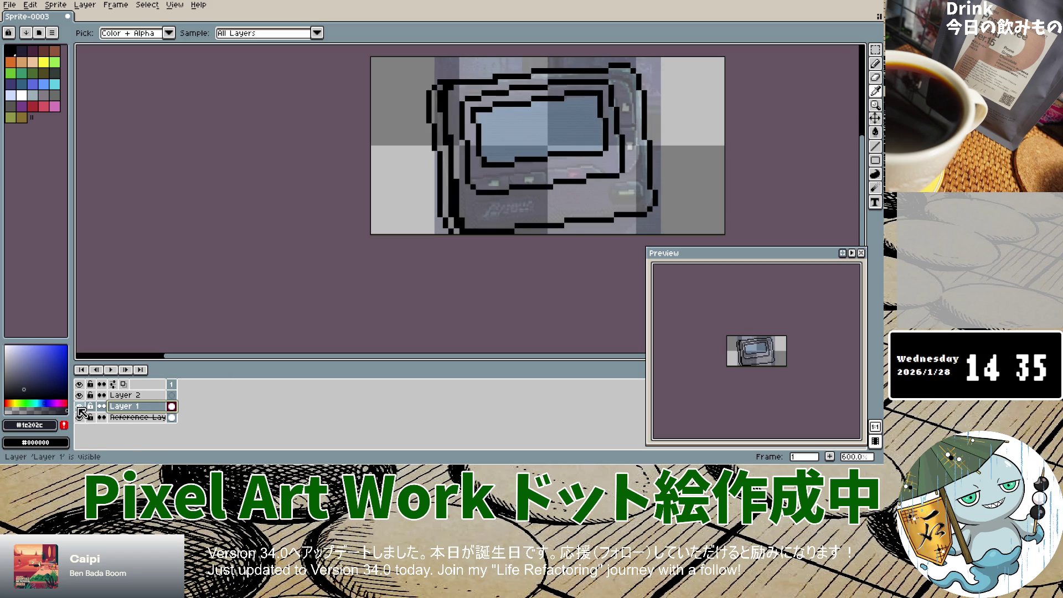
{"action": "left_click", "coordinate": [79, 417]}
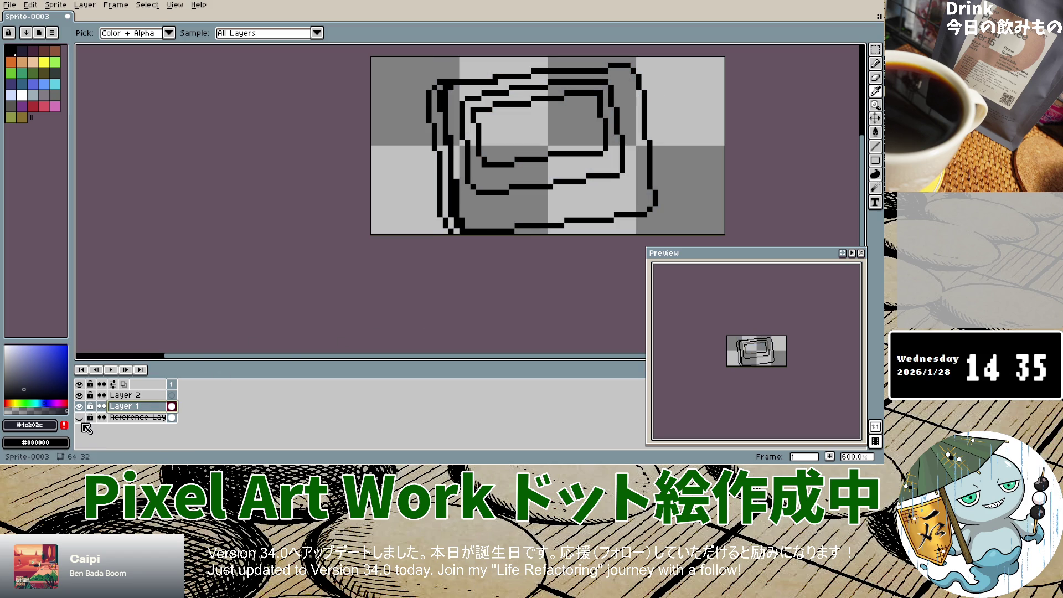
{"action": "left_click", "coordinate": [79, 418]}
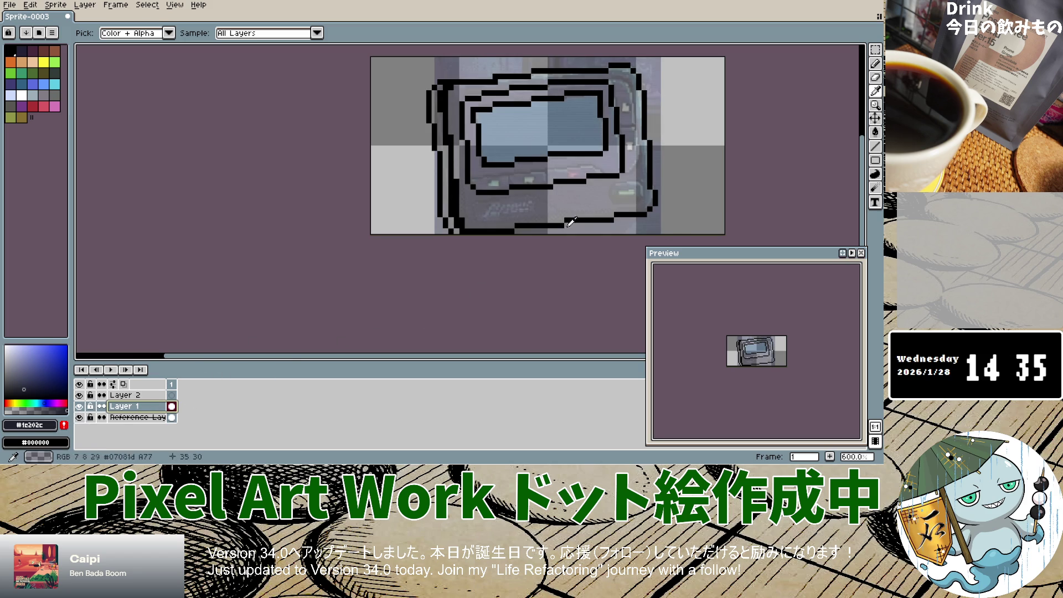
{"action": "left_click", "coordinate": [875, 63]}
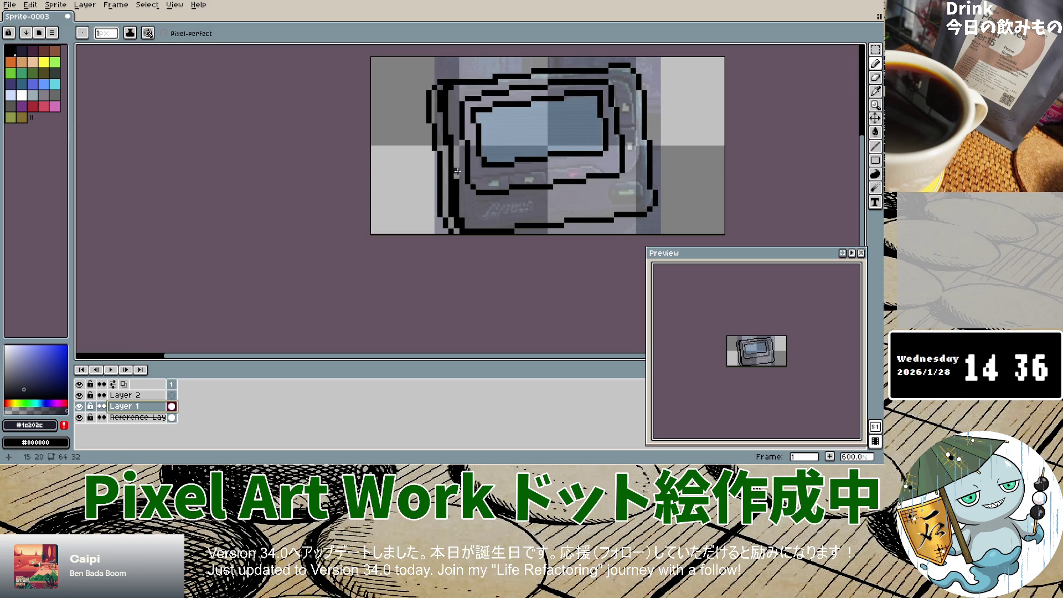
Try navy pencil strokes on the pager's left outline, then undo the last one.
{"action": "left_click_drag", "start_coordinate": [446, 165], "coordinate": [451, 223]}
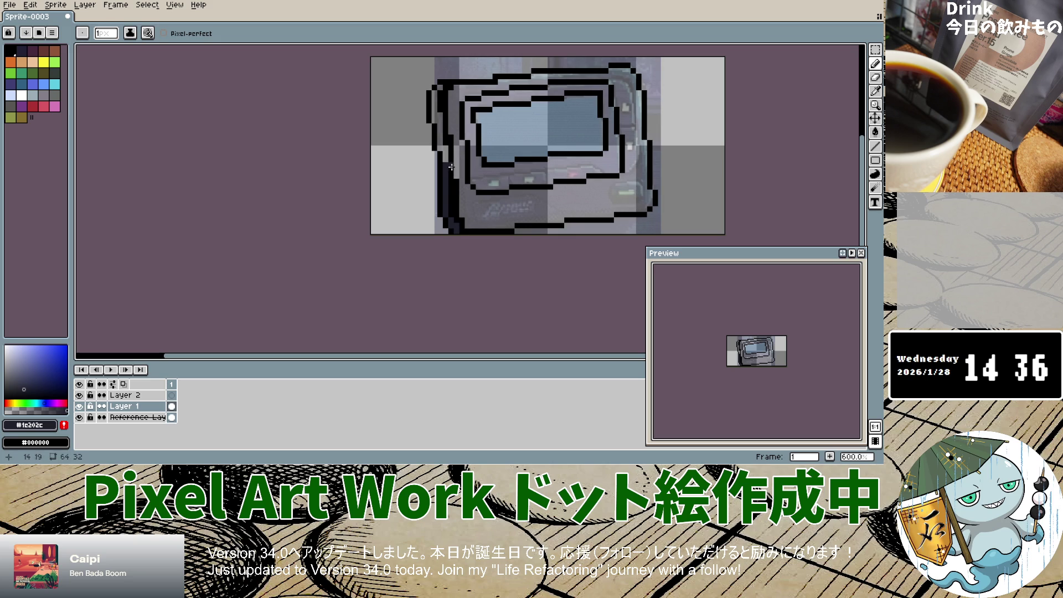
{"action": "mouse_move", "coordinate": [446, 160]}
{"action": "left_mouse_down"}
{"action": "mouse_move", "coordinate": [433, 94]}
{"action": "mouse_move", "coordinate": [443, 87]}
{"action": "left_mouse_up"}
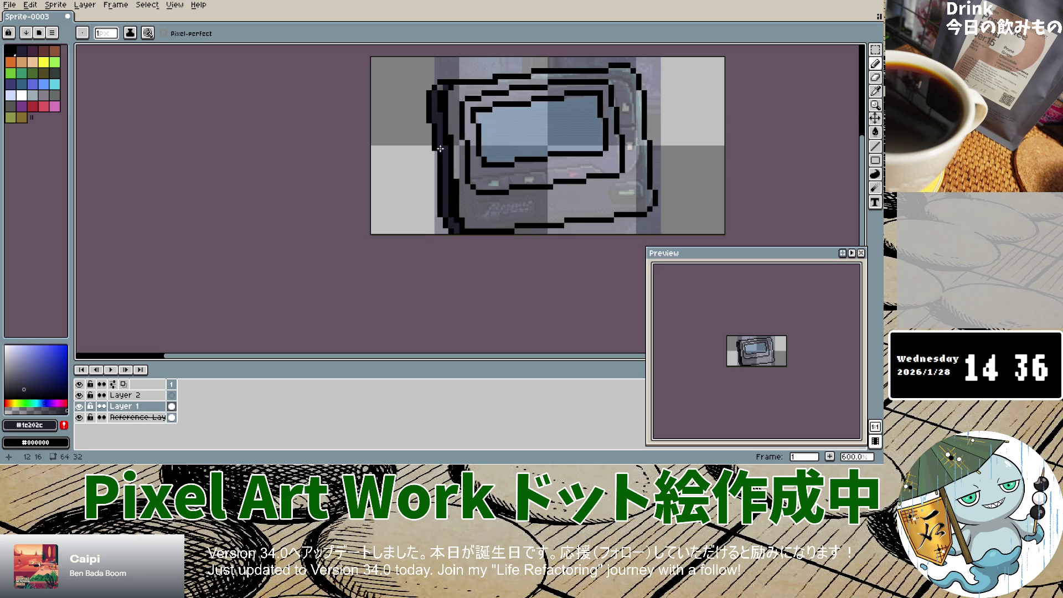
{"action": "key", "text": "ctrl+z"}
Hide Layer 1, eyedrop a darker navy from the photo, and return to the Pencil.
{"action": "left_click", "coordinate": [80, 406]}
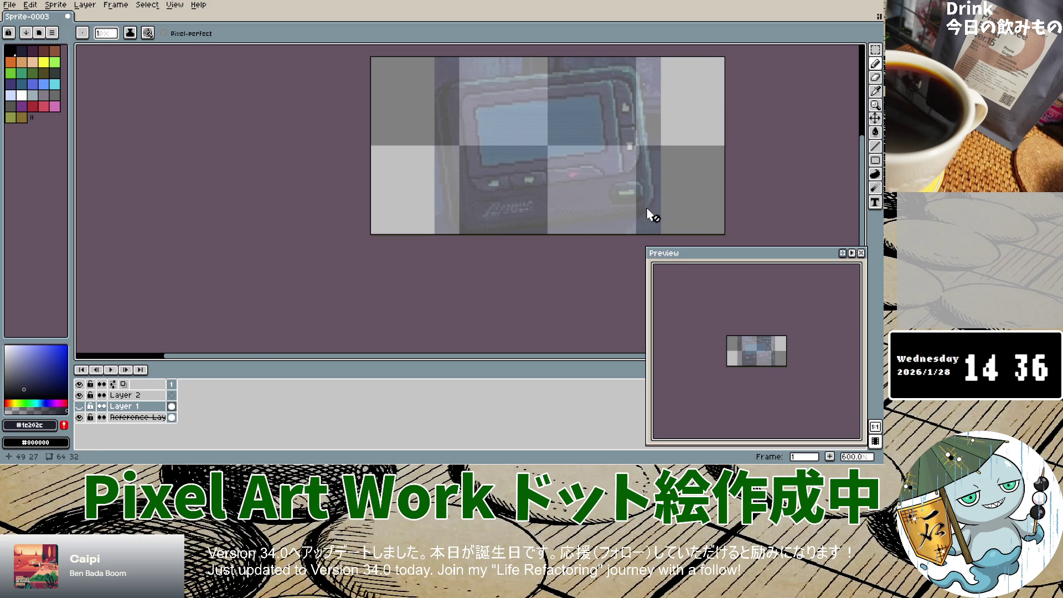
{"action": "scroll", "coordinate": [454, 229], "scroll_direction": "up", "scroll_amount": 6}
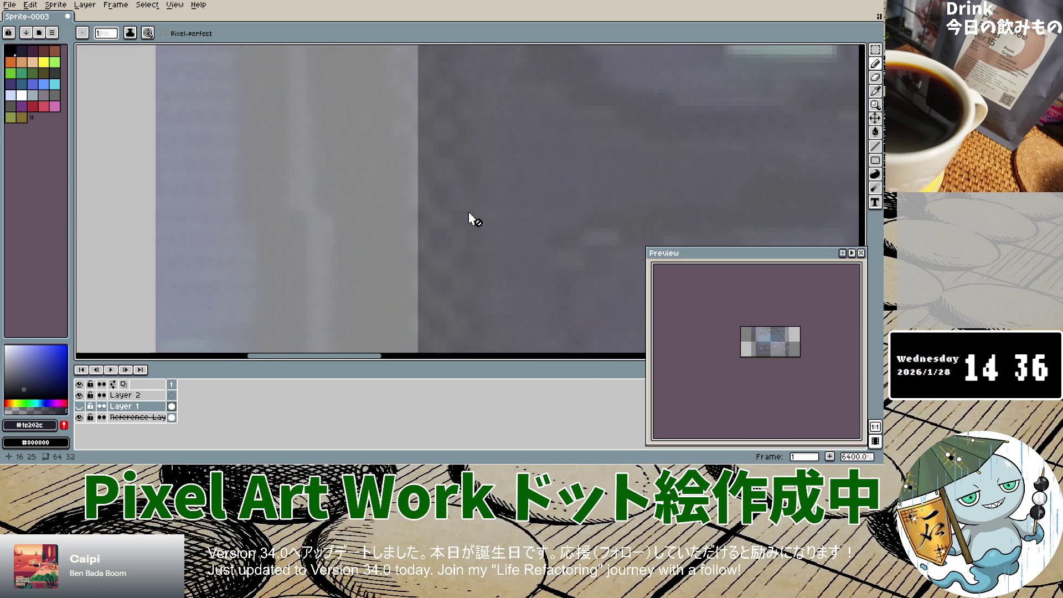
{"action": "left_click", "coordinate": [875, 91]}
{"action": "left_click", "coordinate": [546, 185]}
{"action": "left_click", "coordinate": [876, 63]}
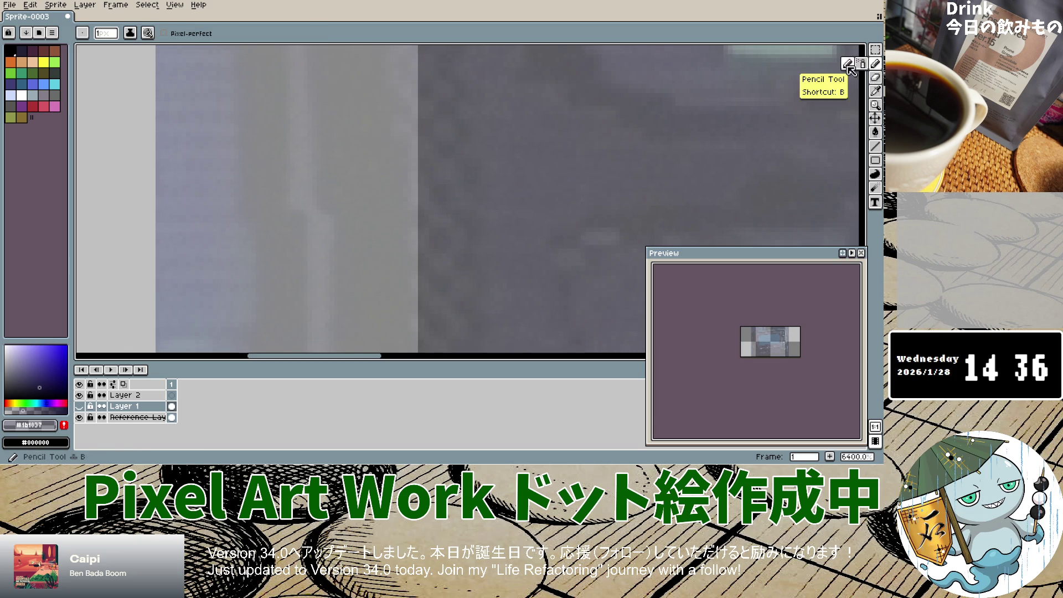
{"action": "scroll", "coordinate": [510, 196], "scroll_direction": "down", "scroll_amount": 10}
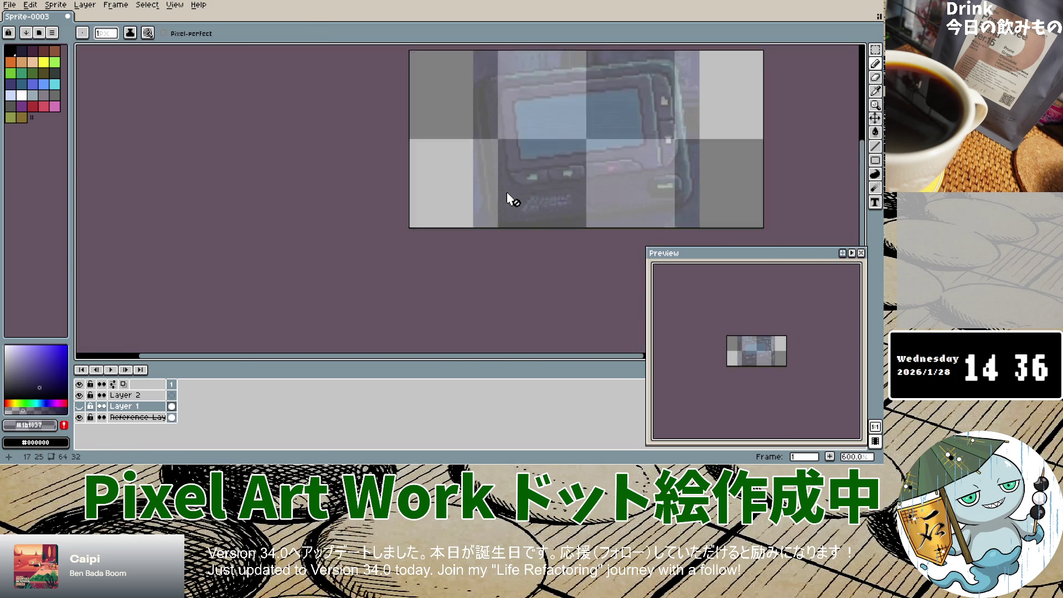
{"action": "scroll", "coordinate": [512, 201], "scroll_direction": "up", "scroll_amount": 3}
{"action": "key", "text": "v"}
{"action": "key", "text": "b"}
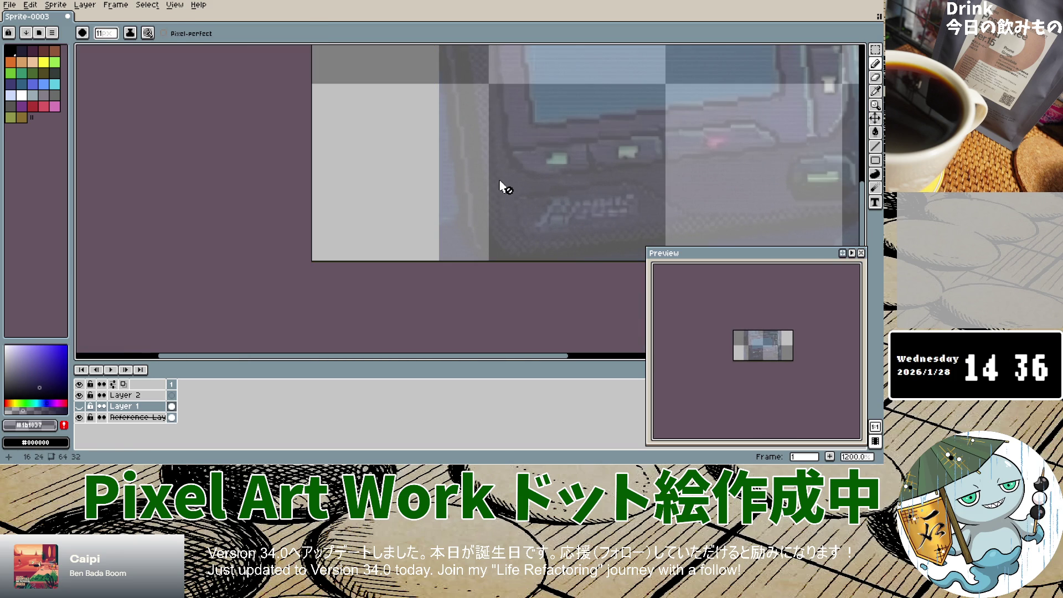
Show Layer 1's black outline again and shrink the pencil brush size.
{"action": "scroll", "coordinate": [504, 180], "scroll_direction": "down", "scroll_amount": 4}
{"action": "scroll", "coordinate": [501, 178], "scroll_direction": "up", "scroll_amount": 5}
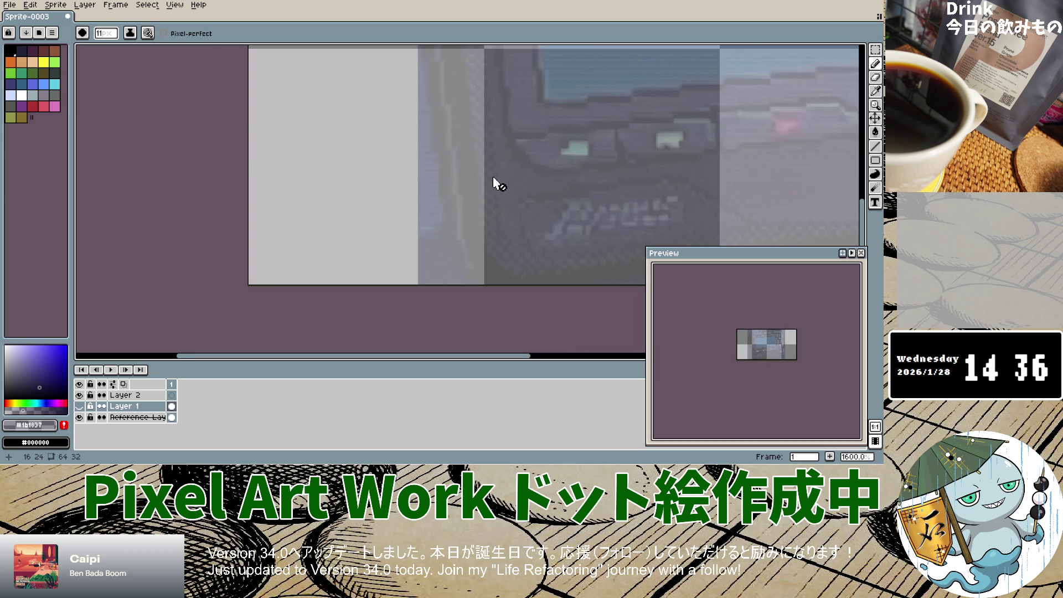
{"action": "scroll", "coordinate": [494, 182], "scroll_direction": "down", "scroll_amount": 5}
{"action": "left_click", "coordinate": [80, 405]}
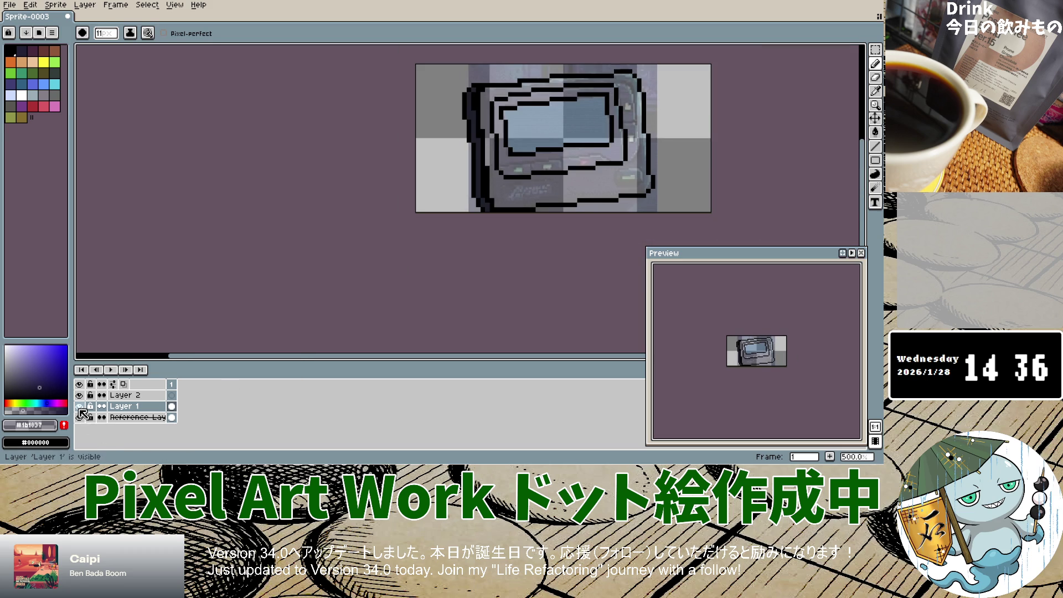
{"action": "scroll", "coordinate": [502, 143], "scroll_direction": "down", "scroll_amount": 2}
{"action": "scroll", "coordinate": [501, 143], "scroll_direction": "up", "scroll_amount": 4}
{"action": "key", "text": "minus"}
{"action": "key", "text": "minus"}
{"action": "key", "text": "minus"}
{"action": "key", "text": "minus"}
{"action": "key", "text": "minus"}
{"action": "key", "text": "minus"}
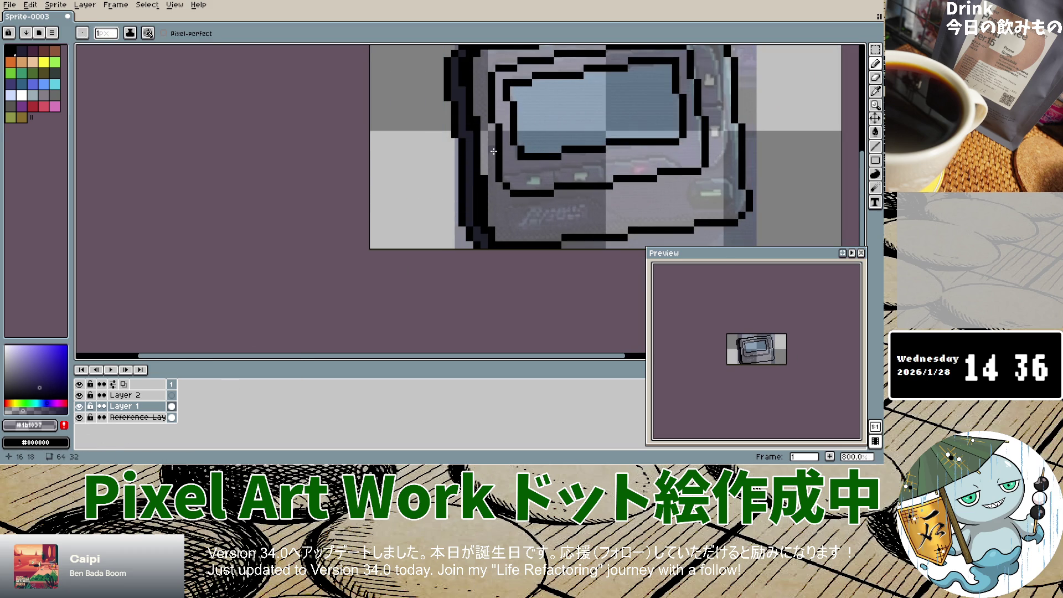
{"action": "scroll", "coordinate": [492, 140], "scroll_direction": "up", "scroll_amount": 2}
{"action": "scroll", "coordinate": [494, 117], "scroll_direction": "down", "scroll_amount": 3}
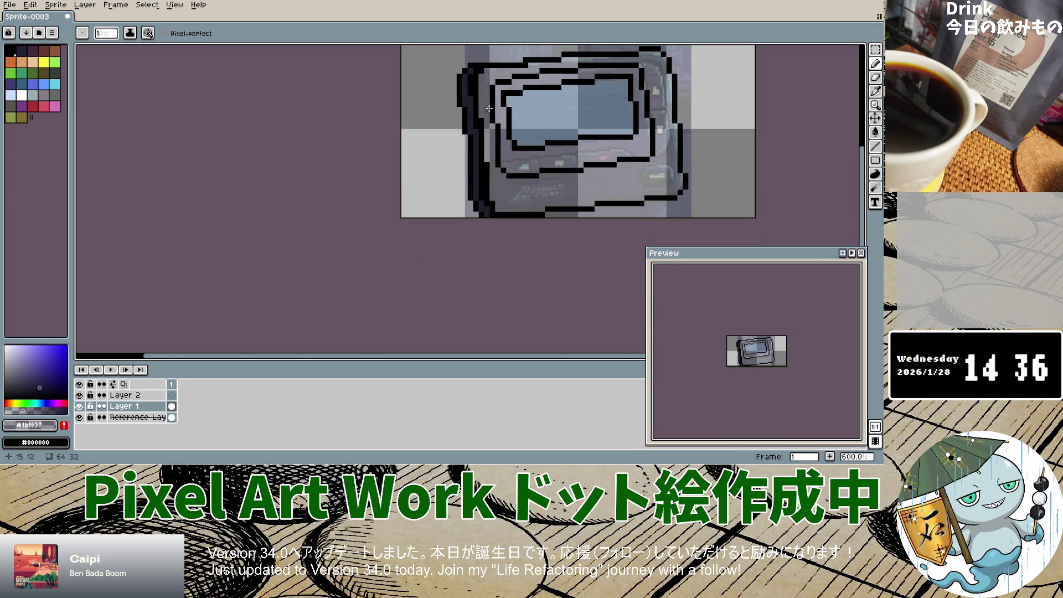
Draw #1b1837 navy pixels at the top-left corner and along the top edge, redoing mistakes.
{"action": "mouse_move", "coordinate": [482, 79]}
{"action": "left_mouse_down"}
{"action": "mouse_move", "coordinate": [483, 114]}
{"action": "mouse_move", "coordinate": [490, 71]}
{"action": "mouse_move", "coordinate": [509, 69]}
{"action": "mouse_move", "coordinate": [491, 81]}
{"action": "left_mouse_up"}
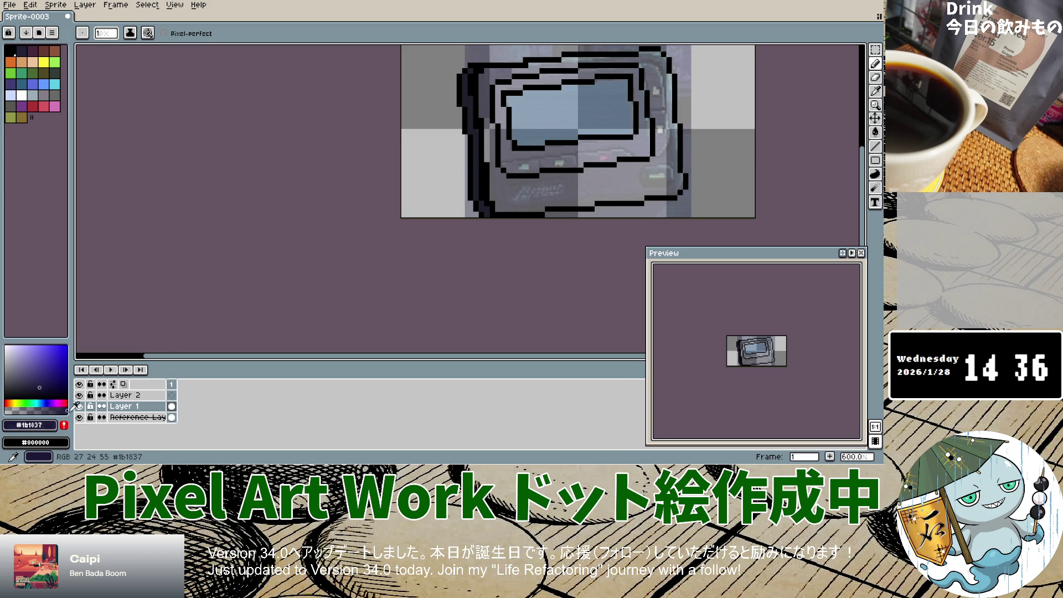
{"action": "mouse_move", "coordinate": [482, 77]}
{"action": "left_mouse_down"}
{"action": "mouse_move", "coordinate": [481, 105]}
{"action": "mouse_move", "coordinate": [490, 102]}
{"action": "left_mouse_up"}
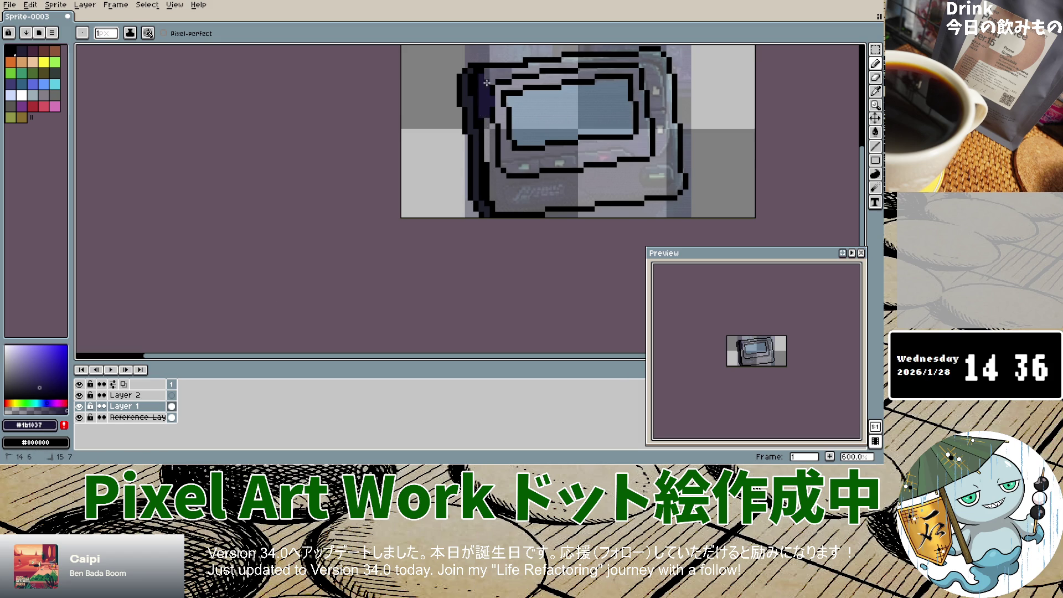
{"action": "key", "text": "ctrl+z"}
{"action": "mouse_move", "coordinate": [482, 76]}
{"action": "left_mouse_down"}
{"action": "mouse_move", "coordinate": [487, 114]}
{"action": "mouse_move", "coordinate": [481, 101]}
{"action": "left_mouse_up"}
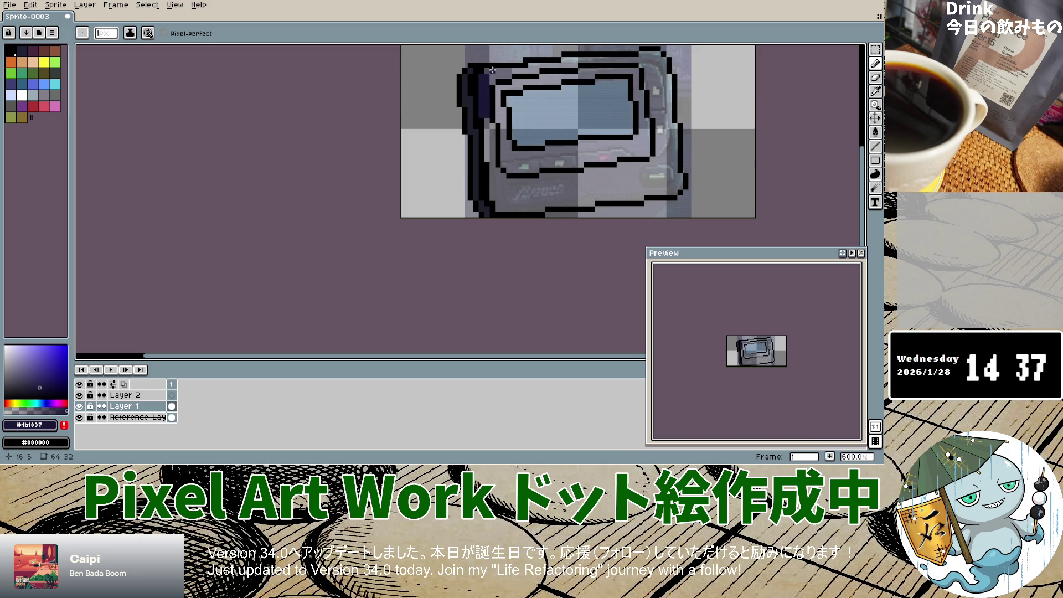
{"action": "left_click_drag", "start_coordinate": [495, 69], "coordinate": [511, 67]}
{"action": "key", "text": "ctrl+z"}
{"action": "left_click_drag", "start_coordinate": [509, 69], "coordinate": [500, 77]}
Draw the navy line down the pager's left edge and along its bottom edge.
{"action": "left_click_drag", "start_coordinate": [487, 132], "coordinate": [495, 166]}
{"action": "mouse_move", "coordinate": [495, 196]}
{"action": "left_mouse_down"}
{"action": "mouse_move", "coordinate": [534, 207]}
{"action": "mouse_move", "coordinate": [642, 200]}
{"action": "left_mouse_up"}
{"action": "left_click_drag", "start_coordinate": [647, 195], "coordinate": [662, 192]}
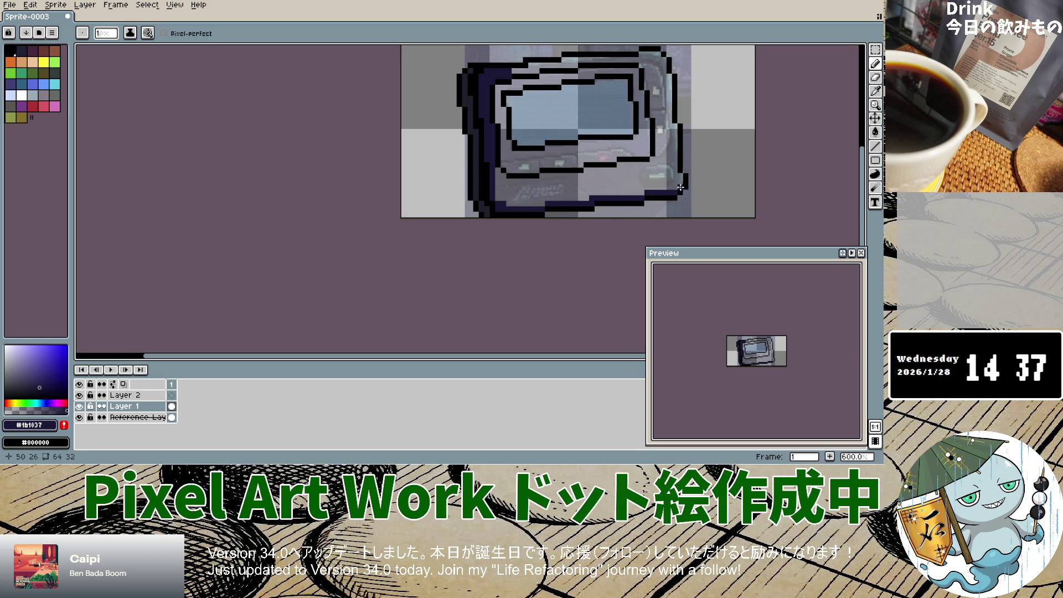
Toggle Layer 1 on and off to compare the shading with the photo.
{"action": "left_click", "coordinate": [80, 406]}
{"action": "left_click", "coordinate": [79, 406]}
{"action": "left_click", "coordinate": [81, 408]}
{"action": "left_click", "coordinate": [81, 407]}
{"action": "left_click", "coordinate": [81, 407]}
{"action": "left_click", "coordinate": [81, 408]}
{"action": "left_click", "coordinate": [81, 407]}
{"action": "left_click", "coordinate": [80, 407]}
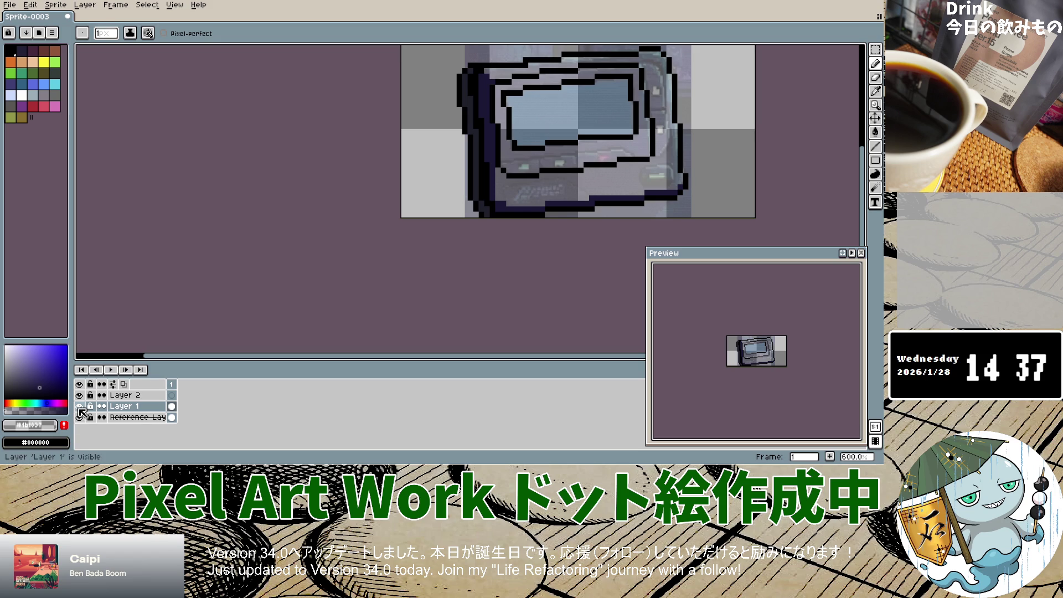
Toggle Layer 1 on and off repeatedly to compare the drawing with the photo.
{"action": "left_click", "coordinate": [80, 406]}
{"action": "left_click", "coordinate": [79, 406]}
{"action": "left_click", "coordinate": [80, 406]}
{"action": "left_click", "coordinate": [79, 407]}
{"action": "left_click", "coordinate": [79, 406]}
{"action": "left_click", "coordinate": [80, 406]}
{"action": "left_click", "coordinate": [79, 408]}
{"action": "left_click", "coordinate": [79, 408]}
{"action": "left_click", "coordinate": [79, 407]}
{"action": "left_click", "coordinate": [80, 407]}
{"action": "left_click", "coordinate": [79, 407]}
{"action": "left_click", "coordinate": [79, 407]}
{"action": "left_click", "coordinate": [79, 407]}
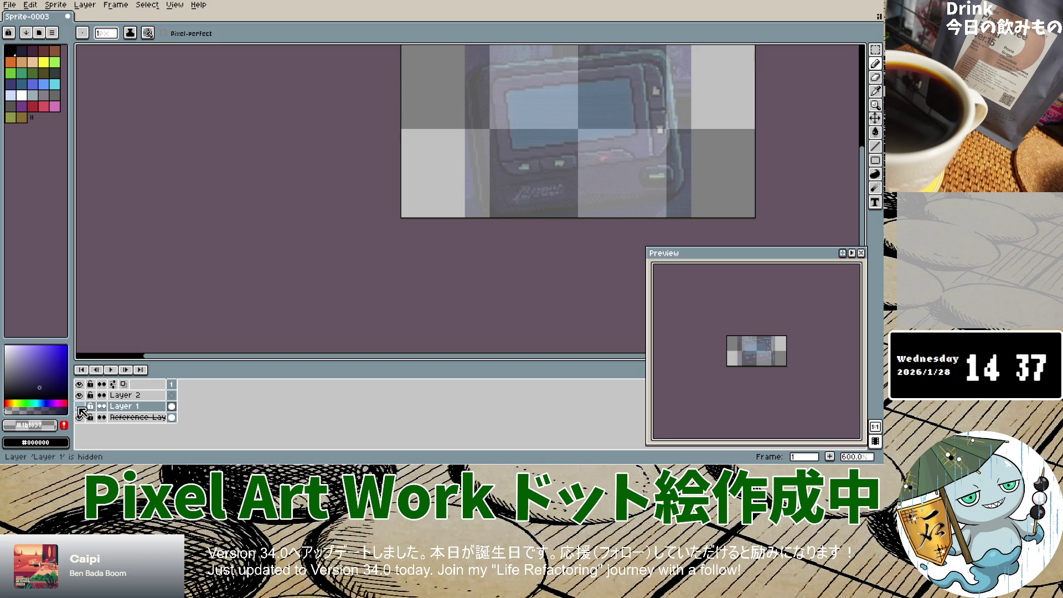
{"action": "left_click", "coordinate": [79, 407]}
{"action": "left_click", "coordinate": [79, 408]}
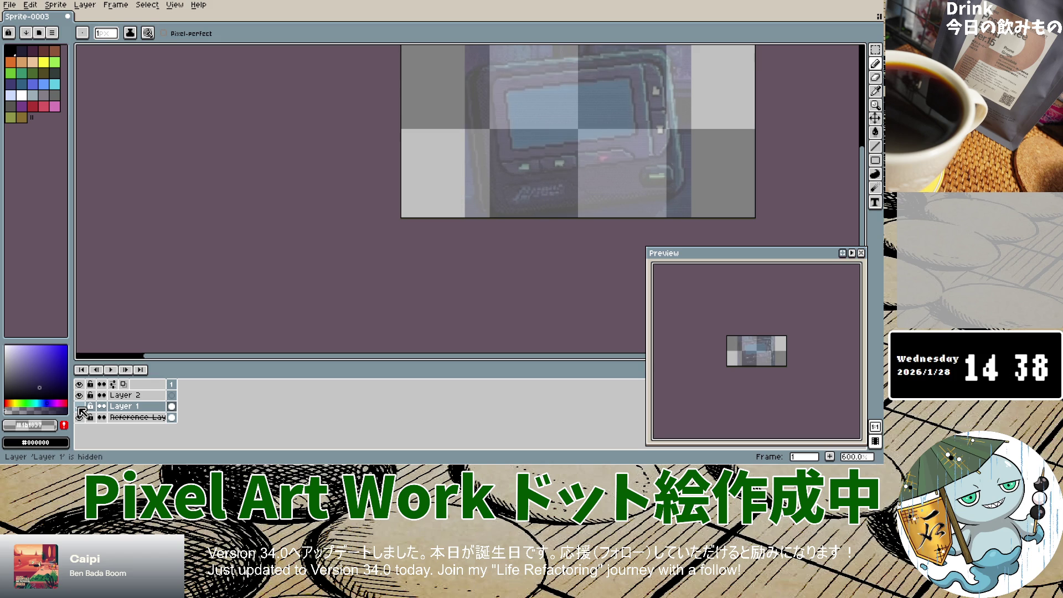
{"action": "left_click", "coordinate": [79, 408]}
{"action": "left_click", "coordinate": [79, 407]}
{"action": "left_click", "coordinate": [79, 408]}
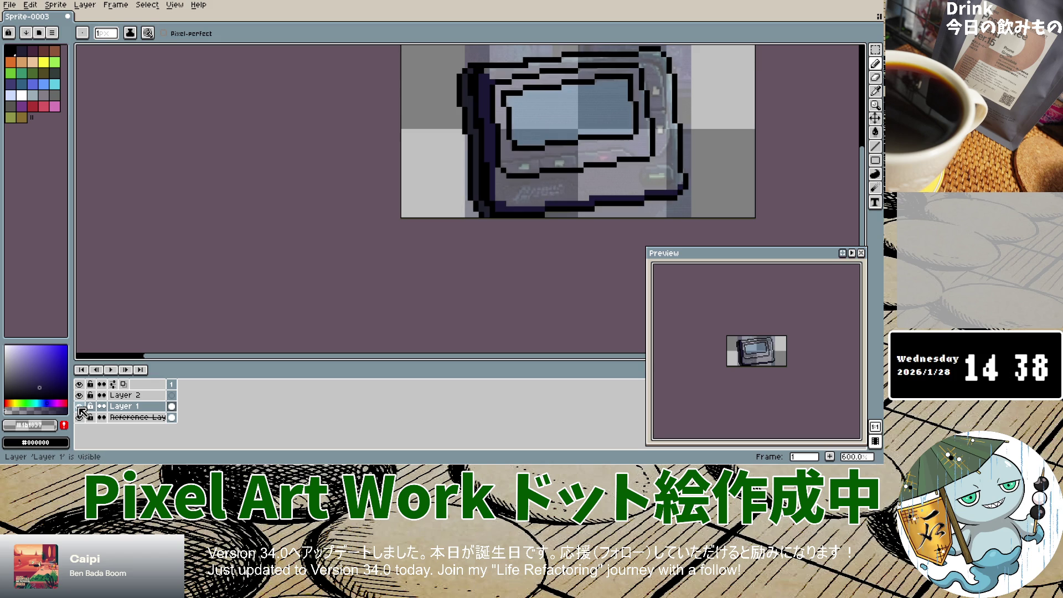
{"action": "left_click", "coordinate": [80, 408]}
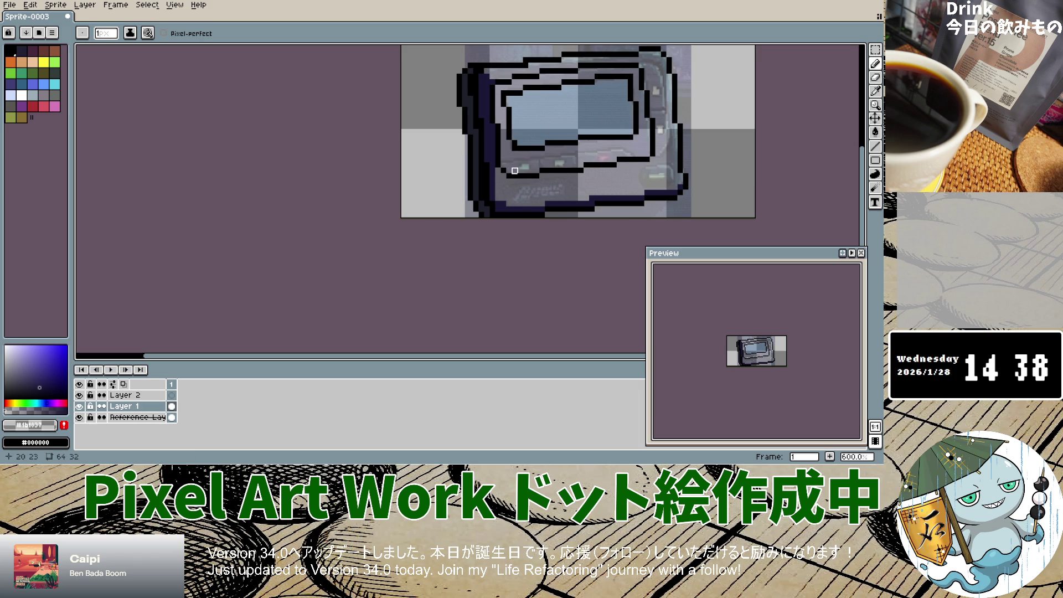
Eyedrop dark navy #100d2a from the reference photo and pencil on Layer 1 again.
{"action": "scroll", "coordinate": [498, 183], "scroll_direction": "up", "scroll_amount": 5}
{"action": "scroll", "coordinate": [498, 183], "scroll_direction": "up", "scroll_amount": 1}
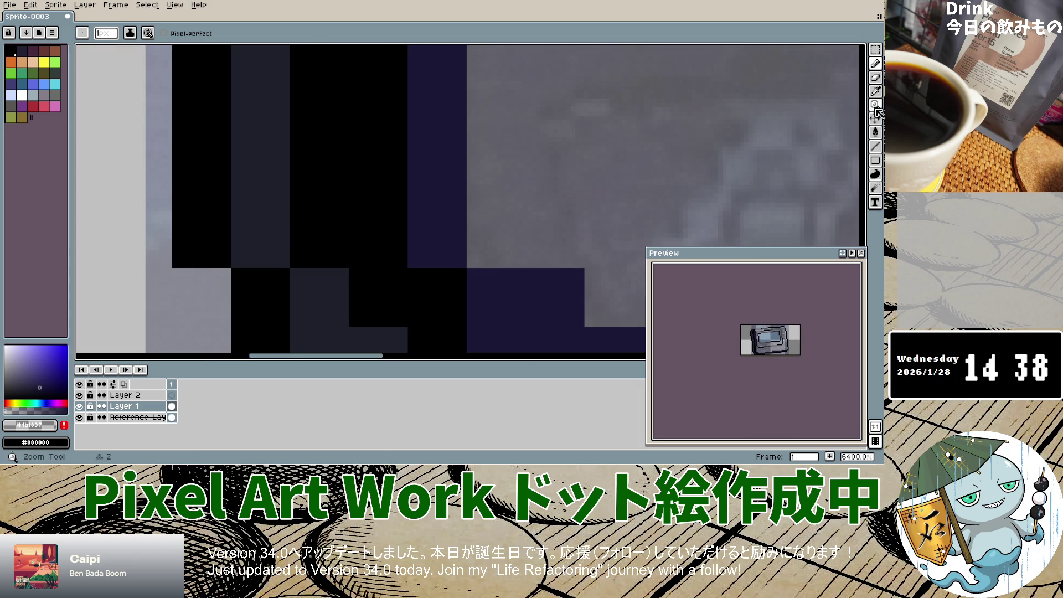
{"action": "left_click", "coordinate": [875, 91]}
{"action": "left_click", "coordinate": [135, 417]}
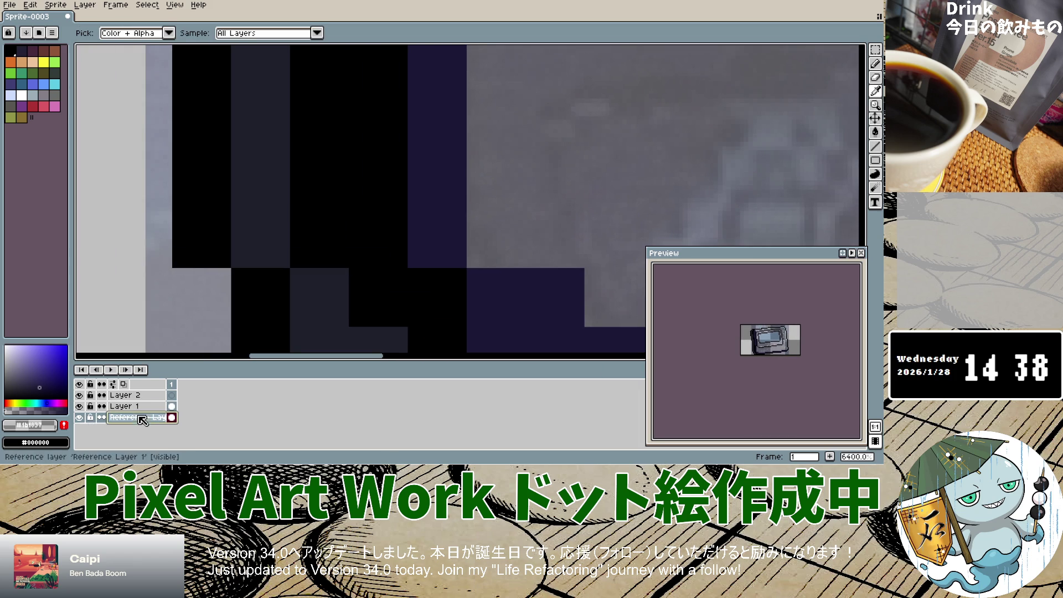
{"action": "left_click", "coordinate": [547, 94]}
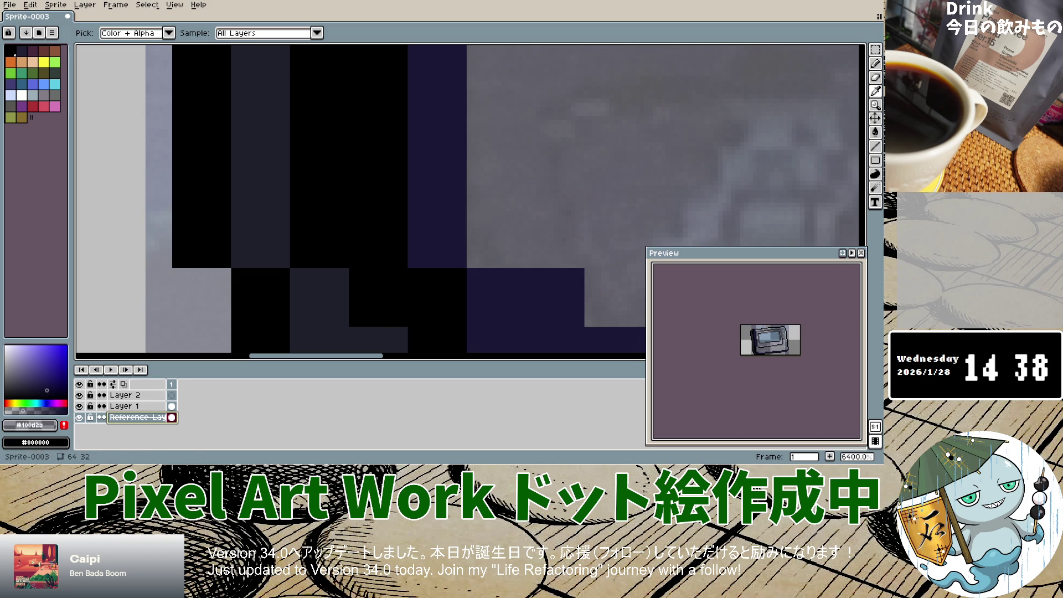
{"action": "left_click", "coordinate": [875, 63]}
{"action": "scroll", "coordinate": [423, 220], "scroll_direction": "down", "scroll_amount": 12}
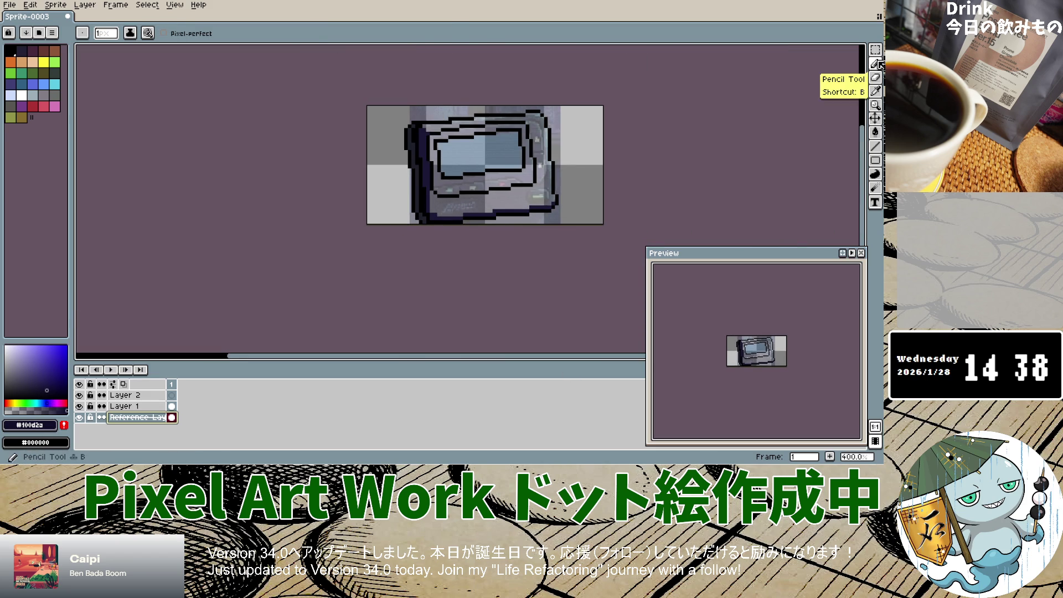
{"action": "scroll", "coordinate": [437, 216], "scroll_direction": "up", "scroll_amount": 3}
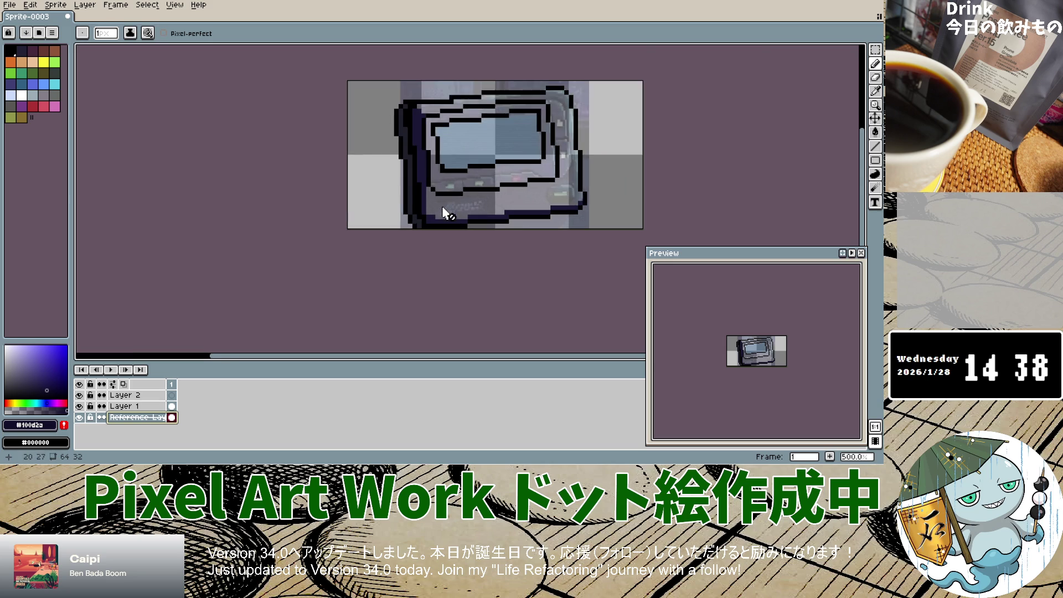
{"action": "left_click", "coordinate": [125, 395]}
{"action": "left_click", "coordinate": [136, 408]}
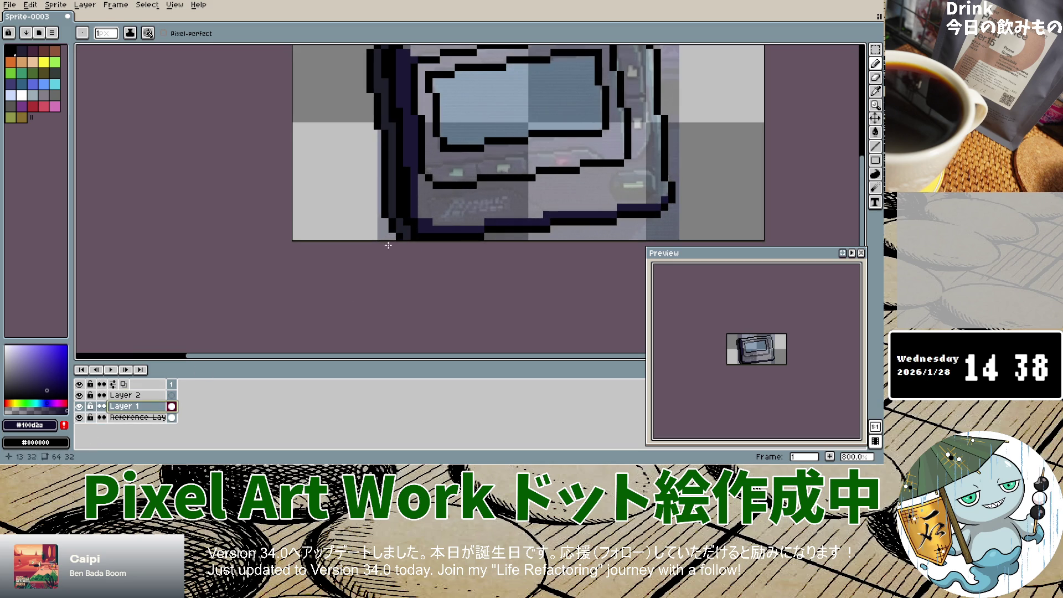
Paint a dark navy row along the bottom outline, undoing a stray stroke.
{"action": "mouse_move", "coordinate": [422, 178]}
{"action": "left_mouse_down"}
{"action": "mouse_move", "coordinate": [422, 213]}
{"action": "mouse_move", "coordinate": [430, 193]}
{"action": "mouse_move", "coordinate": [454, 192]}
{"action": "left_mouse_up"}
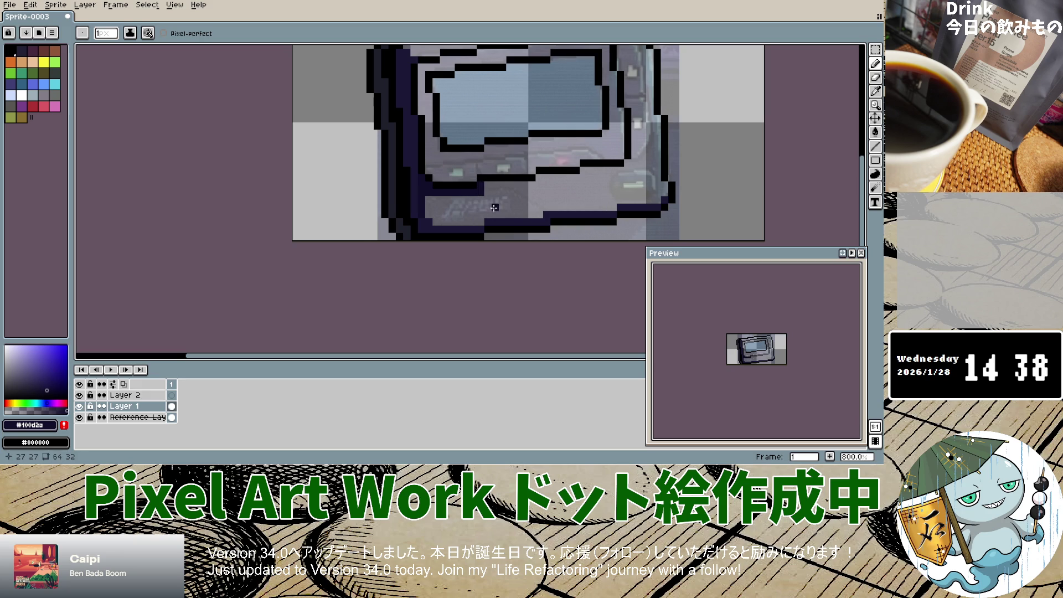
{"action": "key", "text": "ctrl+z"}
{"action": "left_click_drag", "start_coordinate": [434, 193], "coordinate": [497, 185]}
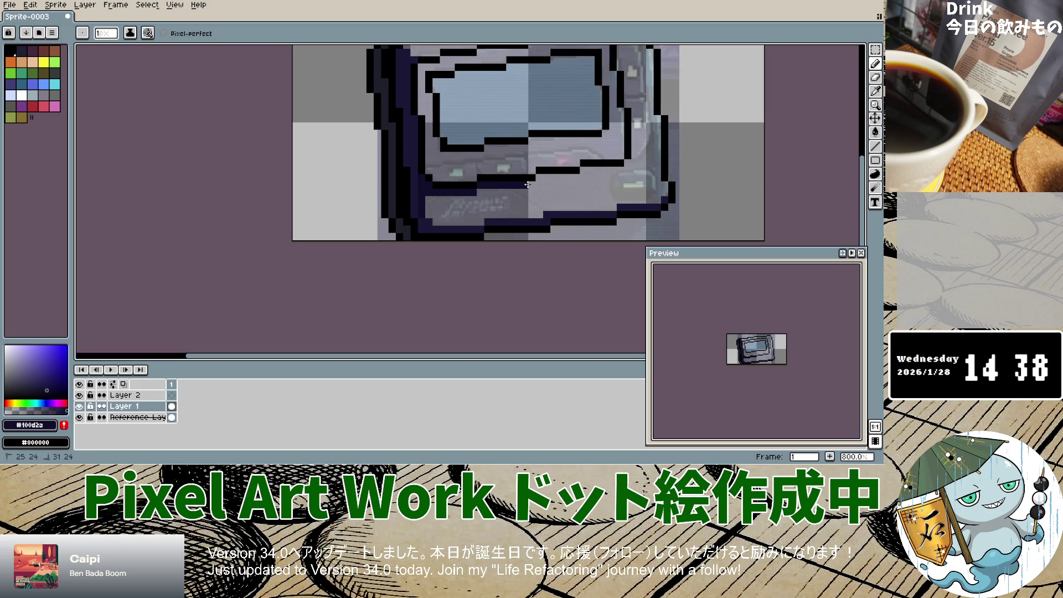
{"action": "scroll", "coordinate": [564, 196], "scroll_direction": "up", "scroll_amount": 9}
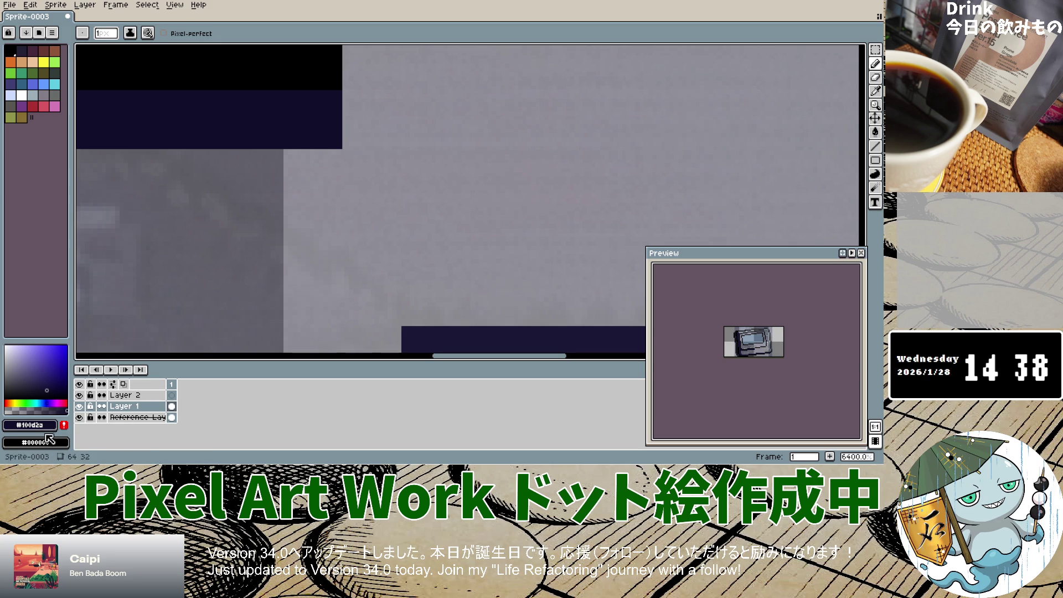
{"action": "left_click", "coordinate": [875, 90]}
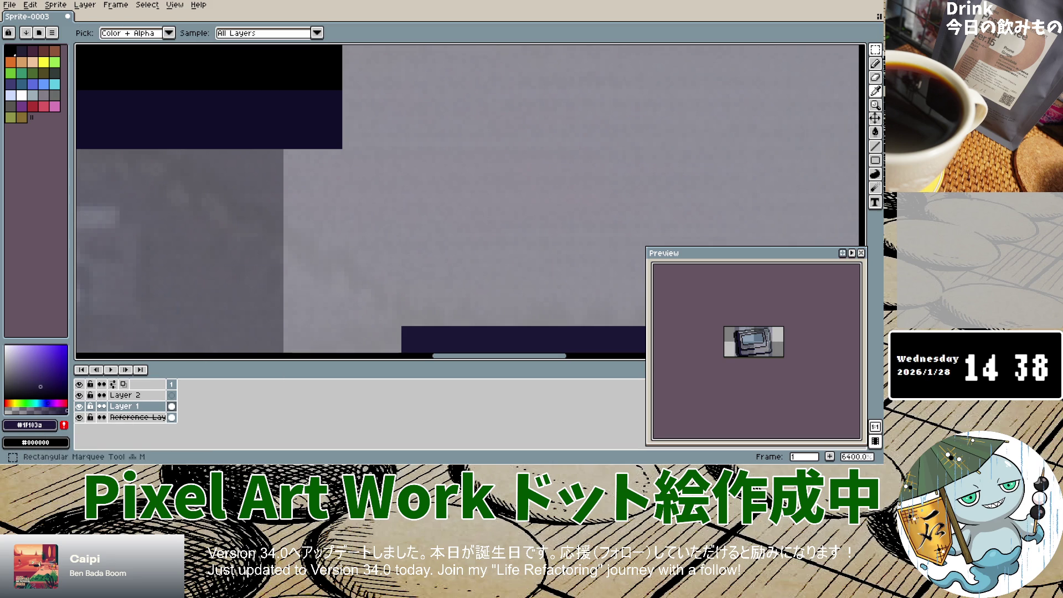
{"action": "left_click", "coordinate": [877, 64]}
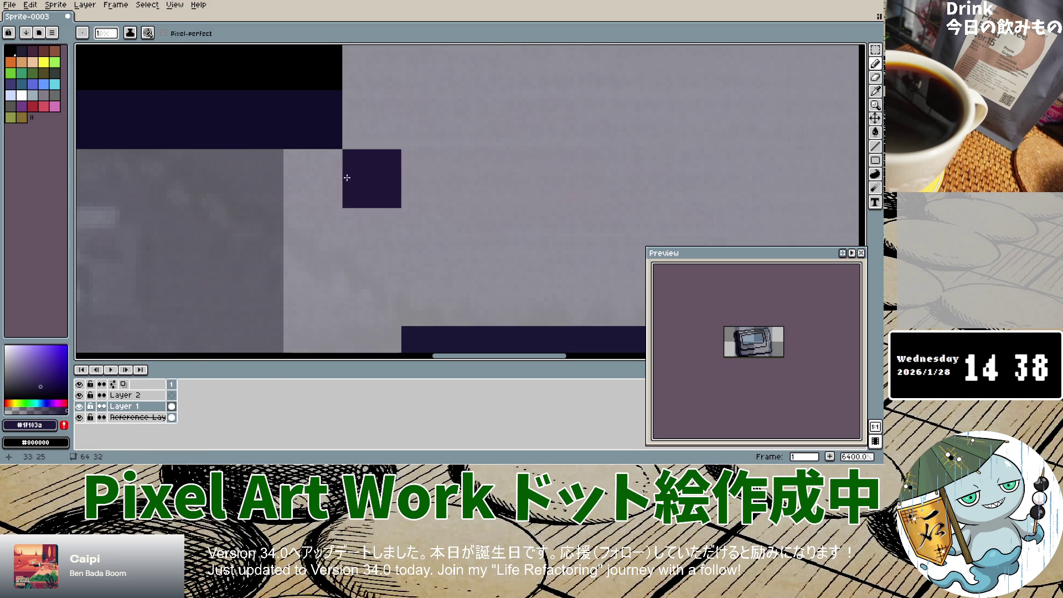
Fill dark navy pixels under the buttons and close gaps in the bottom outline.
{"action": "mouse_move", "coordinate": [328, 175]}
{"action": "left_mouse_down"}
{"action": "mouse_move", "coordinate": [364, 173]}
{"action": "mouse_move", "coordinate": [372, 83]}
{"action": "left_mouse_up"}
{"action": "left_click", "coordinate": [406, 165]}
{"action": "scroll", "coordinate": [405, 166], "scroll_direction": "down", "scroll_amount": 5}
{"action": "scroll", "coordinate": [406, 165], "scroll_direction": "down", "scroll_amount": 3}
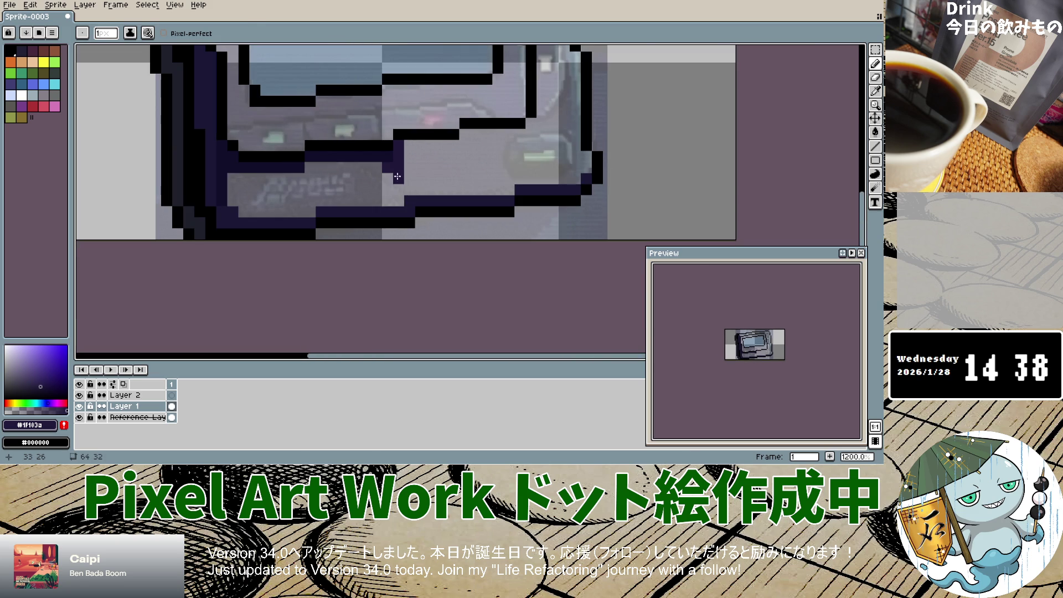
{"action": "left_click_drag", "start_coordinate": [401, 177], "coordinate": [412, 189]}
{"action": "mouse_move", "coordinate": [411, 149]}
{"action": "left_mouse_down"}
{"action": "mouse_move", "coordinate": [412, 170]}
{"action": "mouse_move", "coordinate": [493, 136]}
{"action": "mouse_move", "coordinate": [488, 152]}
{"action": "mouse_move", "coordinate": [429, 156]}
{"action": "mouse_move", "coordinate": [472, 150]}
{"action": "mouse_move", "coordinate": [416, 176]}
{"action": "mouse_move", "coordinate": [495, 185]}
{"action": "left_mouse_up"}
{"action": "left_click", "coordinate": [497, 175]}
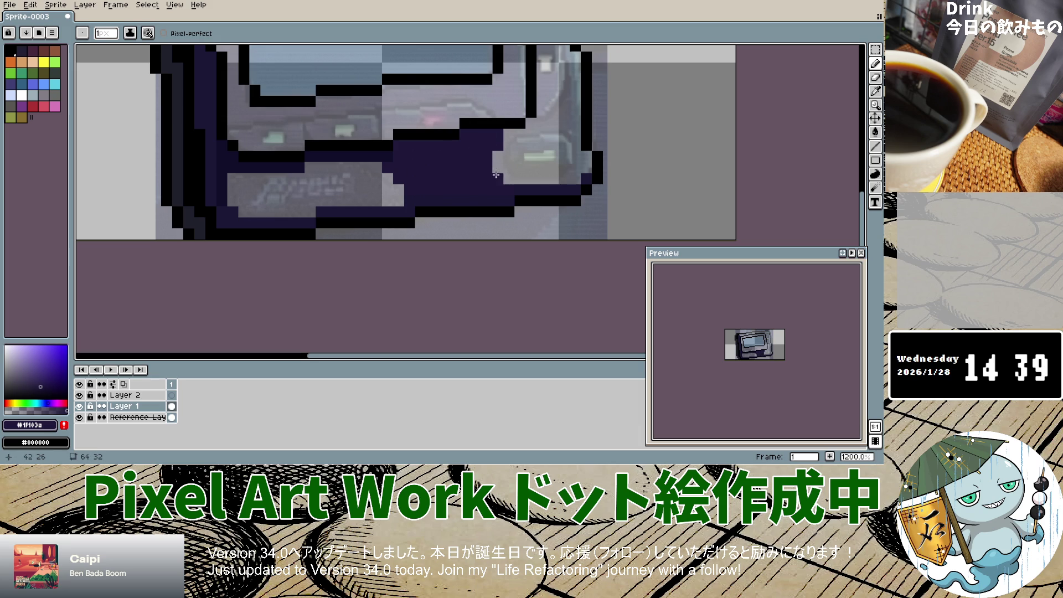
{"action": "left_click", "coordinate": [499, 207]}
{"action": "left_click", "coordinate": [294, 132]}
{"action": "scroll", "coordinate": [294, 131], "scroll_direction": "down", "scroll_amount": 5}
Toggle the reference photo layer off and on to check the drawing.
{"action": "left_click", "coordinate": [81, 418]}
{"action": "left_click", "coordinate": [80, 417]}
{"action": "left_click", "coordinate": [82, 417]}
{"action": "left_click", "coordinate": [82, 418]}
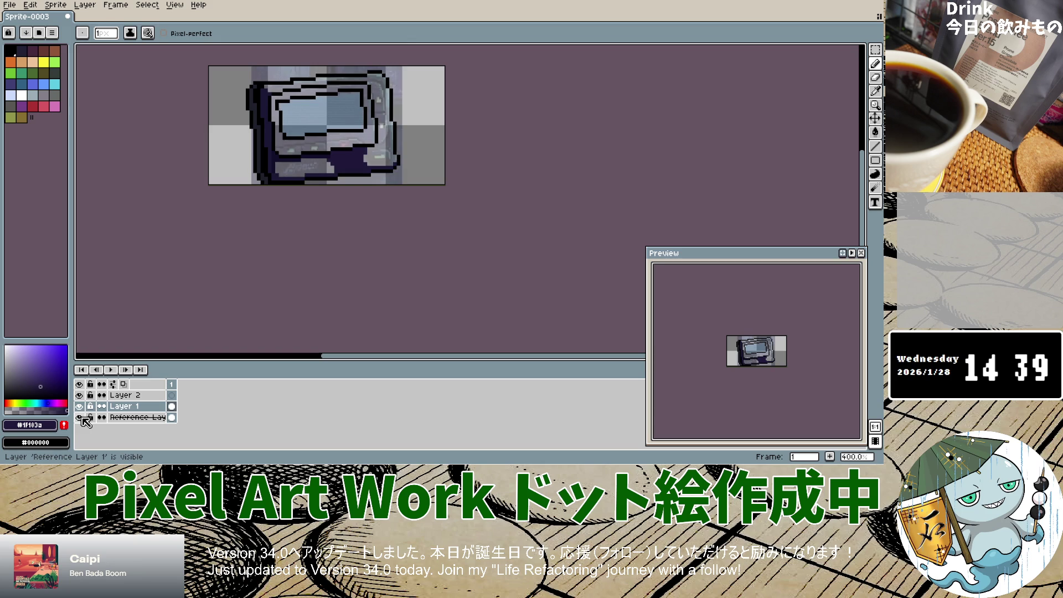
Eyedrop the dark navy from the reference photo and return to the Pencil on Layer 1.
{"action": "scroll", "coordinate": [280, 166], "scroll_direction": "up", "scroll_amount": 8}
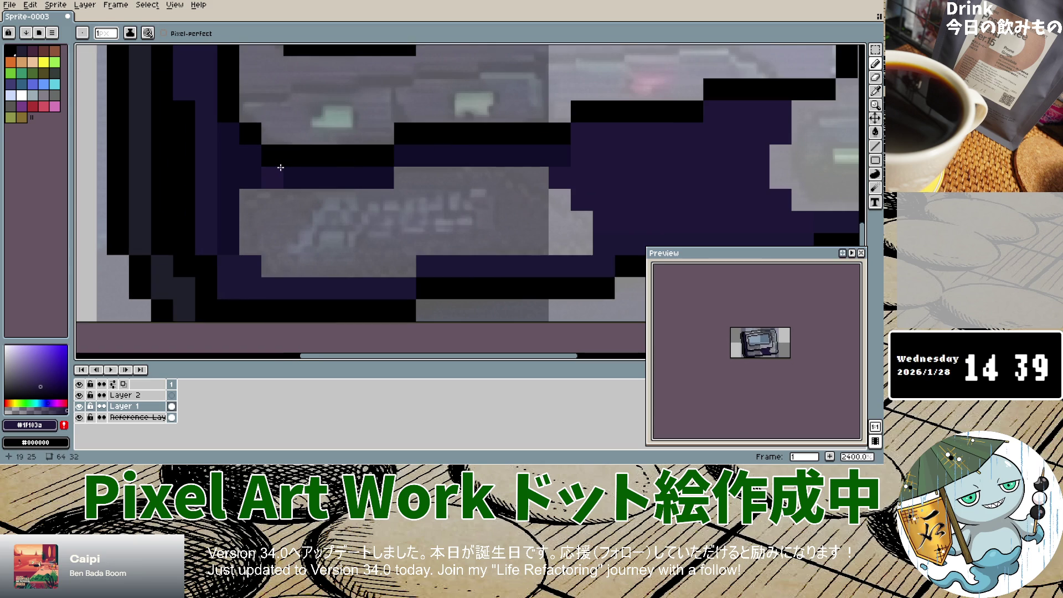
{"action": "left_click", "coordinate": [875, 91]}
{"action": "key", "text": "alt+Down"}
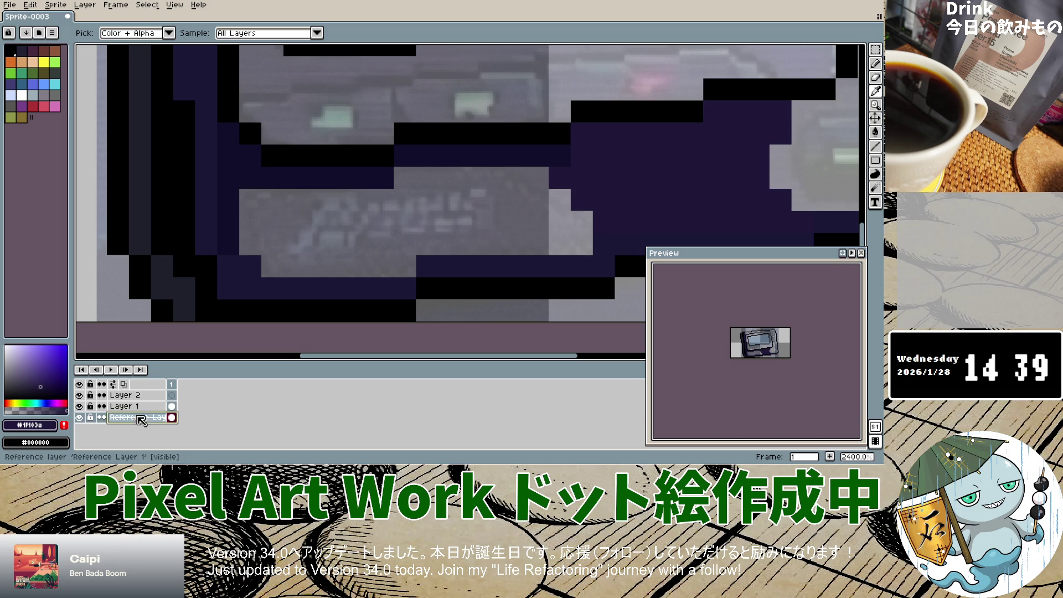
{"action": "left_click", "coordinate": [276, 119]}
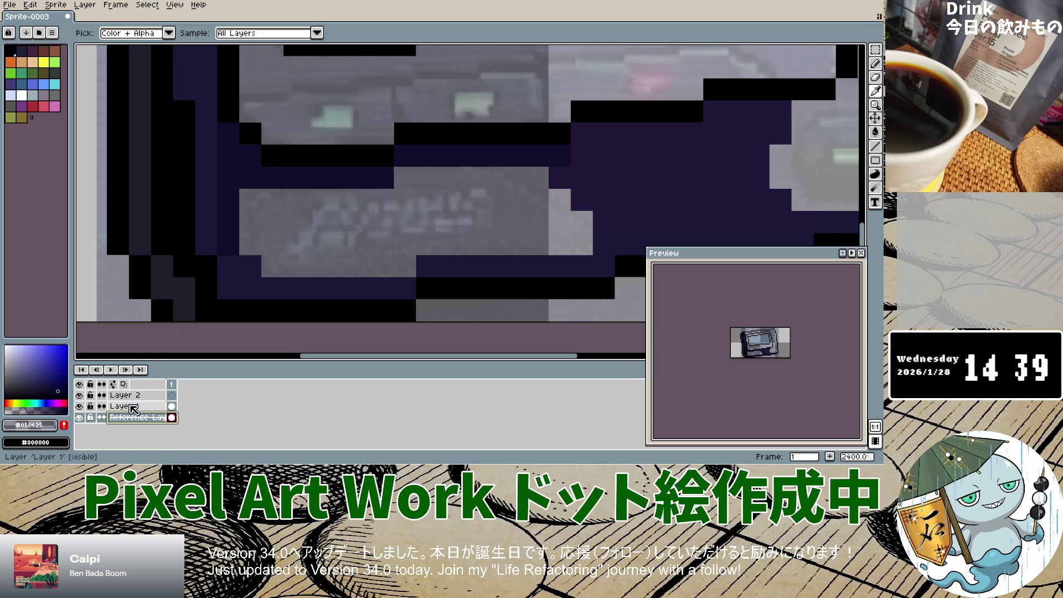
{"action": "key", "text": "alt+Up"}
{"action": "key", "text": "e"}
{"action": "left_click", "coordinate": [875, 77]}
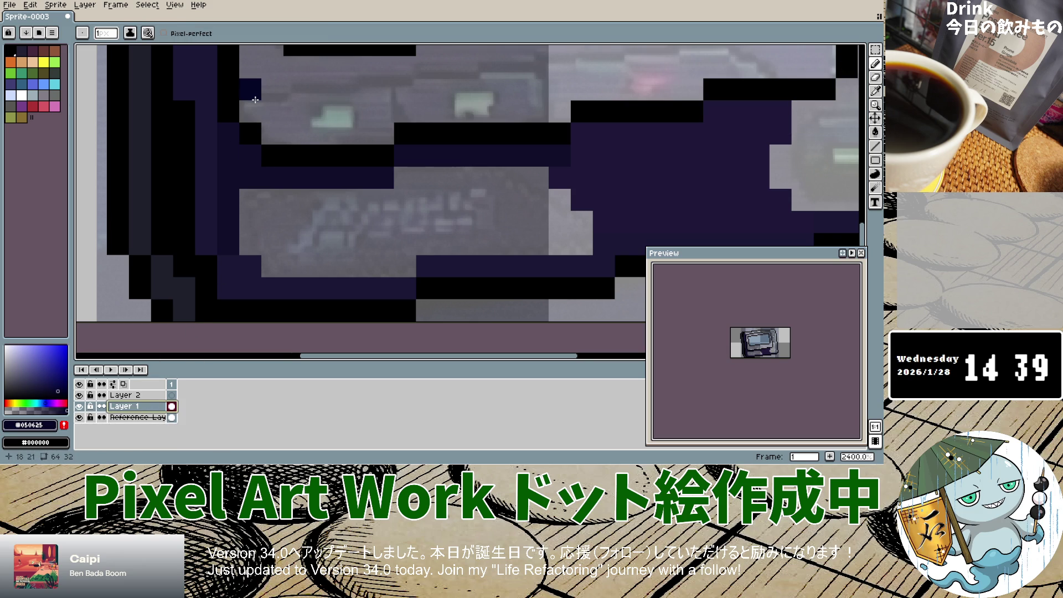
Extend the navy pixel line along the top edge of the button strip.
{"action": "mouse_move", "coordinate": [255, 98]}
{"action": "left_mouse_down"}
{"action": "mouse_move", "coordinate": [532, 67]}
{"action": "mouse_move", "coordinate": [549, 80]}
{"action": "left_mouse_up"}
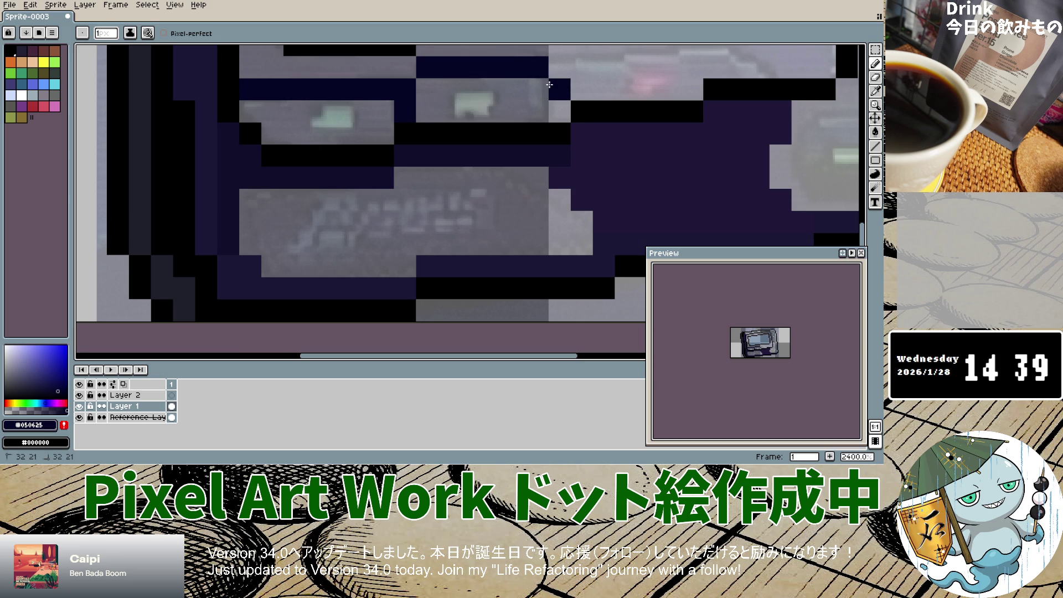
{"action": "left_click", "coordinate": [555, 108]}
{"action": "mouse_move", "coordinate": [570, 55]}
{"action": "left_mouse_down"}
{"action": "mouse_move", "coordinate": [626, 66]}
{"action": "mouse_move", "coordinate": [648, 88]}
{"action": "left_mouse_up"}
{"action": "scroll", "coordinate": [632, 100], "scroll_direction": "down", "scroll_amount": 5}
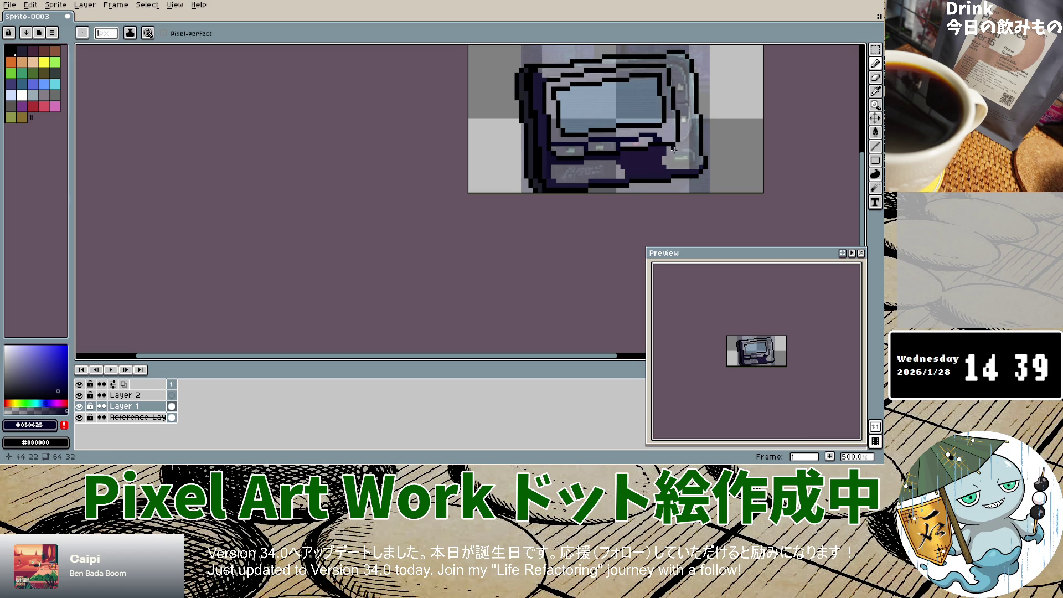
Add a short dark stroke, then toggle Layer 1 and the reference photo to compare.
{"action": "left_click_drag", "start_coordinate": [640, 135], "coordinate": [659, 135]}
{"action": "left_click", "coordinate": [80, 407]}
{"action": "left_click", "coordinate": [79, 407]}
{"action": "left_click", "coordinate": [79, 407]}
{"action": "left_click", "coordinate": [79, 407]}
{"action": "left_click", "coordinate": [79, 407]}
{"action": "left_click", "coordinate": [80, 407]}
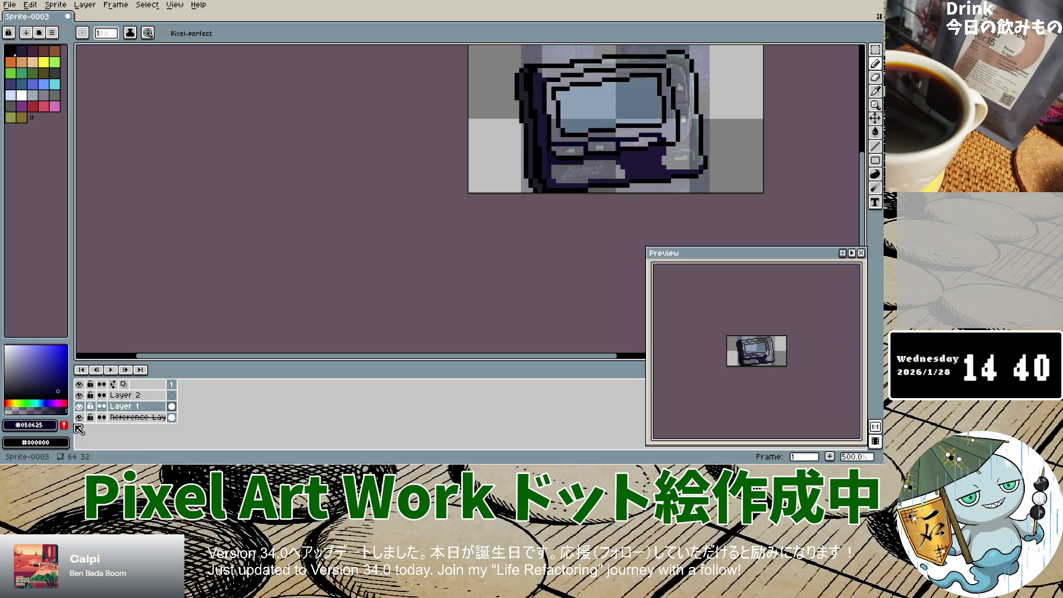
{"action": "left_click", "coordinate": [79, 418]}
{"action": "left_click", "coordinate": [79, 418]}
{"action": "left_click", "coordinate": [79, 418]}
{"action": "left_click", "coordinate": [79, 418]}
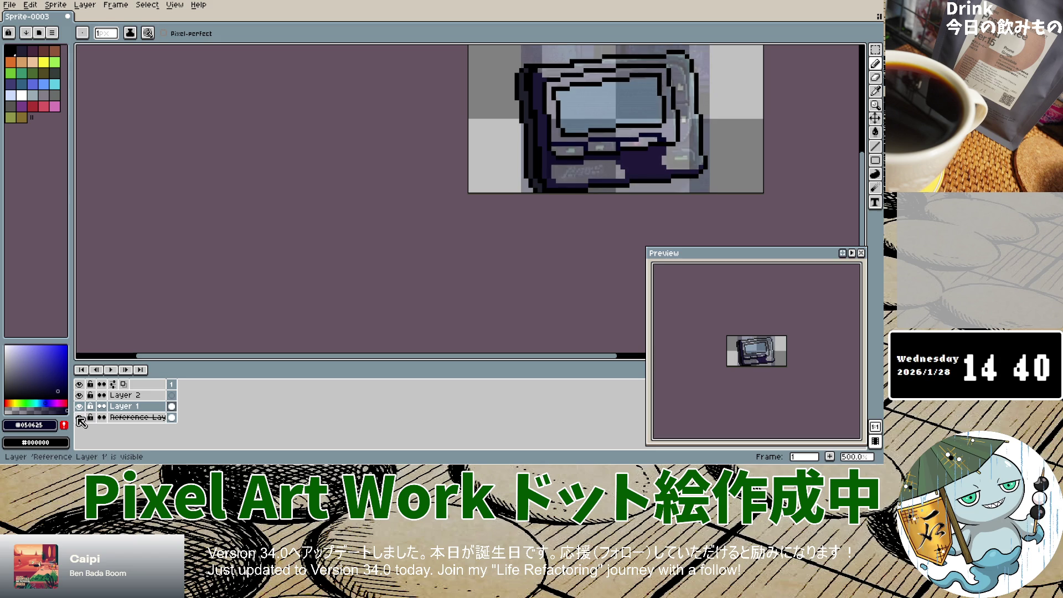
Eyedrop the mint button colour from the photo and return to pencilling on Layer 1.
{"action": "left_click", "coordinate": [119, 417]}
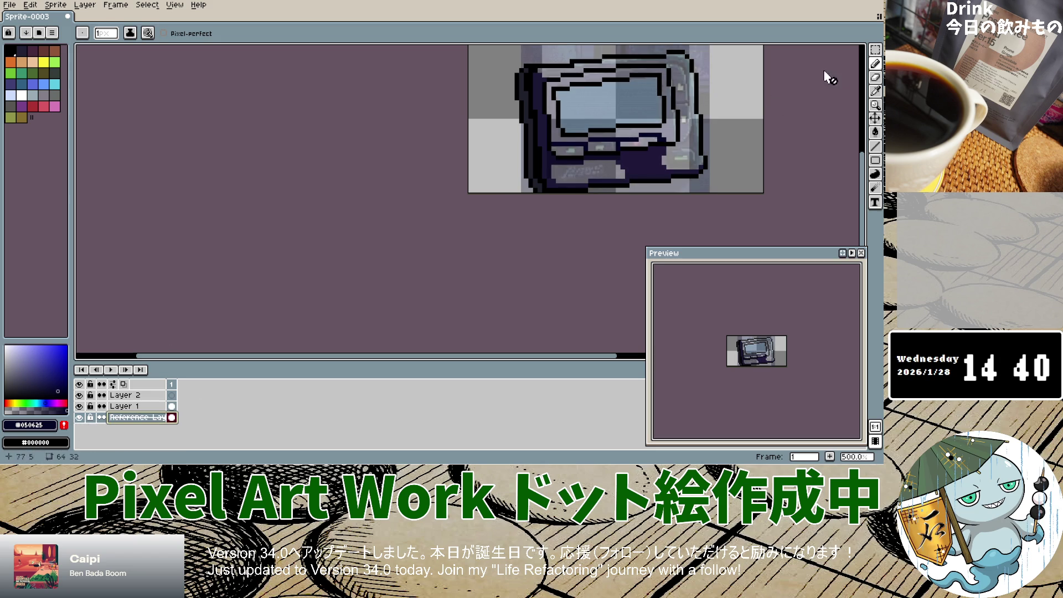
{"action": "key", "text": "i"}
{"action": "left_click", "coordinate": [609, 111]}
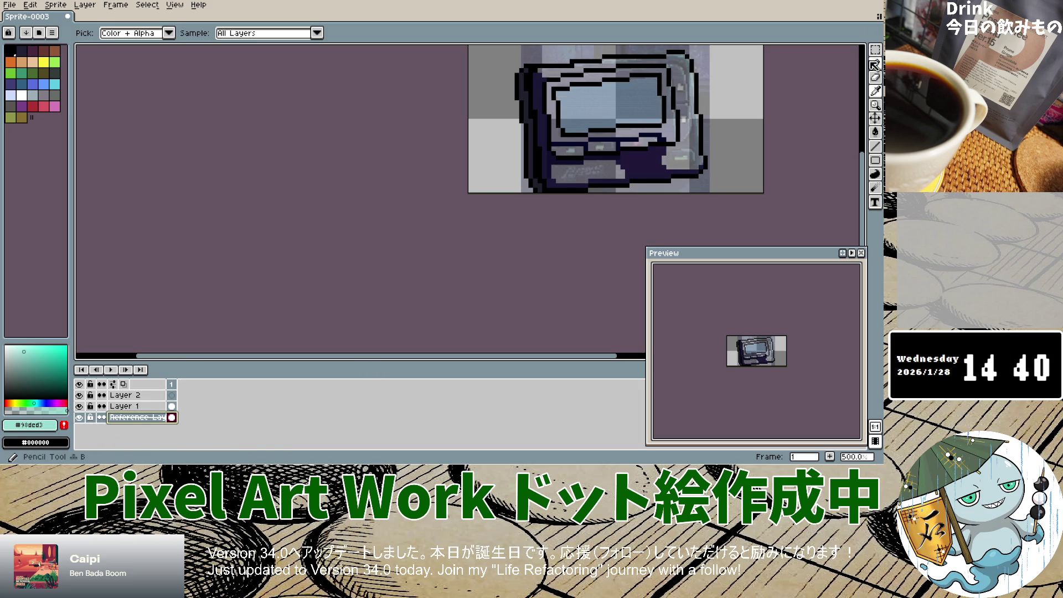
{"action": "left_click", "coordinate": [876, 63]}
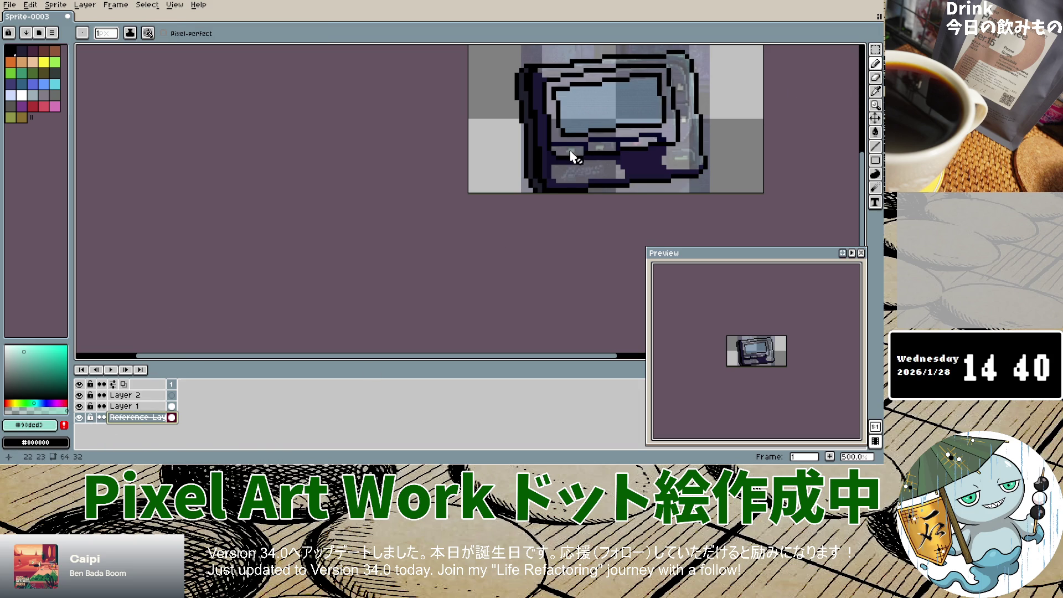
{"action": "left_click", "coordinate": [146, 402]}
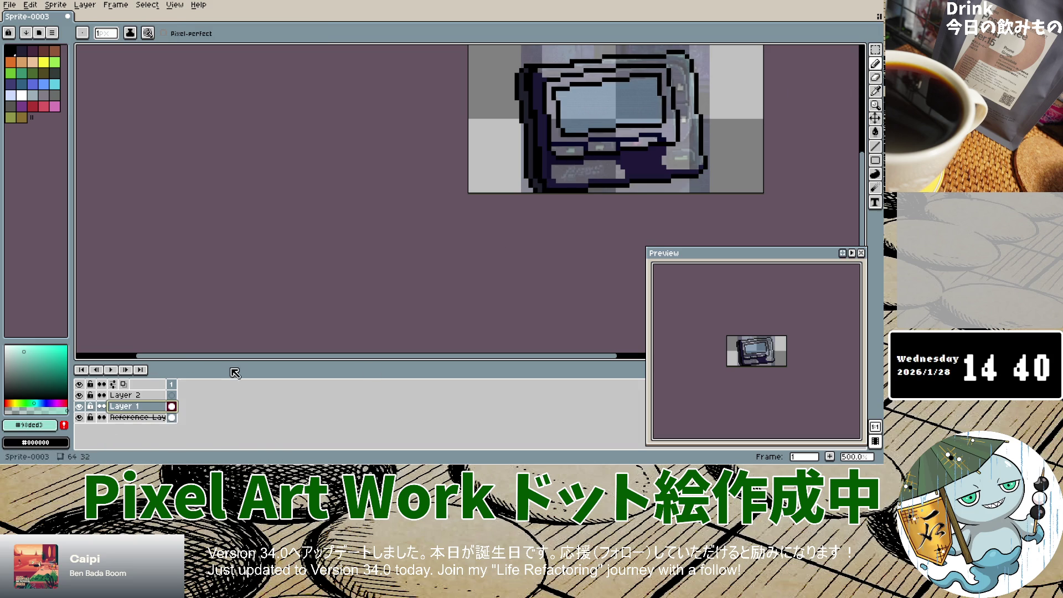
Paint a small mint L-shaped button below the pager's screen.
{"action": "left_click", "coordinate": [575, 154]}
{"action": "scroll", "coordinate": [573, 154], "scroll_direction": "up", "scroll_amount": 7}
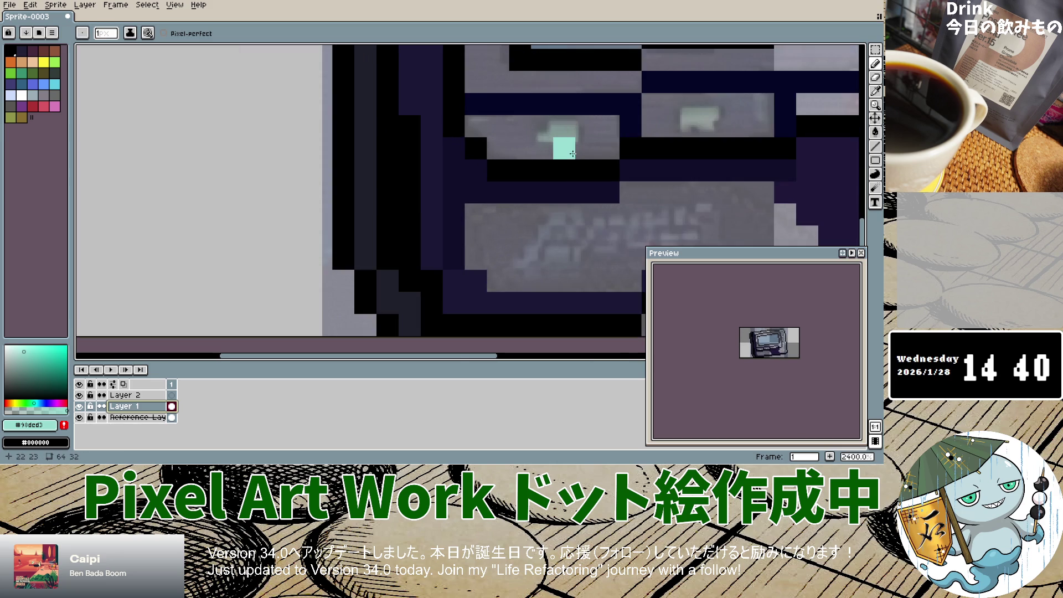
{"action": "scroll", "coordinate": [574, 153], "scroll_direction": "up", "scroll_amount": 4}
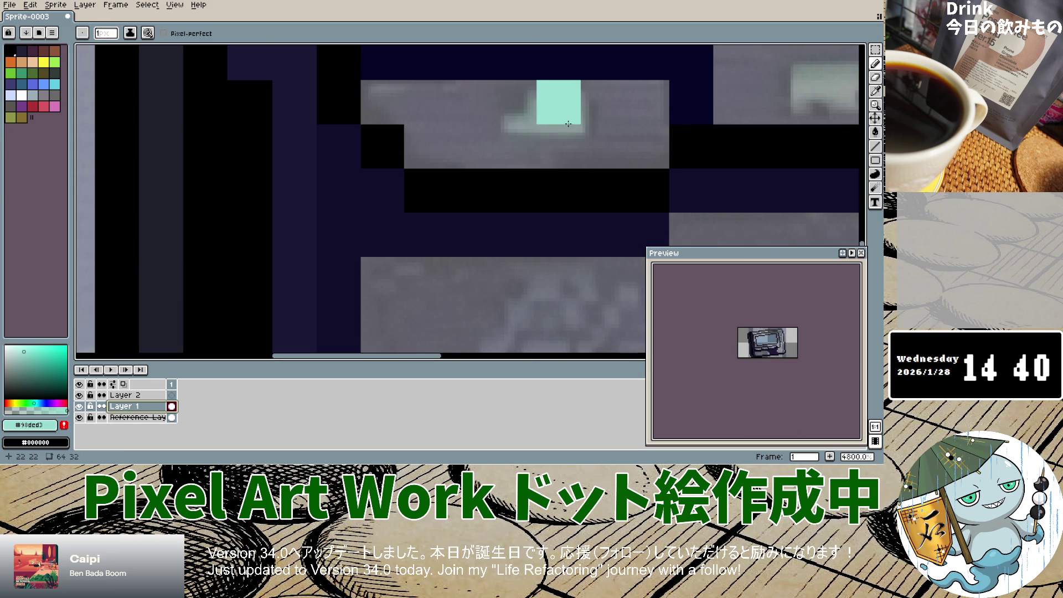
{"action": "scroll", "coordinate": [558, 134], "scroll_direction": "down", "scroll_amount": 8}
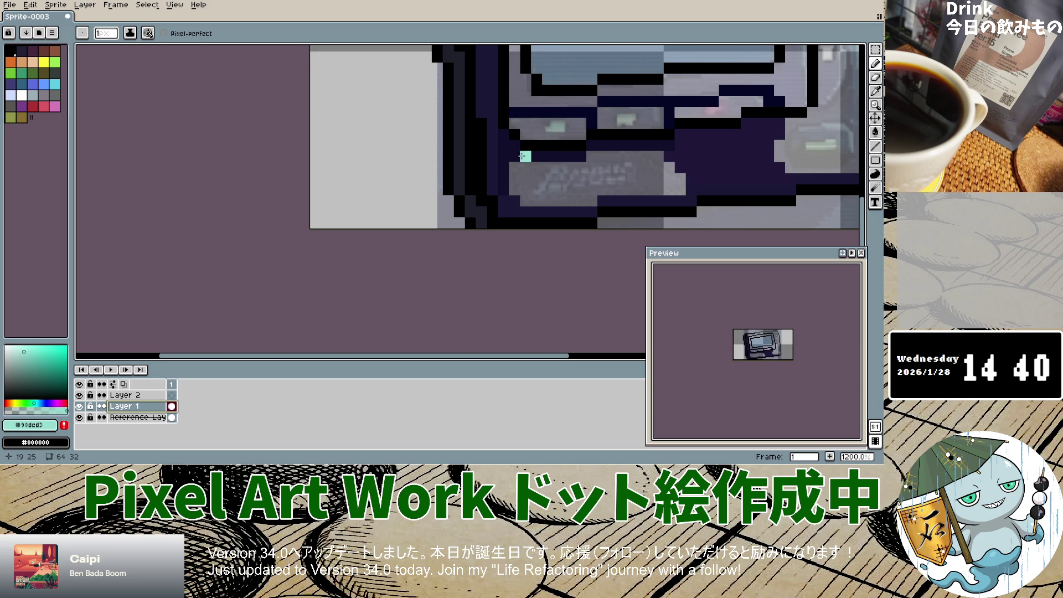
{"action": "left_click", "coordinate": [548, 134]}
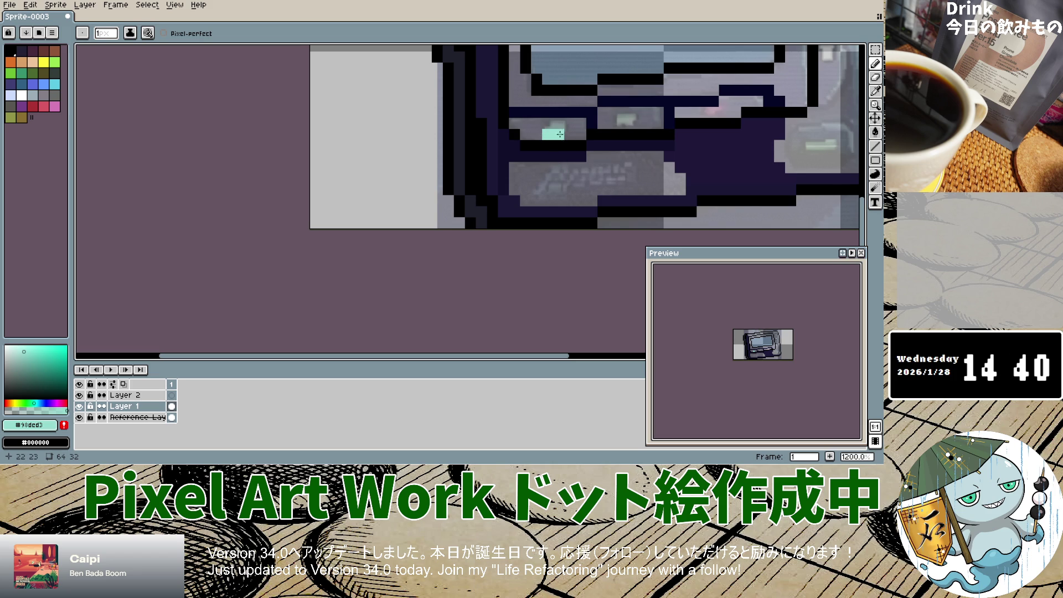
{"action": "left_click", "coordinate": [558, 145]}
{"action": "left_click", "coordinate": [548, 145]}
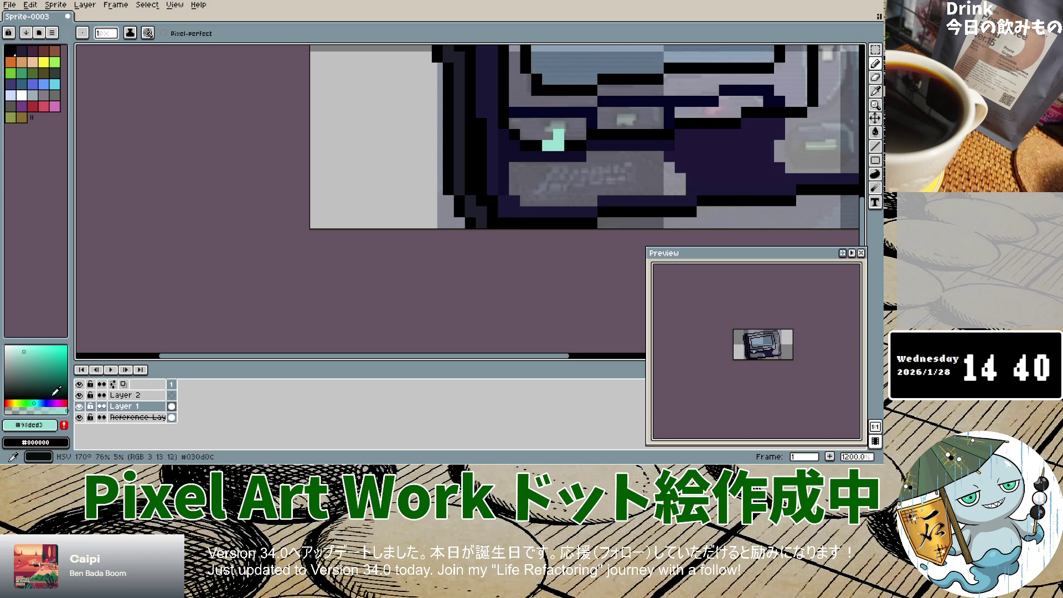
Switch to pure black and draw a black row under the mint button.
{"action": "left_click", "coordinate": [9, 391]}
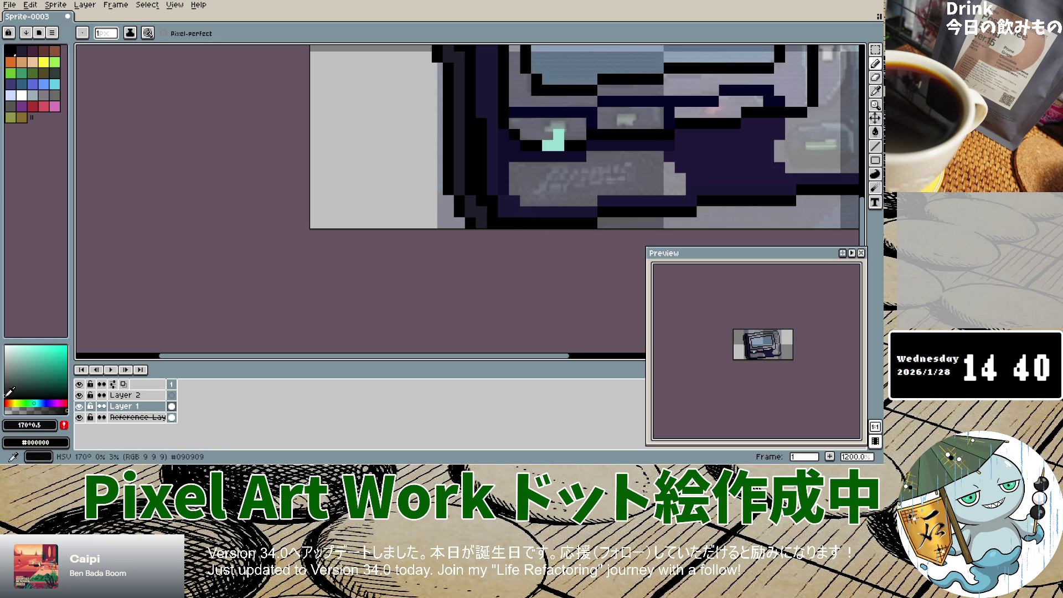
{"action": "left_click_drag", "start_coordinate": [10, 391], "coordinate": [7, 397]}
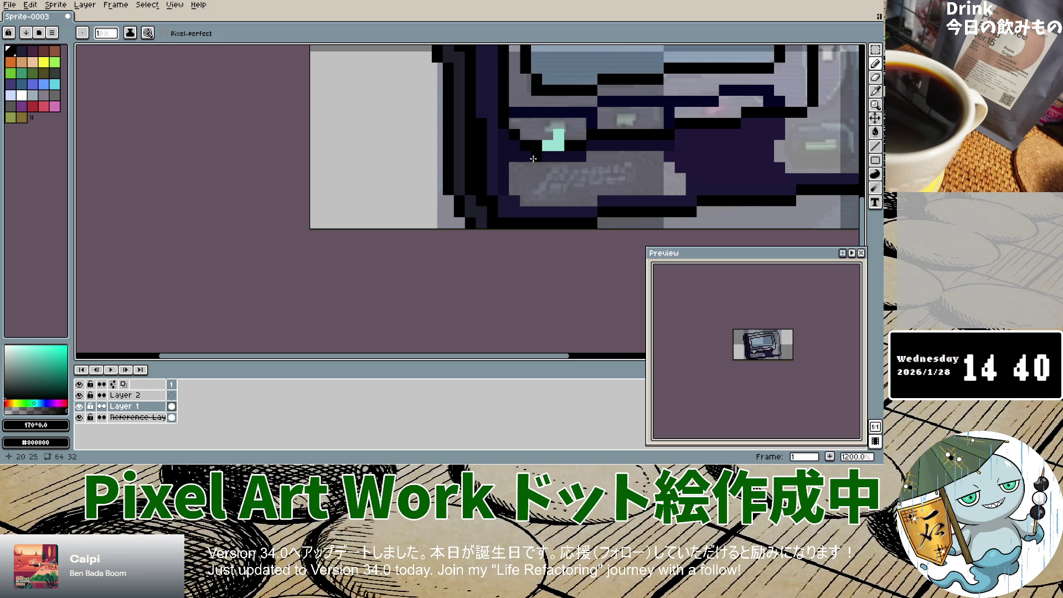
{"action": "left_click_drag", "start_coordinate": [546, 167], "coordinate": [585, 167]}
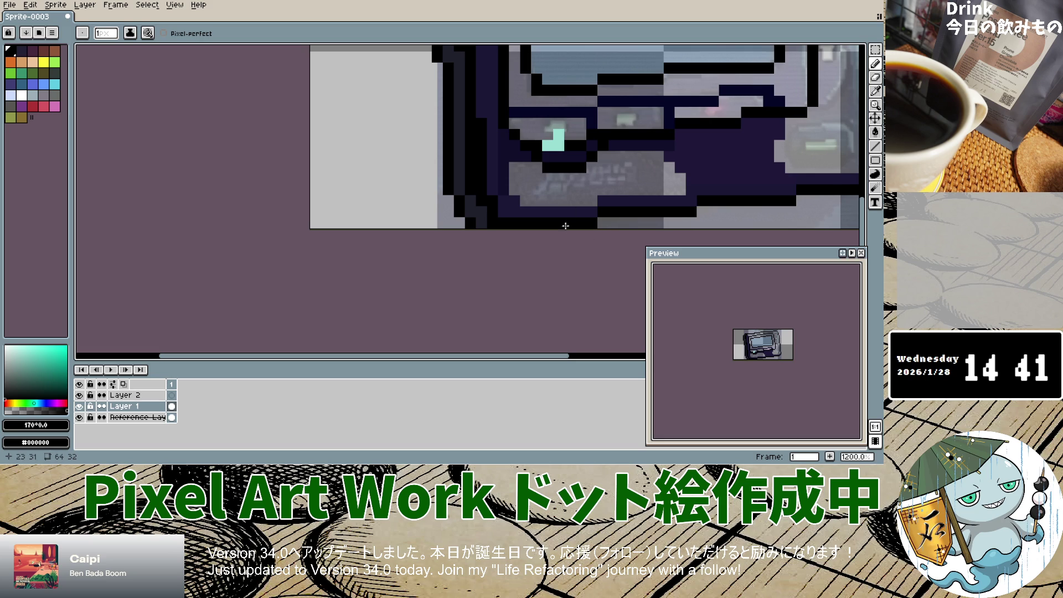
Eyedrop the dark navy from the reference photo layer.
{"action": "left_click", "coordinate": [875, 90]}
{"action": "left_click", "coordinate": [139, 422]}
{"action": "left_click", "coordinate": [488, 231]}
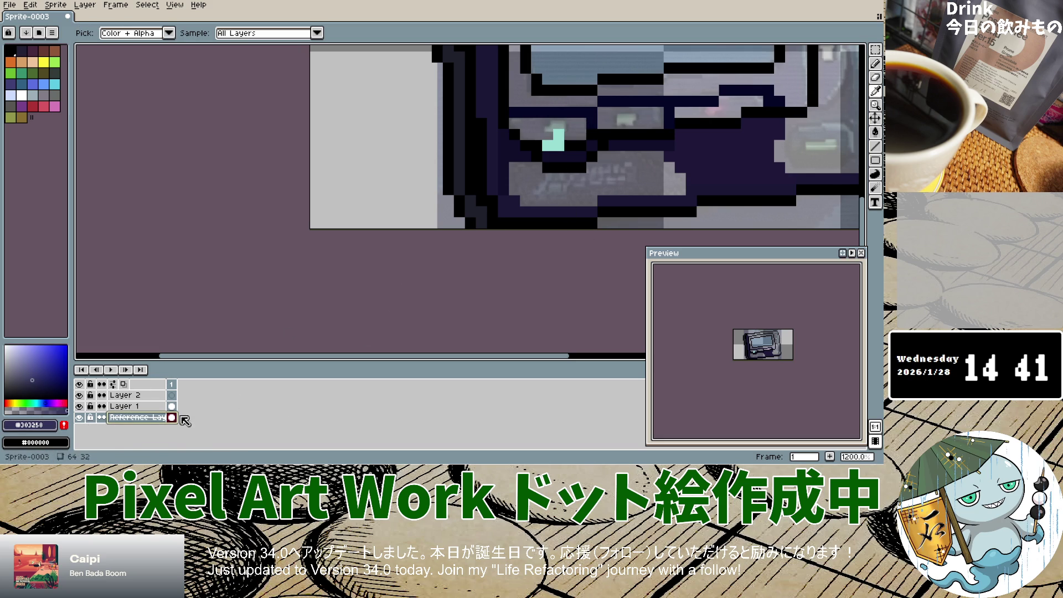
With the Pencil on Layer 1, paint navy pixels around the mint button and along the row beneath.
{"action": "left_click", "coordinate": [874, 63]}
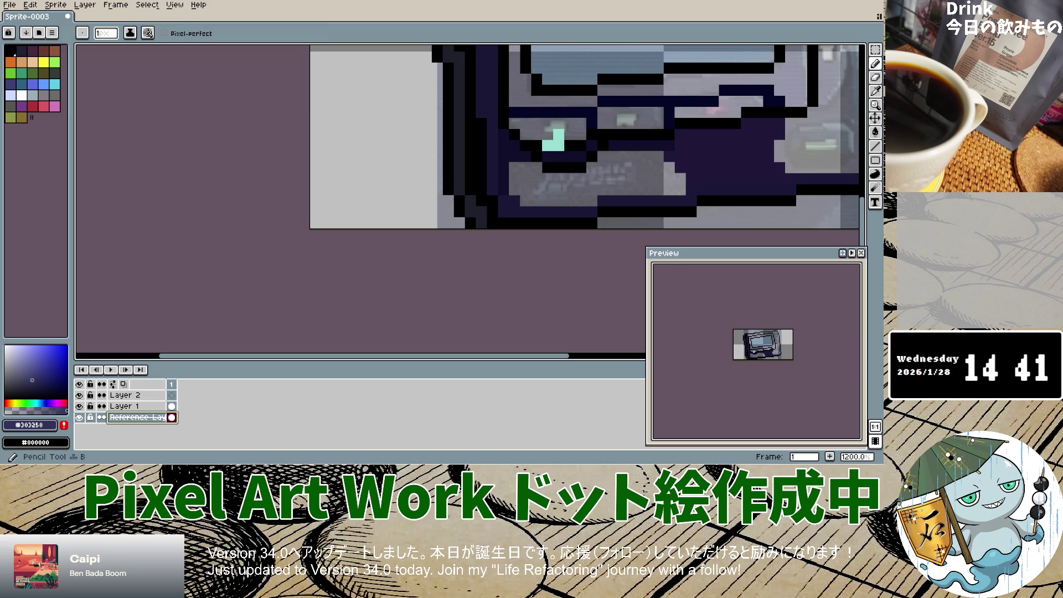
{"action": "left_click", "coordinate": [133, 405]}
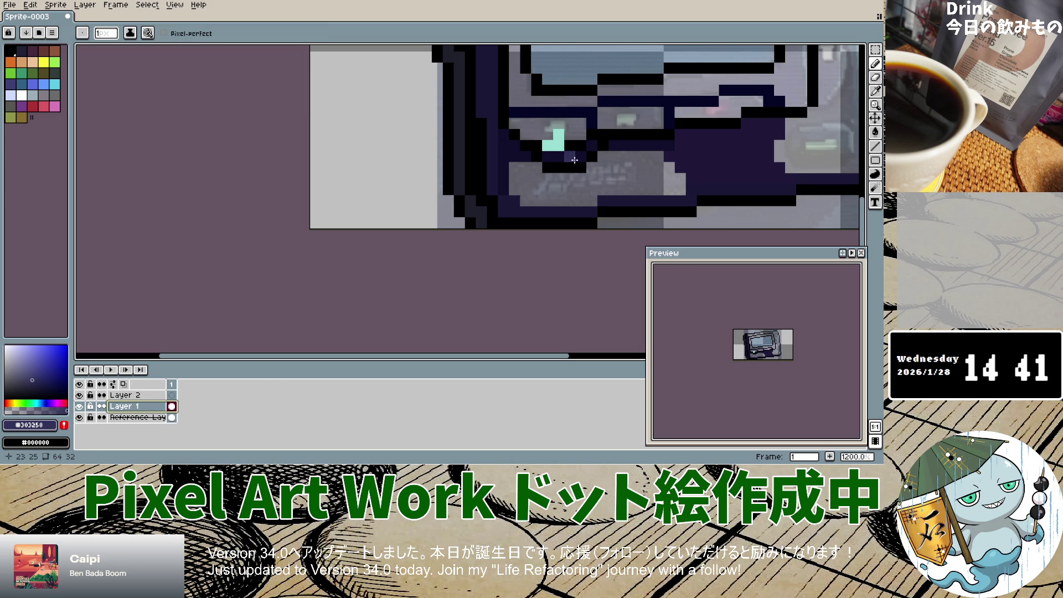
{"action": "mouse_move", "coordinate": [579, 124]}
{"action": "left_mouse_down"}
{"action": "mouse_move", "coordinate": [515, 131]}
{"action": "mouse_move", "coordinate": [570, 134]}
{"action": "left_mouse_up"}
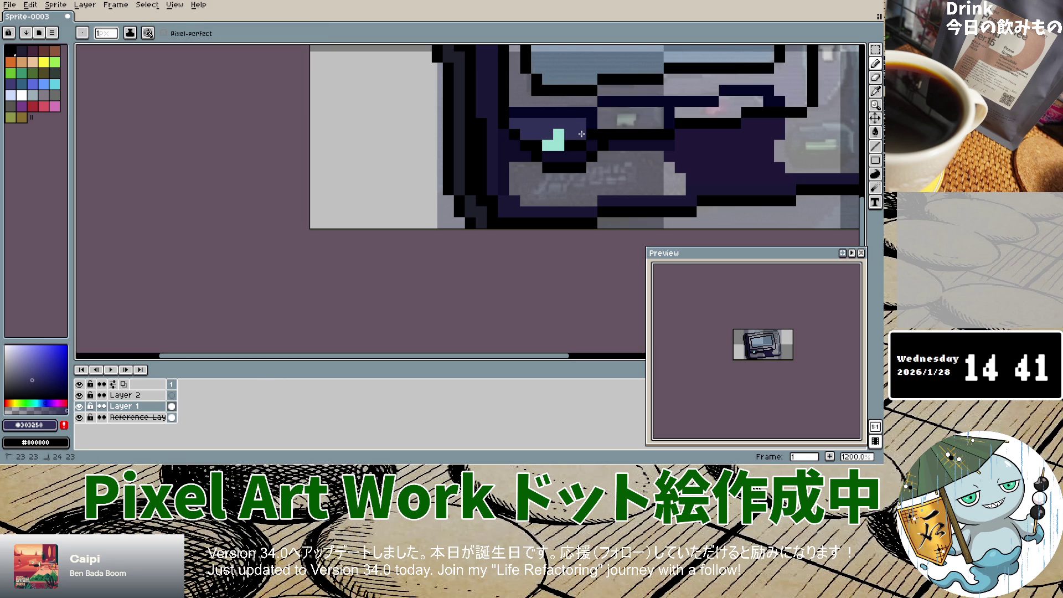
{"action": "left_click_drag", "start_coordinate": [583, 157], "coordinate": [554, 158]}
{"action": "left_click", "coordinate": [537, 145]}
{"action": "left_click", "coordinate": [592, 145]}
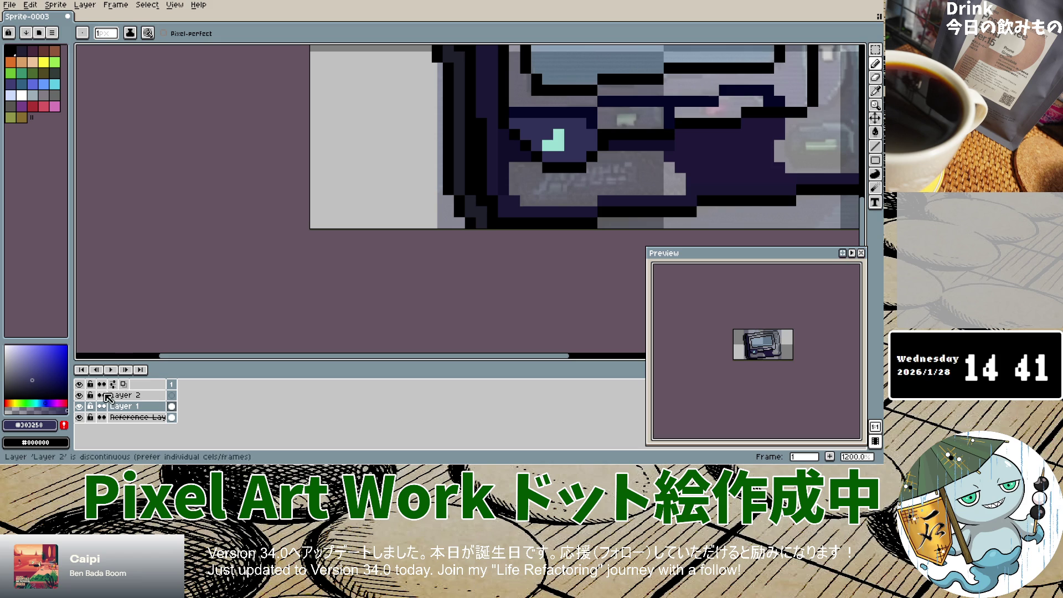
Add black pixels beside the button and a black line along the lower row.
{"action": "left_click", "coordinate": [6, 395]}
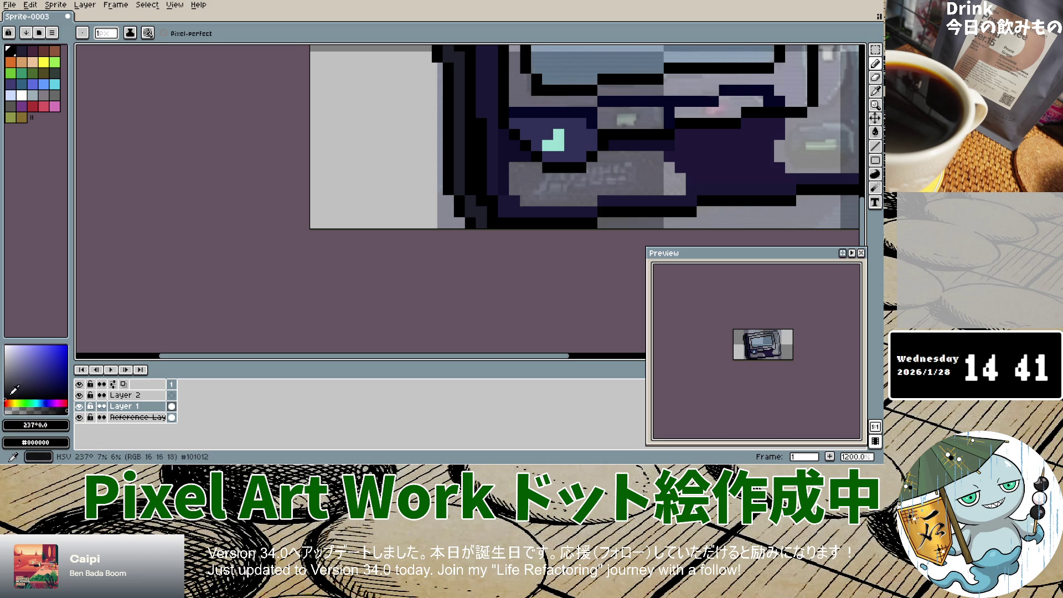
{"action": "left_click", "coordinate": [611, 169]}
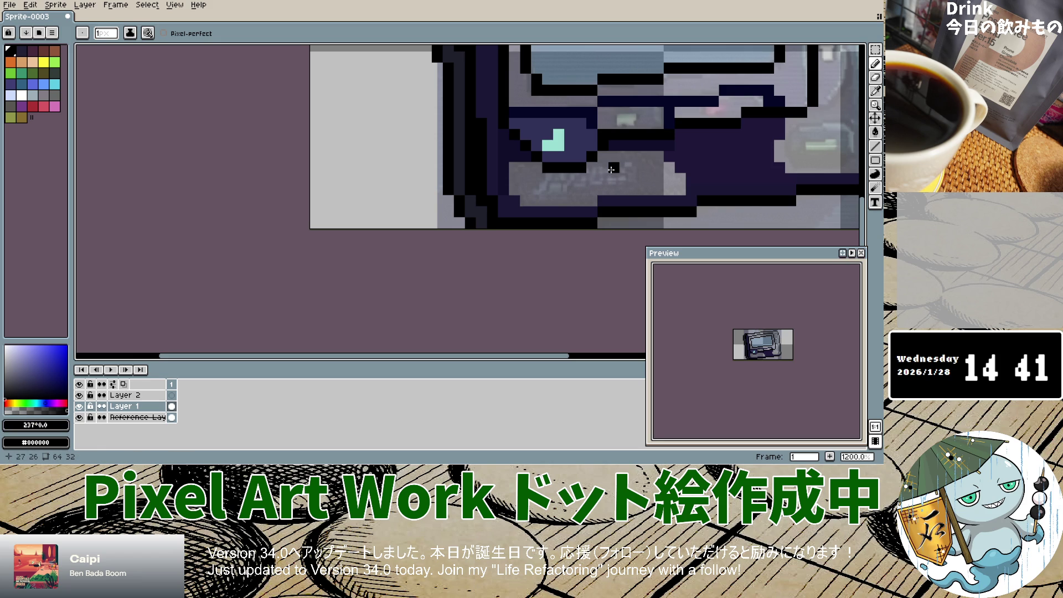
{"action": "key", "text": "ctrl+z"}
{"action": "left_click", "coordinate": [593, 145]}
{"action": "left_click", "coordinate": [602, 169]}
{"action": "left_click_drag", "start_coordinate": [602, 168], "coordinate": [659, 165]}
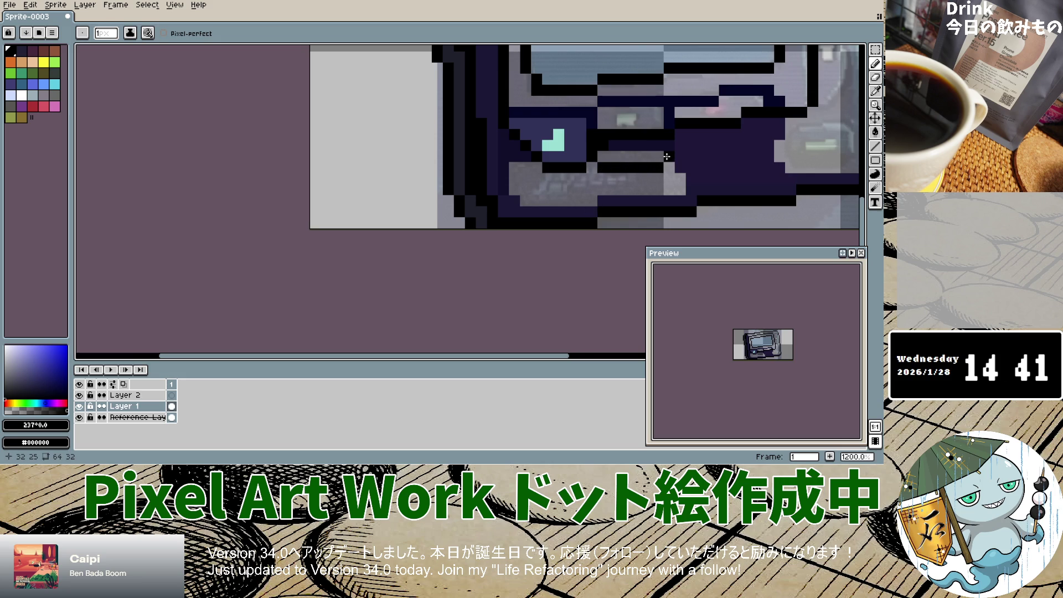
{"action": "left_click", "coordinate": [677, 146]}
Eyedrop the dark navy from the drawing and try a navy outline around the next button, then undo it.
{"action": "left_click", "coordinate": [875, 91]}
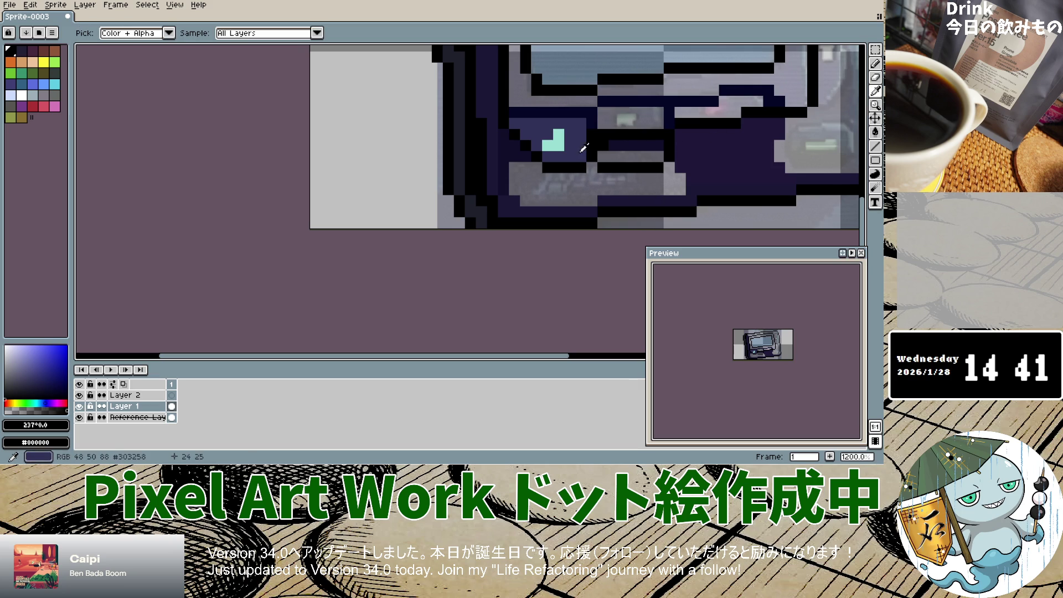
{"action": "left_click", "coordinate": [594, 154]}
{"action": "left_click", "coordinate": [875, 63]}
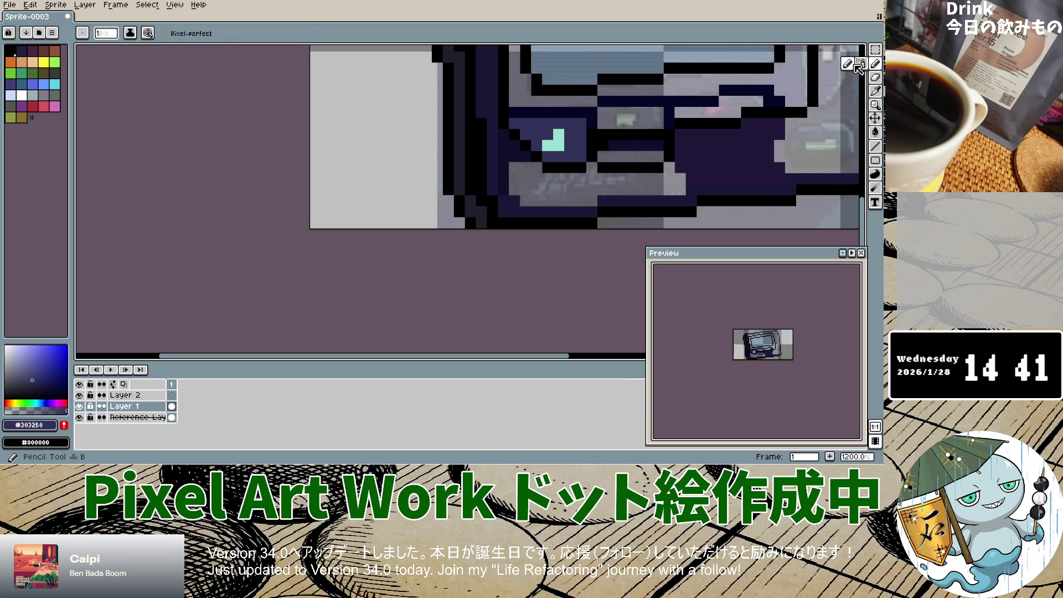
{"action": "mouse_move", "coordinate": [614, 130]}
{"action": "left_mouse_down"}
{"action": "mouse_move", "coordinate": [603, 114]}
{"action": "mouse_move", "coordinate": [603, 148]}
{"action": "mouse_move", "coordinate": [642, 156]}
{"action": "mouse_move", "coordinate": [664, 146]}
{"action": "mouse_move", "coordinate": [604, 124]}
{"action": "mouse_move", "coordinate": [655, 111]}
{"action": "left_mouse_up"}
{"action": "key", "text": "ctrl+z"}
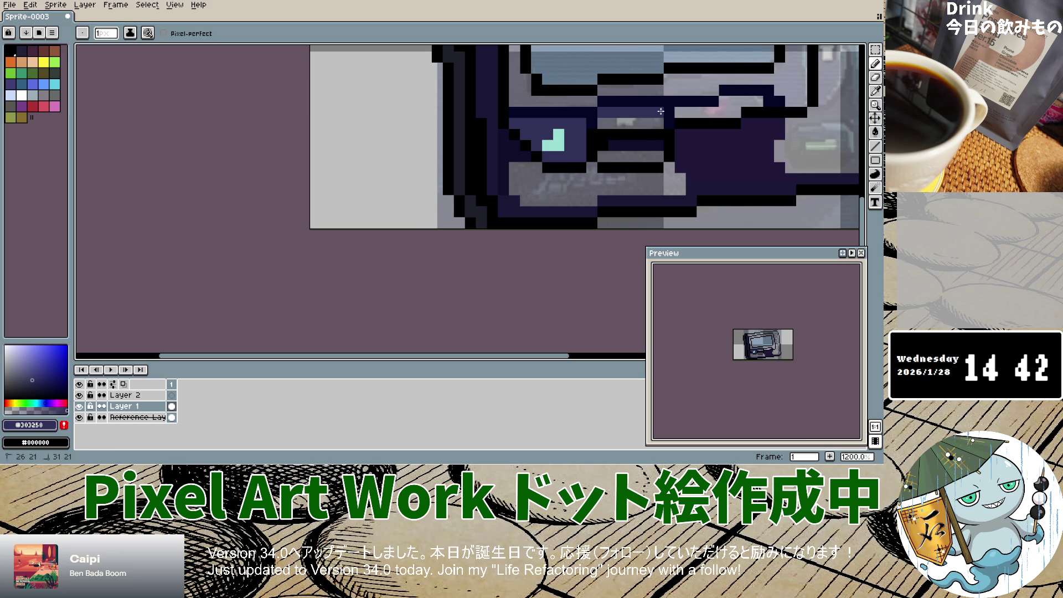
Sample the pale mint-grey #adcac6 from the reference photo and return to the Pencil on Layer 1.
{"action": "left_click", "coordinate": [875, 91]}
{"action": "left_click", "coordinate": [138, 417]}
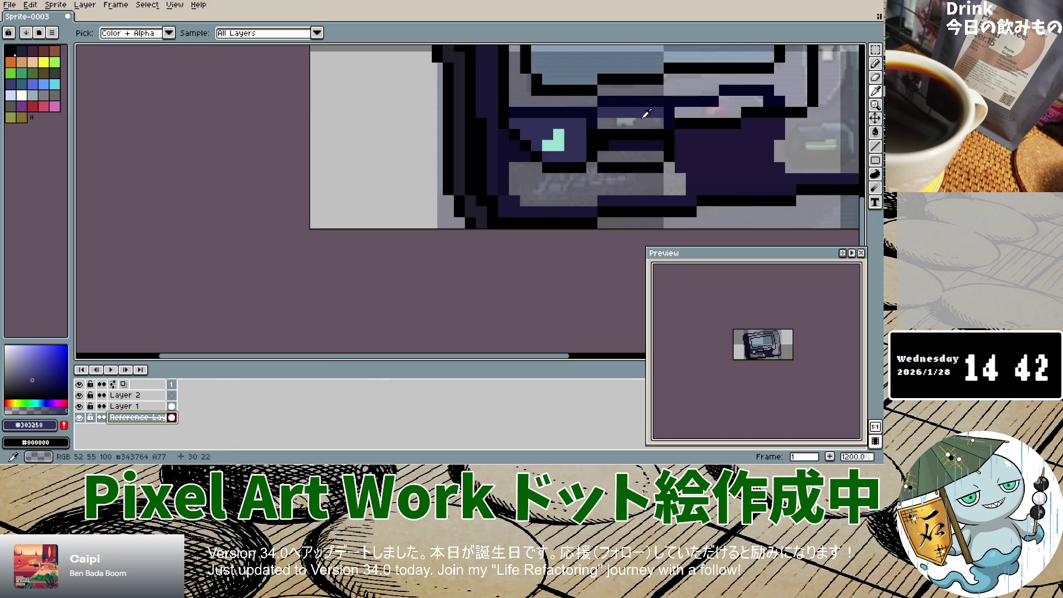
{"action": "left_click", "coordinate": [641, 112]}
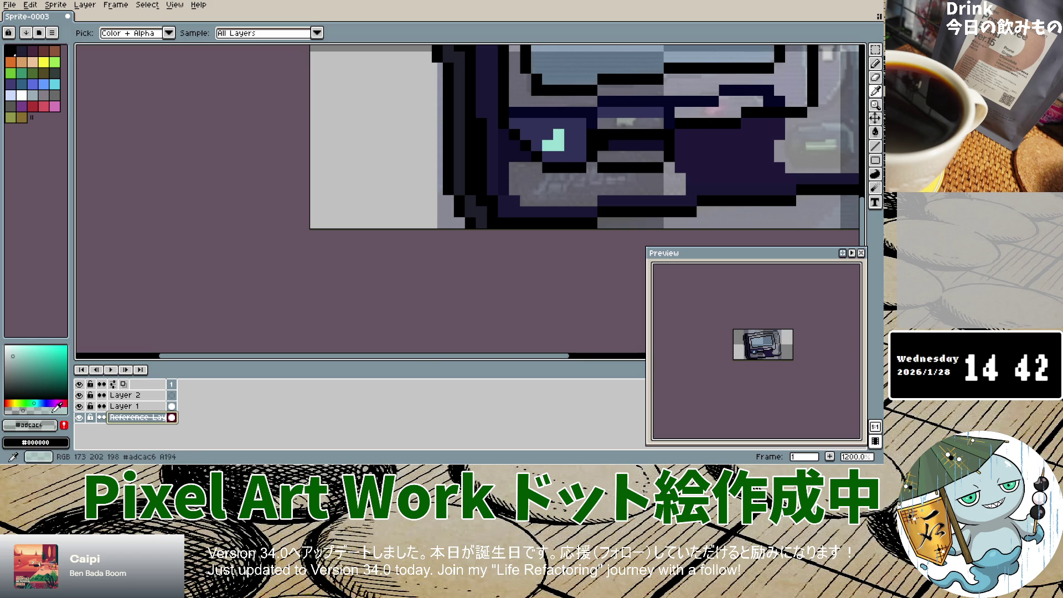
{"action": "left_click", "coordinate": [875, 64]}
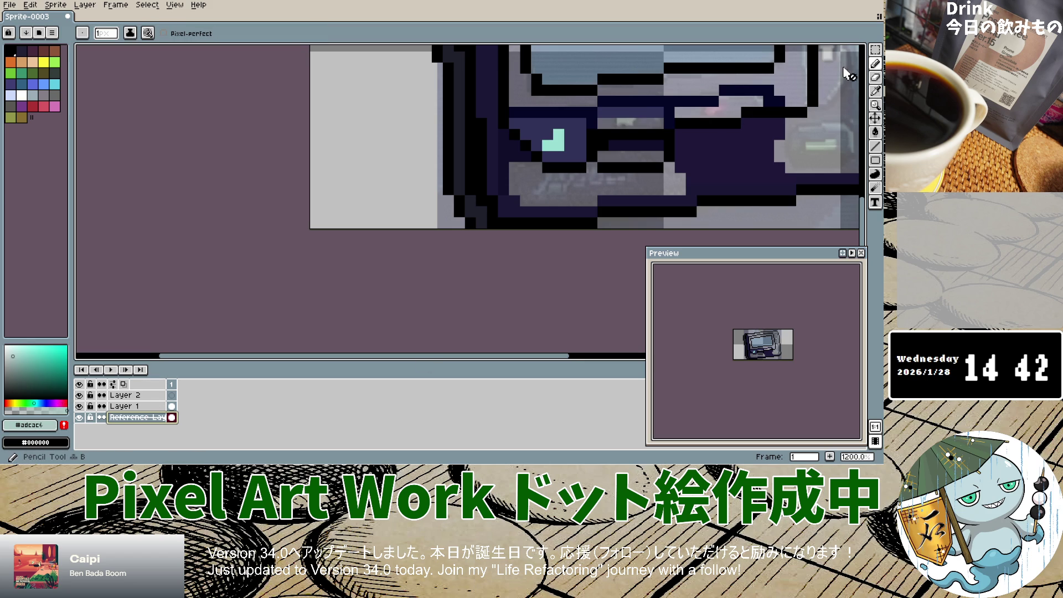
{"action": "left_click", "coordinate": [124, 406]}
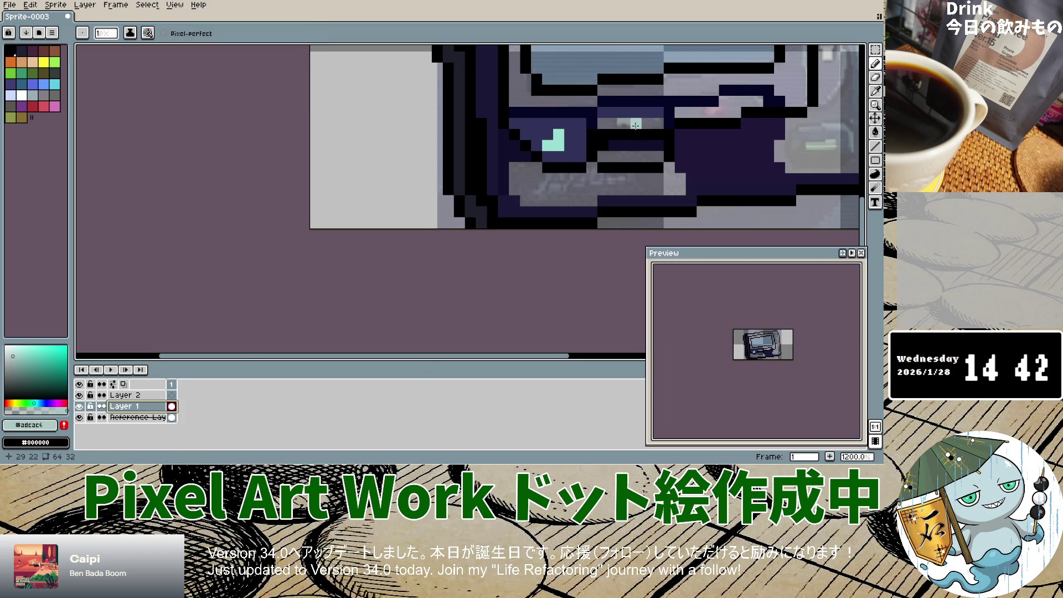
Compare Layer 1 with the reference and extend the mint highlight on row 22 one pixel right.
{"action": "left_click", "coordinate": [81, 407]}
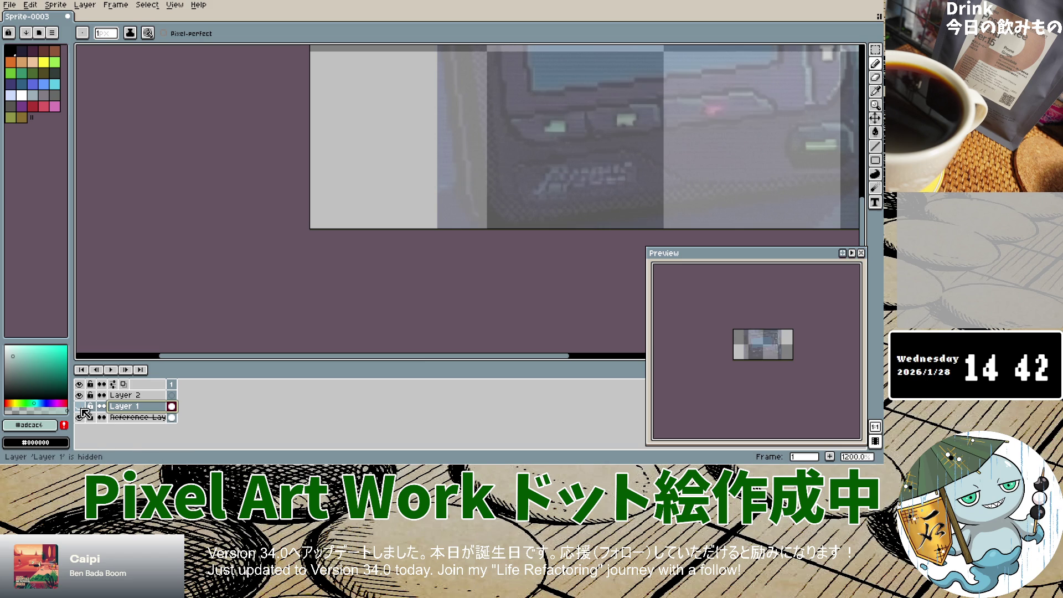
{"action": "left_click", "coordinate": [81, 407]}
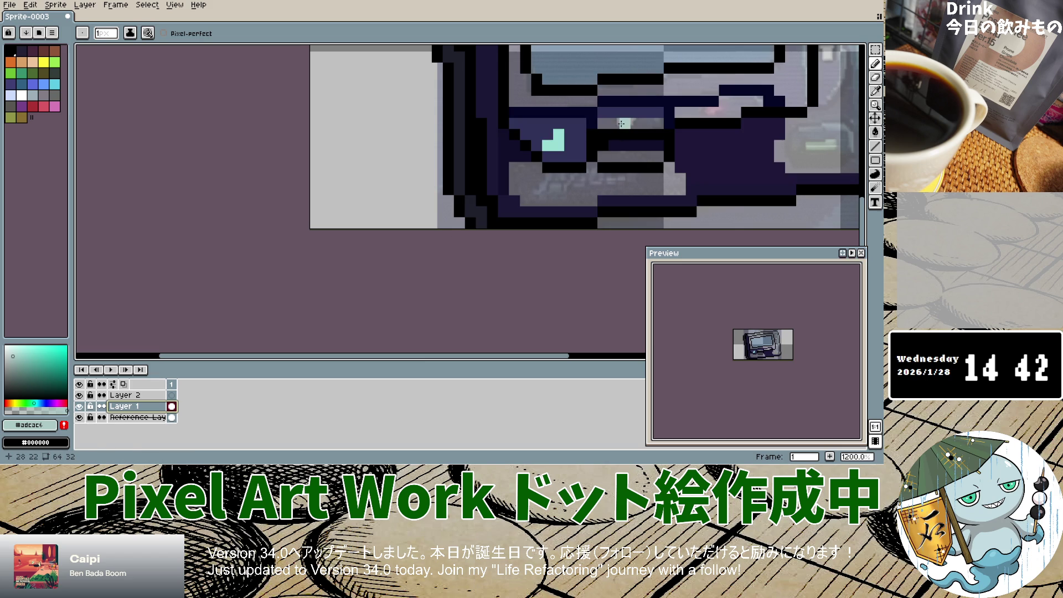
{"action": "left_click_drag", "start_coordinate": [625, 123], "coordinate": [637, 123]}
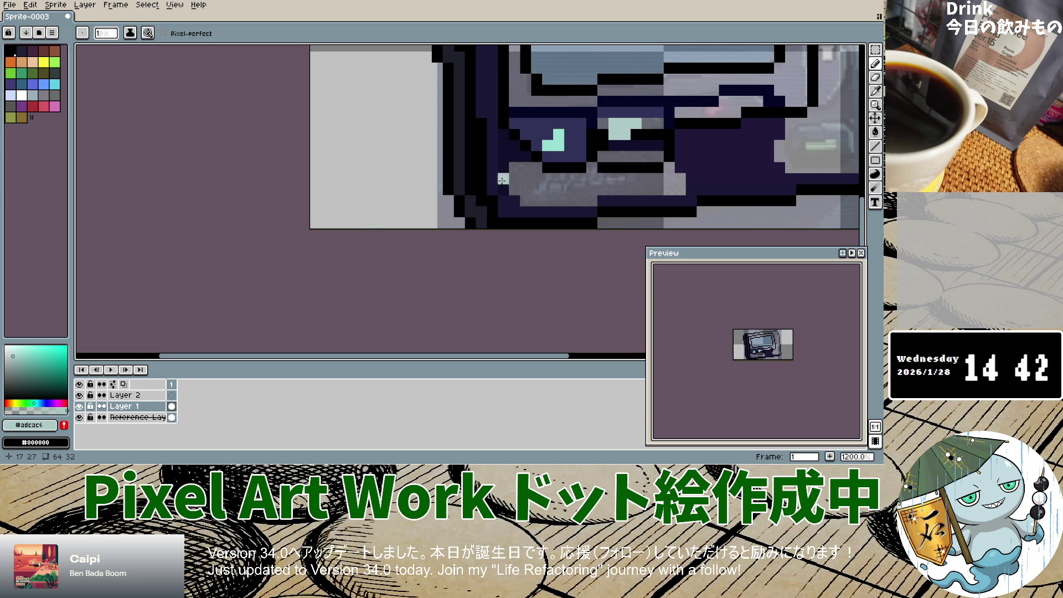
{"action": "left_click", "coordinate": [876, 92]}
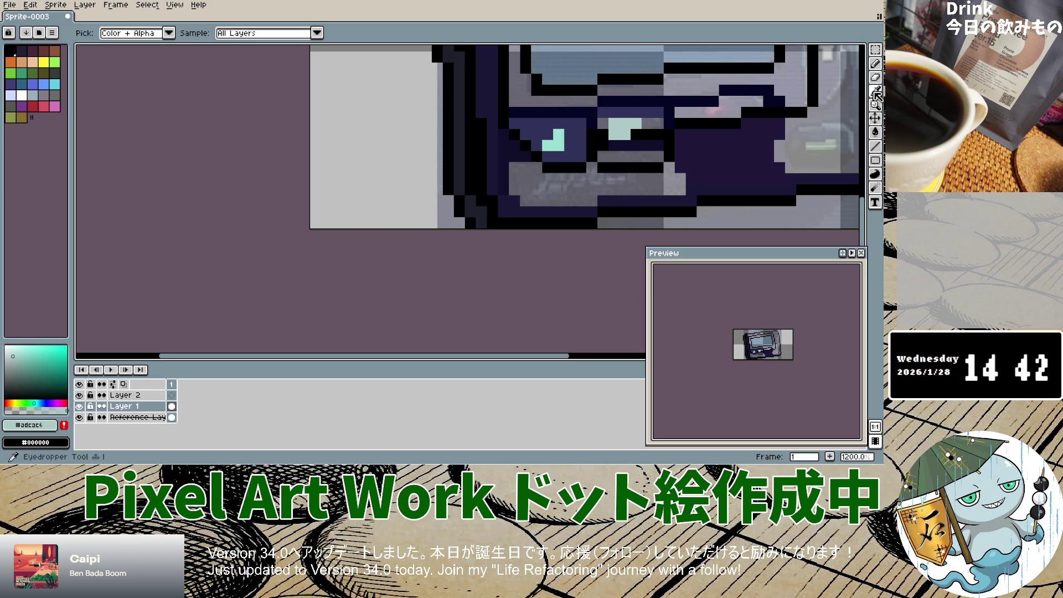
{"action": "key", "text": "b"}
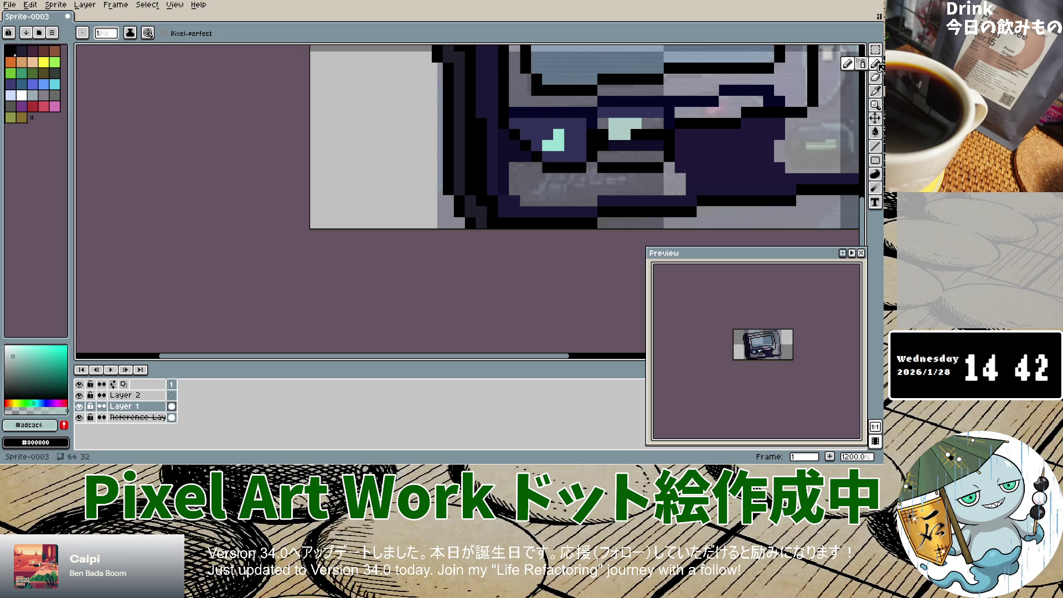
Eyedrop the dark navy #303258 and repaint the black pixels around the mint highlight navy.
{"action": "left_click", "coordinate": [876, 91]}
{"action": "left_click", "coordinate": [618, 114]}
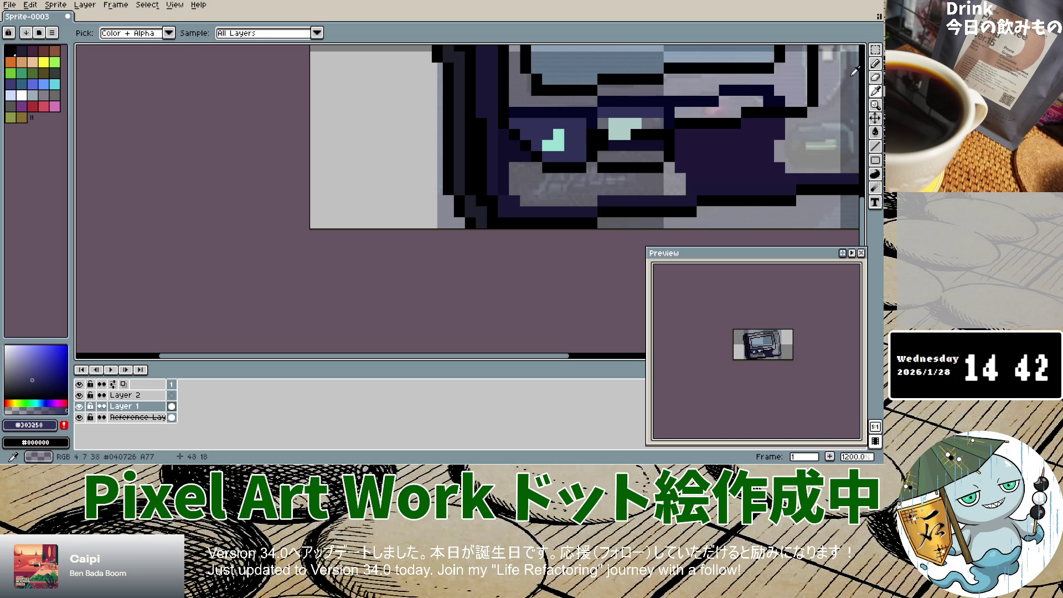
{"action": "left_click", "coordinate": [875, 63]}
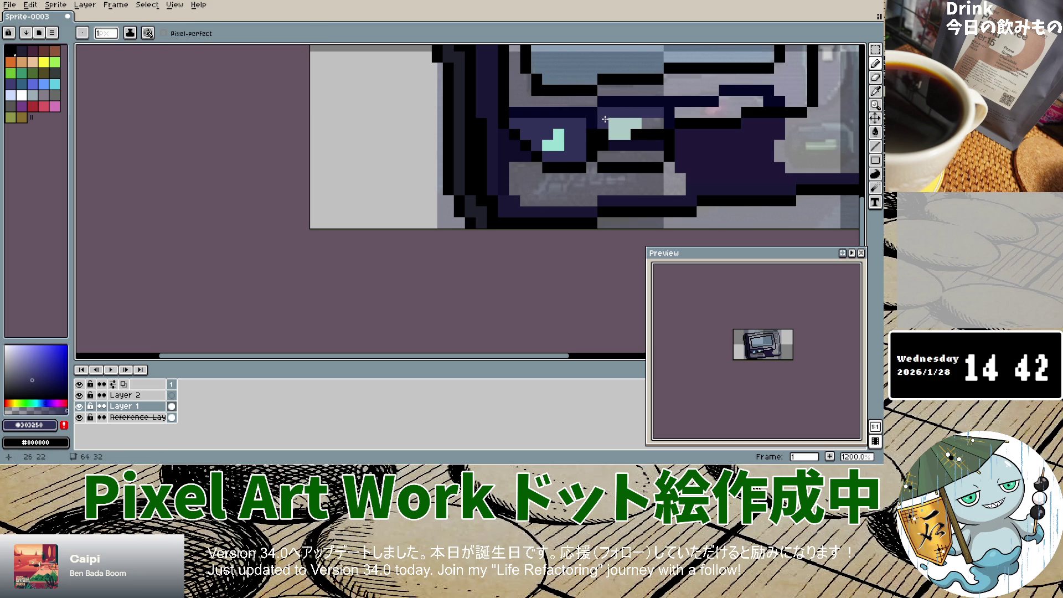
{"action": "left_click_drag", "start_coordinate": [604, 128], "coordinate": [603, 140]}
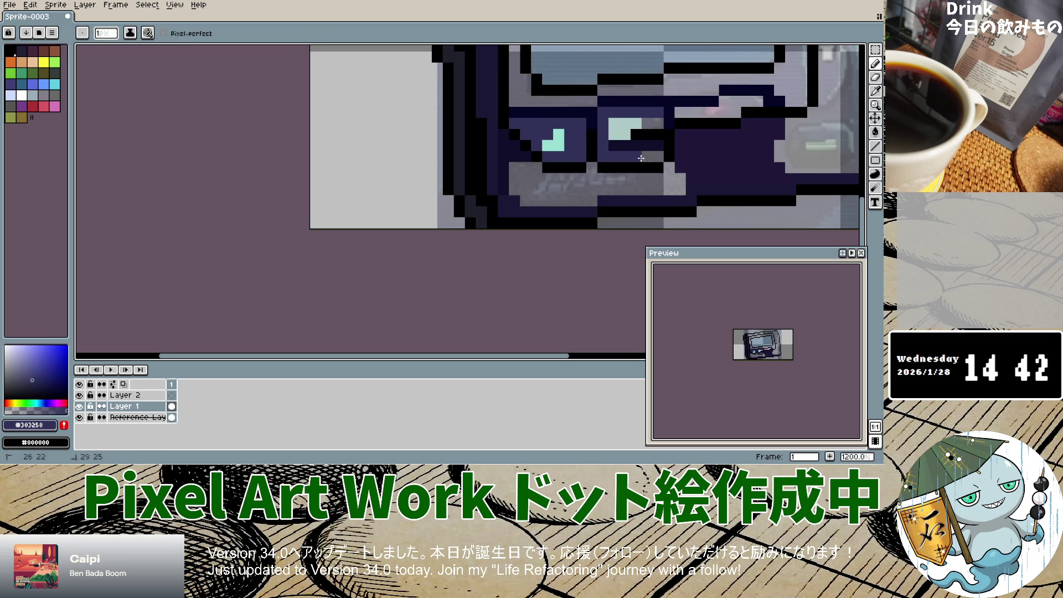
{"action": "left_click", "coordinate": [618, 149]}
{"action": "left_click_drag", "start_coordinate": [654, 135], "coordinate": [639, 136]}
{"action": "left_click", "coordinate": [630, 227]}
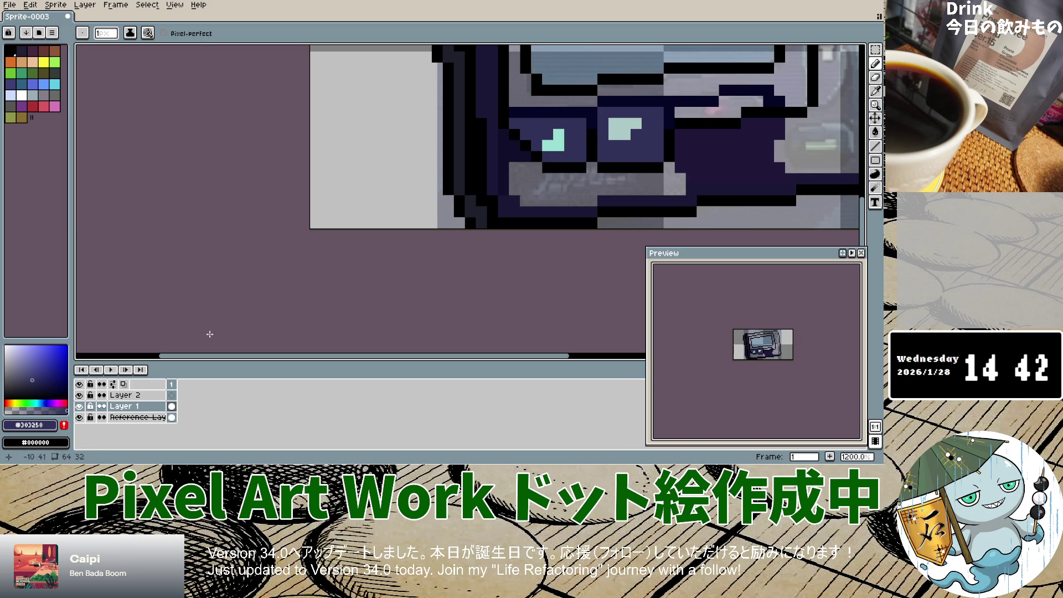
Eyedrop black and paint the button's lower edge and the pixels beside it black.
{"action": "key", "text": "i"}
{"action": "left_click", "coordinate": [604, 167]}
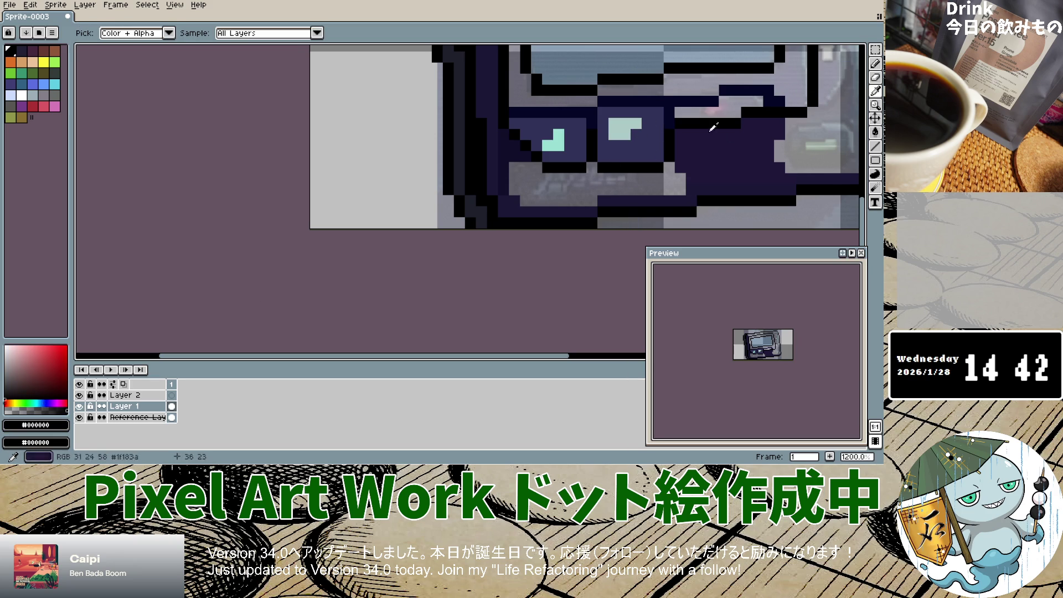
{"action": "key", "text": "b"}
{"action": "left_click", "coordinate": [696, 142]}
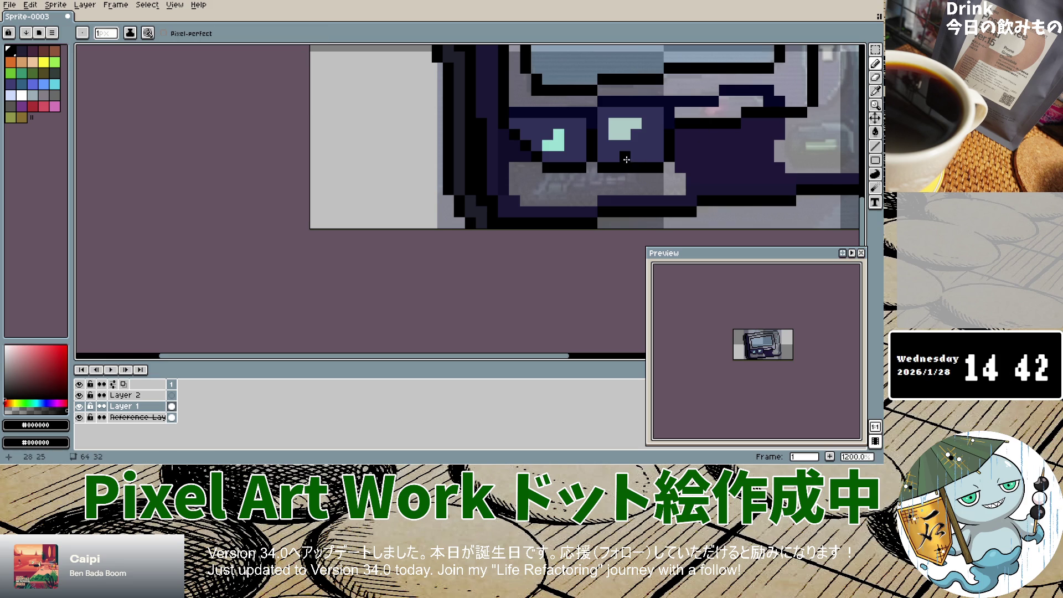
{"action": "left_click", "coordinate": [624, 159]}
{"action": "left_click_drag", "start_coordinate": [647, 157], "coordinate": [636, 157]}
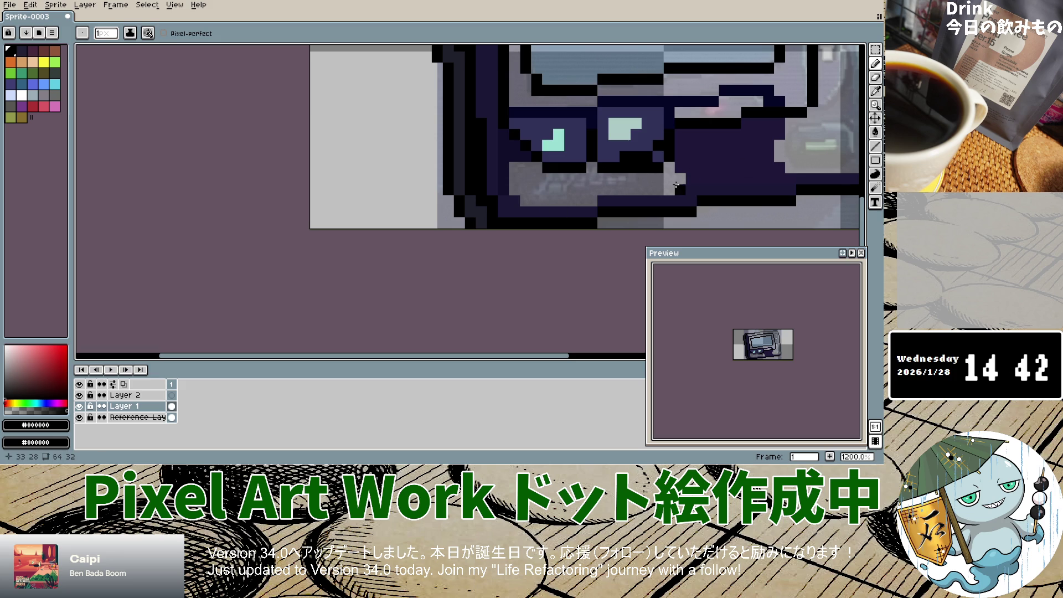
Pick the dark navy, undo two strokes, and repaint the rows below the buttons navy.
{"action": "left_click", "coordinate": [79, 406]}
{"action": "left_click", "coordinate": [81, 407]}
{"action": "left_click", "coordinate": [80, 407]}
{"action": "left_click", "coordinate": [80, 407]}
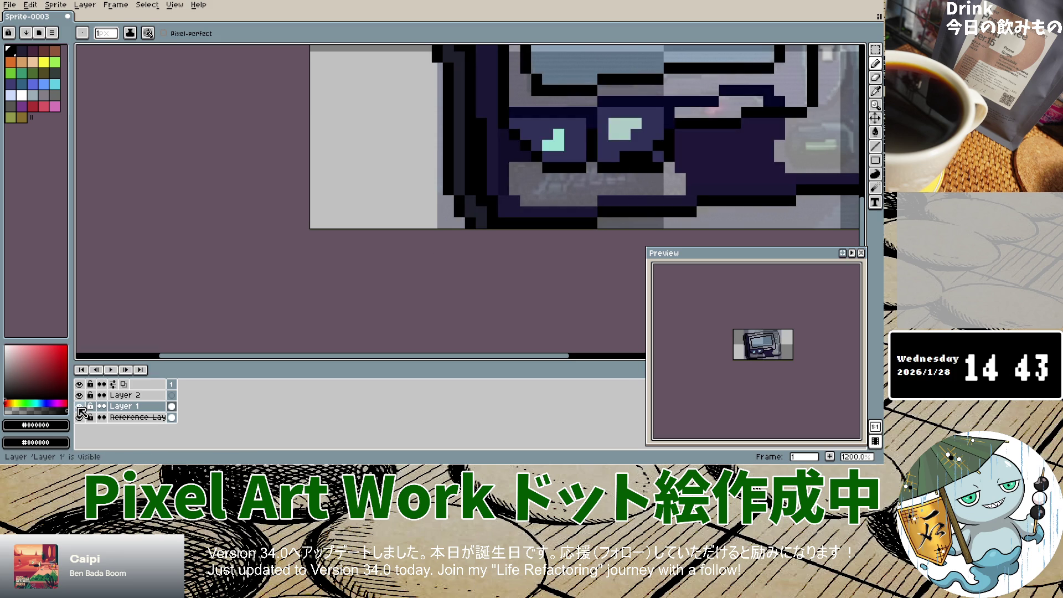
{"action": "left_click", "coordinate": [646, 118], "text": "alt"}
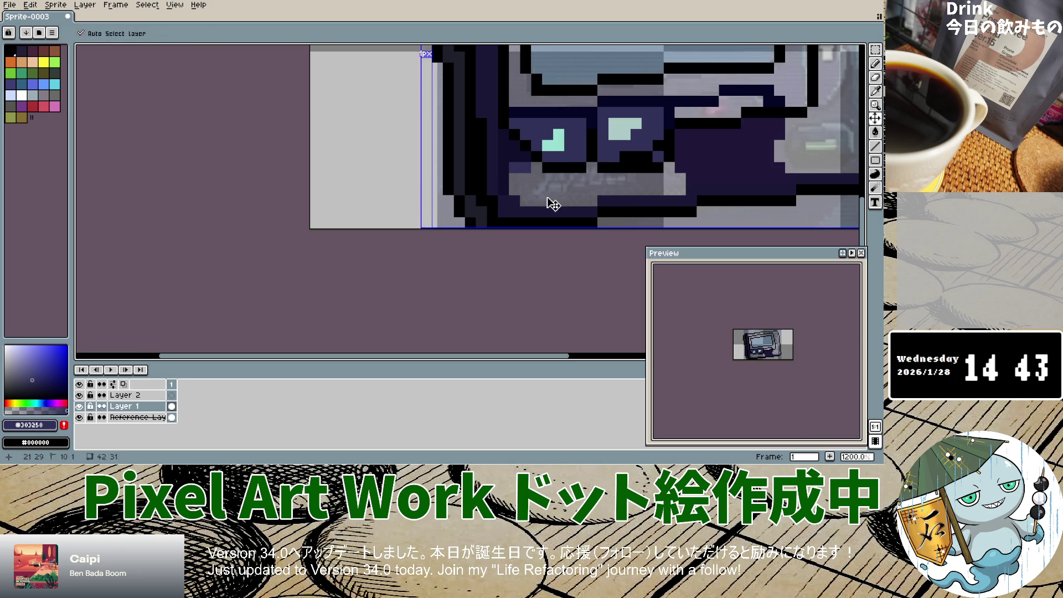
{"action": "key", "text": "ctrl+z"}
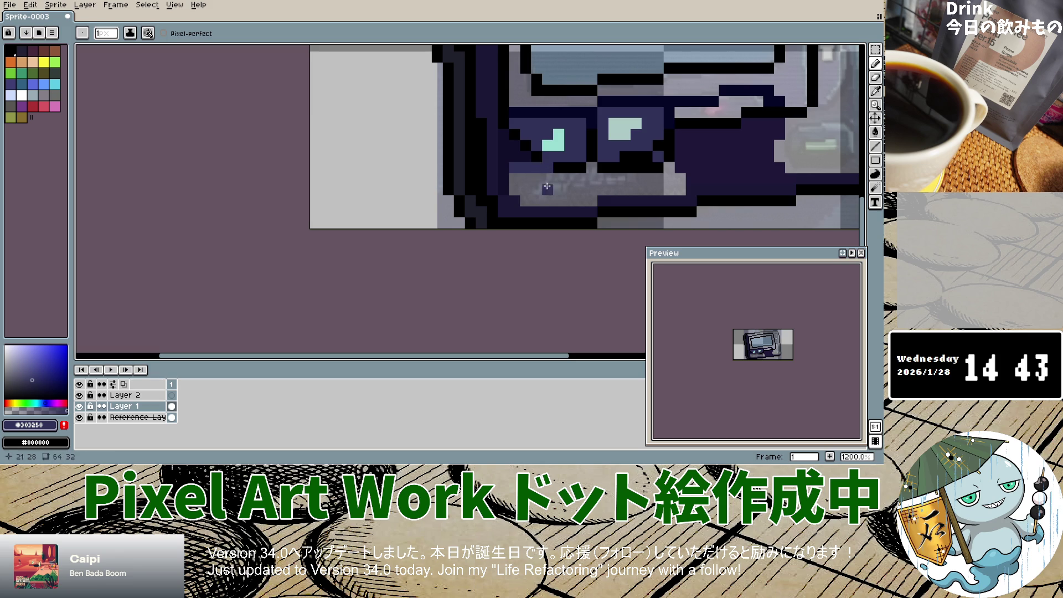
{"action": "key", "text": "ctrl+z"}
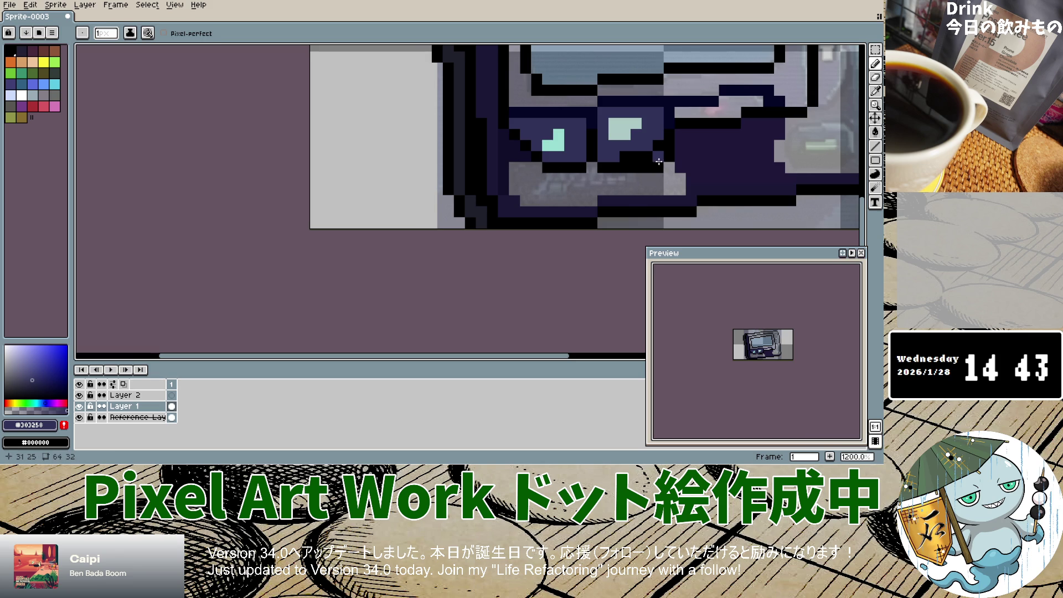
{"action": "mouse_move", "coordinate": [651, 168]}
{"action": "left_mouse_down"}
{"action": "mouse_move", "coordinate": [625, 168]}
{"action": "mouse_move", "coordinate": [678, 182]}
{"action": "mouse_move", "coordinate": [634, 190]}
{"action": "mouse_move", "coordinate": [656, 178]}
{"action": "mouse_move", "coordinate": [590, 179]}
{"action": "mouse_move", "coordinate": [592, 188]}
{"action": "mouse_move", "coordinate": [630, 185]}
{"action": "mouse_move", "coordinate": [512, 180]}
{"action": "mouse_move", "coordinate": [533, 169]}
{"action": "mouse_move", "coordinate": [593, 201]}
{"action": "mouse_move", "coordinate": [523, 201]}
{"action": "left_mouse_up"}
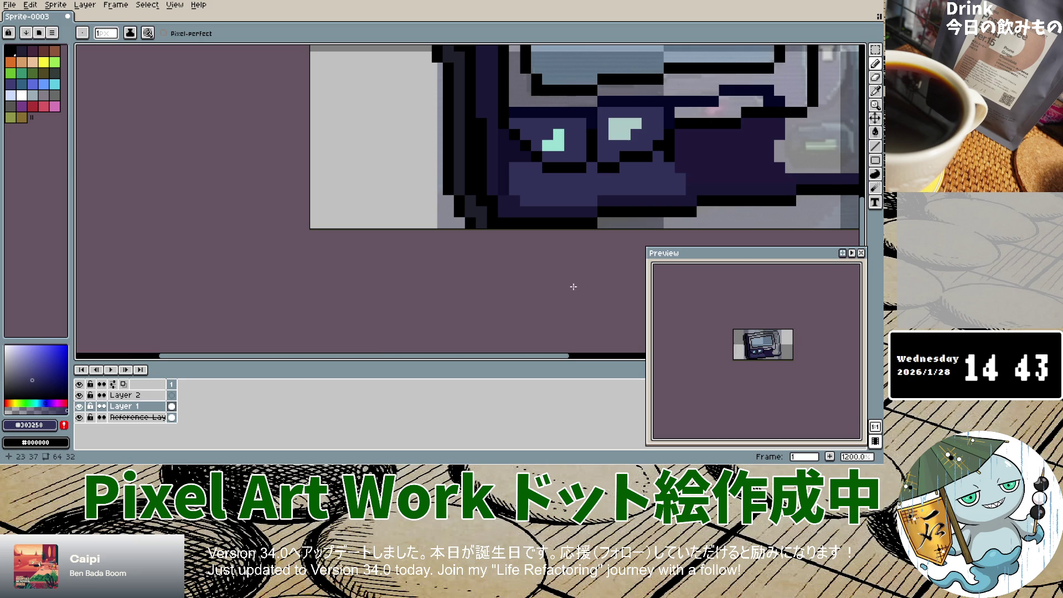
Flick Layer 1 and the reference photo on and off to compare, then zoom out.
{"action": "left_click", "coordinate": [79, 406]}
{"action": "left_click", "coordinate": [79, 406]}
{"action": "left_click", "coordinate": [79, 406]}
{"action": "left_click", "coordinate": [79, 406]}
{"action": "left_click", "coordinate": [79, 406]}
{"action": "left_click", "coordinate": [79, 406]}
{"action": "left_click", "coordinate": [79, 417]}
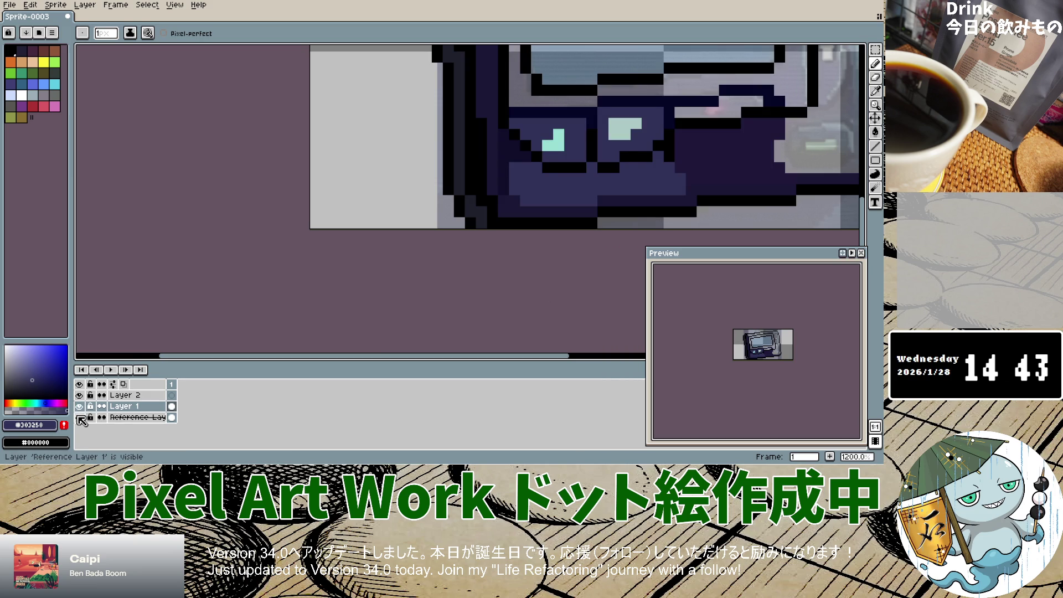
{"action": "left_click", "coordinate": [79, 416]}
{"action": "left_click", "coordinate": [79, 417]}
{"action": "left_click", "coordinate": [79, 418]}
{"action": "left_click", "coordinate": [79, 417]}
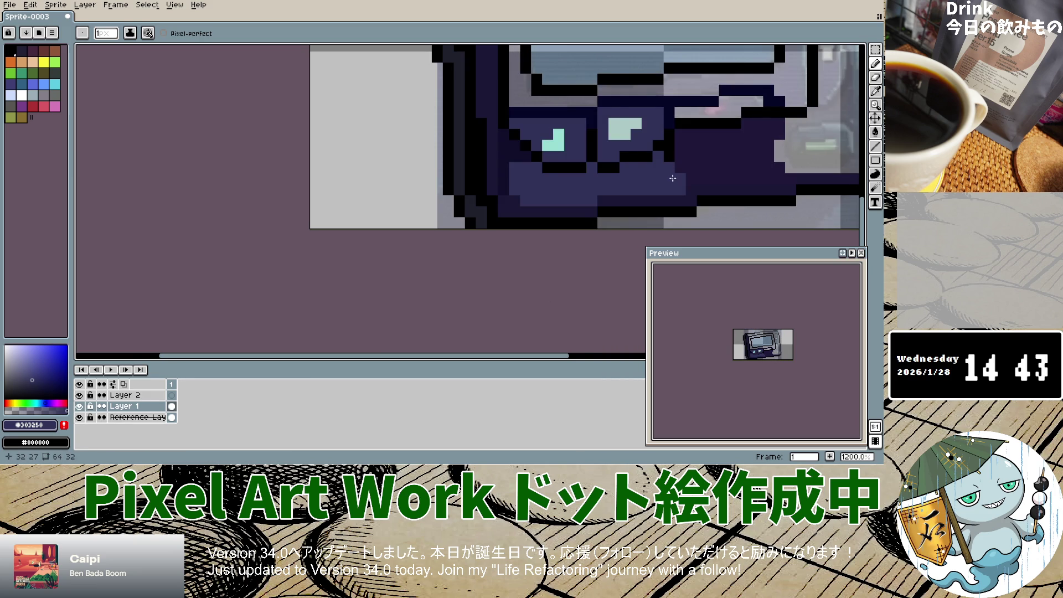
{"action": "scroll", "coordinate": [673, 179], "scroll_direction": "down", "scroll_amount": 3}
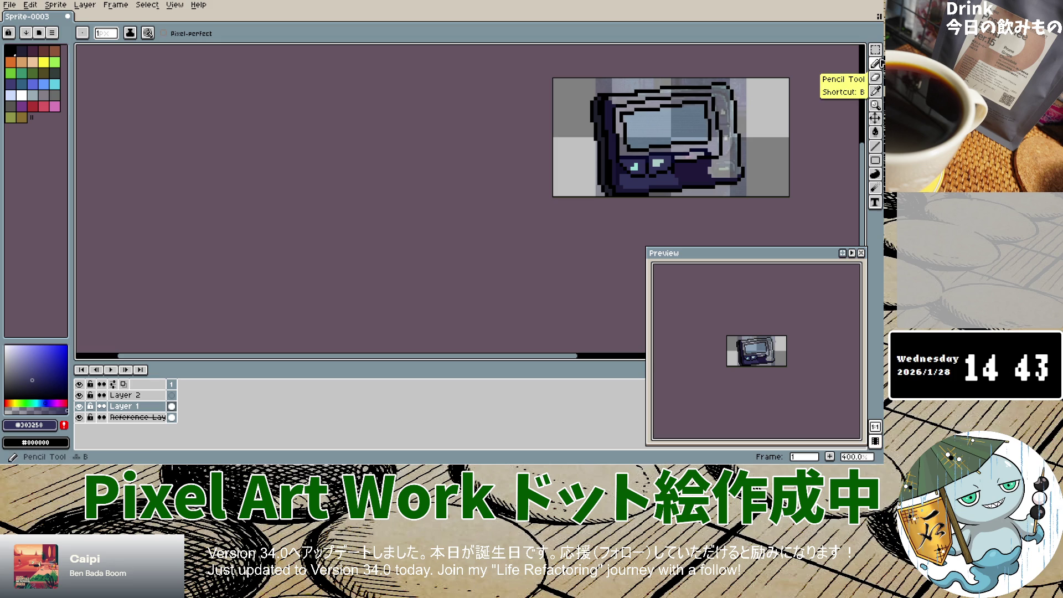
{"action": "left_click", "coordinate": [877, 119]}
{"action": "left_click_drag", "start_coordinate": [692, 138], "coordinate": [760, 95]}
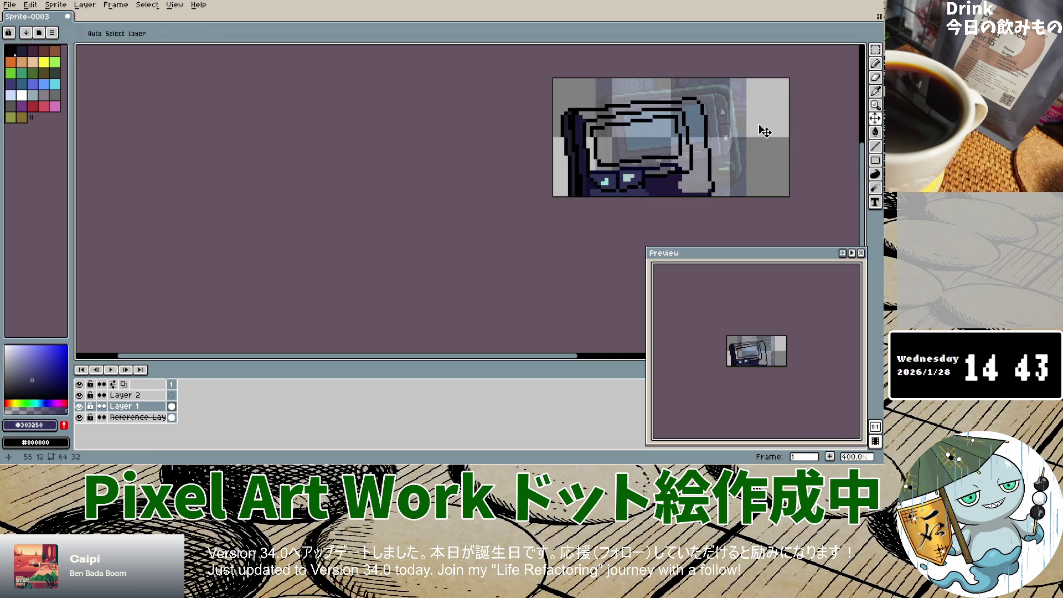
{"action": "key", "text": "ctrl+z"}
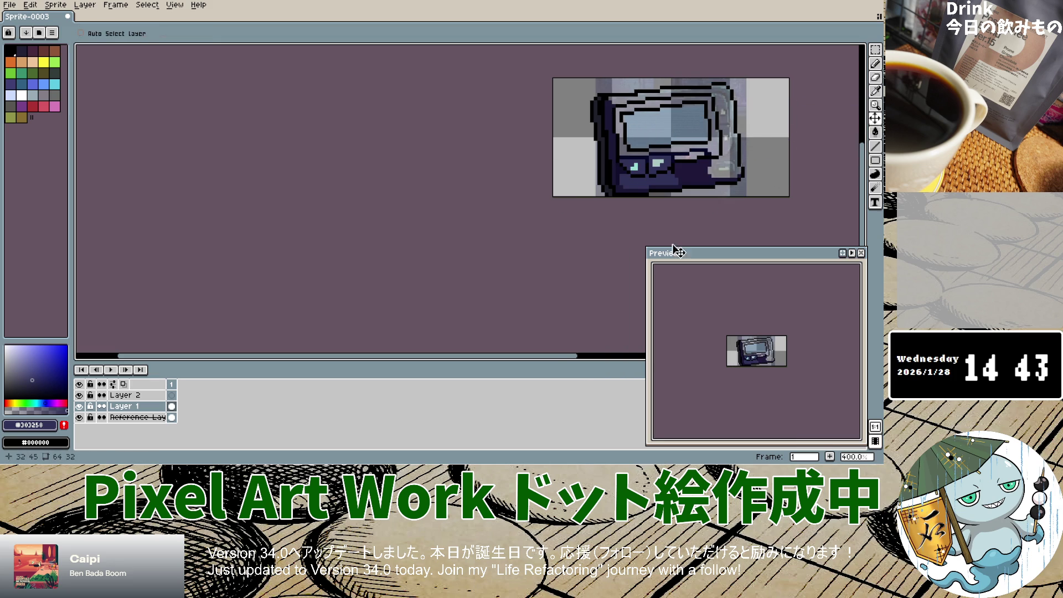
{"action": "mouse_move", "coordinate": [545, 361]}
{"action": "left_mouse_down"}
{"action": "mouse_move", "coordinate": [622, 351]}
{"action": "mouse_move", "coordinate": [624, 291]}
{"action": "left_mouse_up"}
{"action": "scroll", "coordinate": [471, 162], "scroll_direction": "up", "scroll_amount": 5}
{"action": "scroll", "coordinate": [329, 69], "scroll_direction": "down", "scroll_amount": 1}
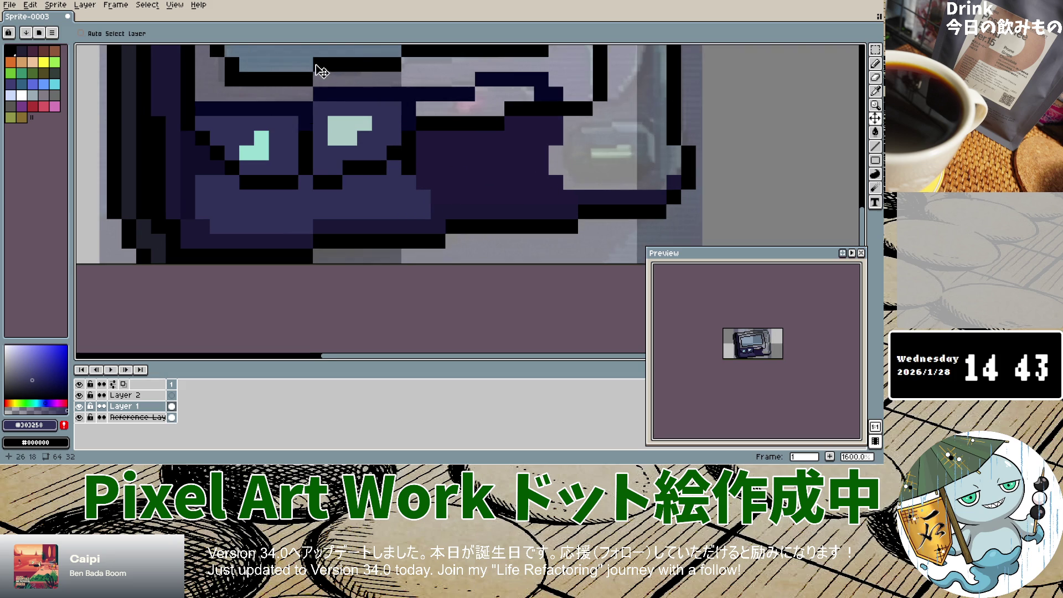
{"action": "scroll", "coordinate": [324, 115], "scroll_direction": "down", "scroll_amount": 3}
{"action": "scroll", "coordinate": [317, 100], "scroll_direction": "up", "scroll_amount": 2}
{"action": "scroll", "coordinate": [315, 103], "scroll_direction": "down", "scroll_amount": 2}
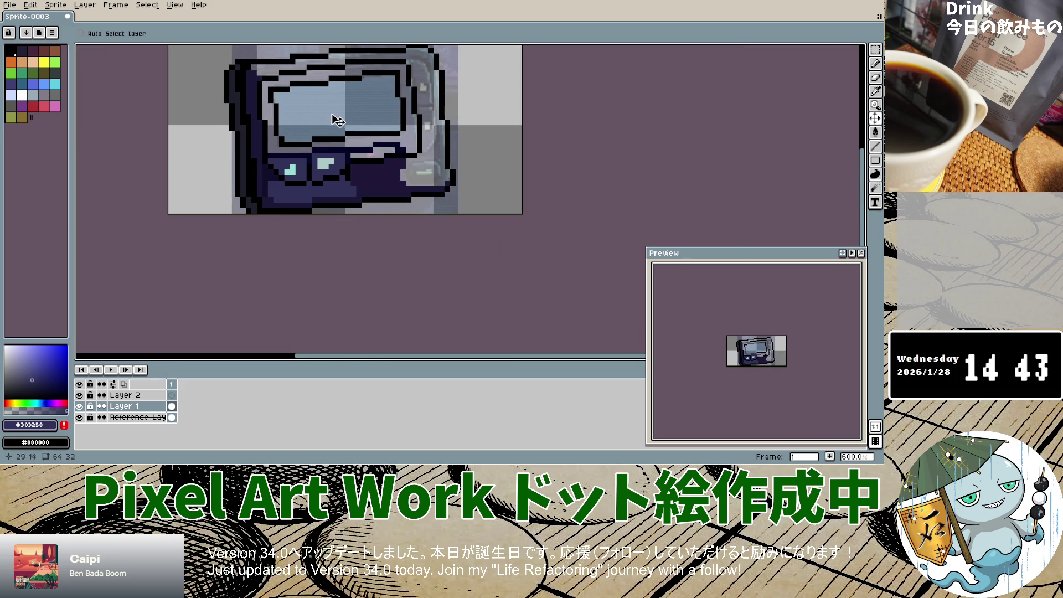
{"action": "scroll", "coordinate": [424, 183], "scroll_direction": "up", "scroll_amount": 2}
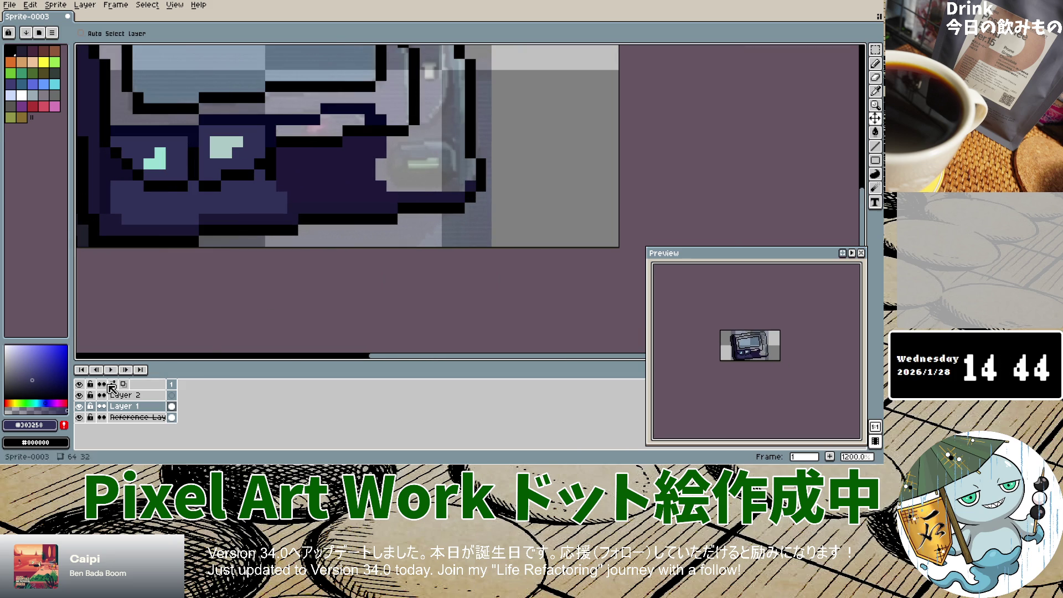
{"action": "left_click", "coordinate": [80, 407]}
{"action": "double_click", "coordinate": [83, 409]}
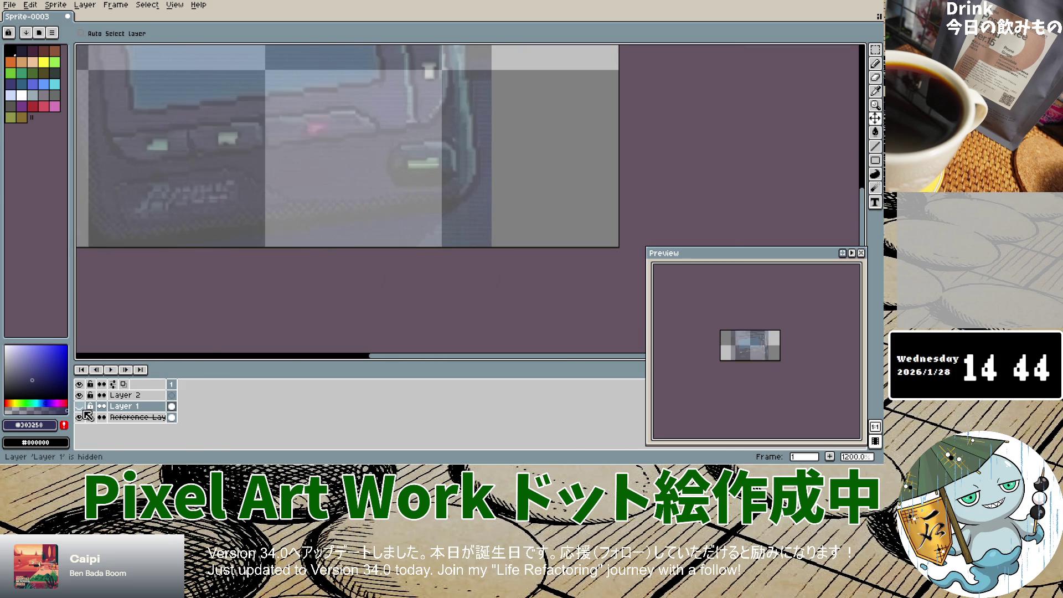
{"action": "left_click", "coordinate": [83, 408]}
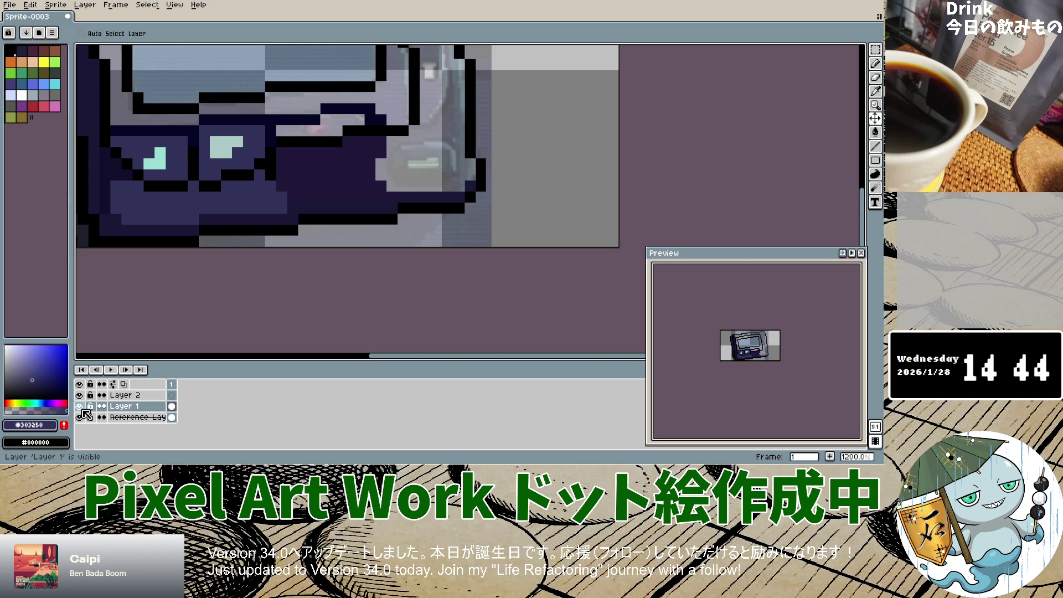
{"action": "left_click", "coordinate": [875, 90]}
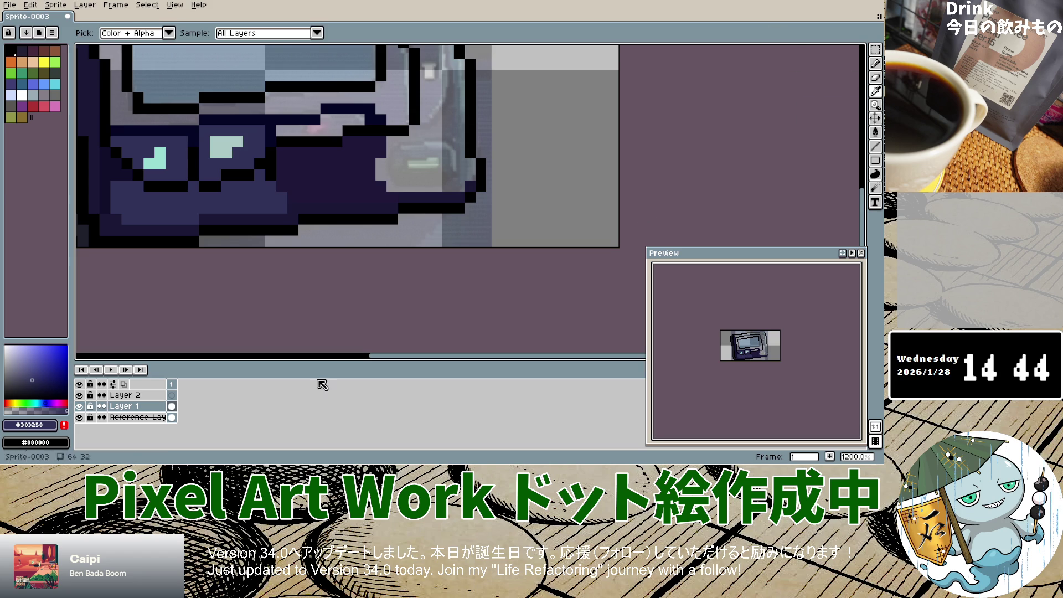
Eyedrop the green and draw a solid green light bar on Layer 1.
{"action": "left_click", "coordinate": [415, 161]}
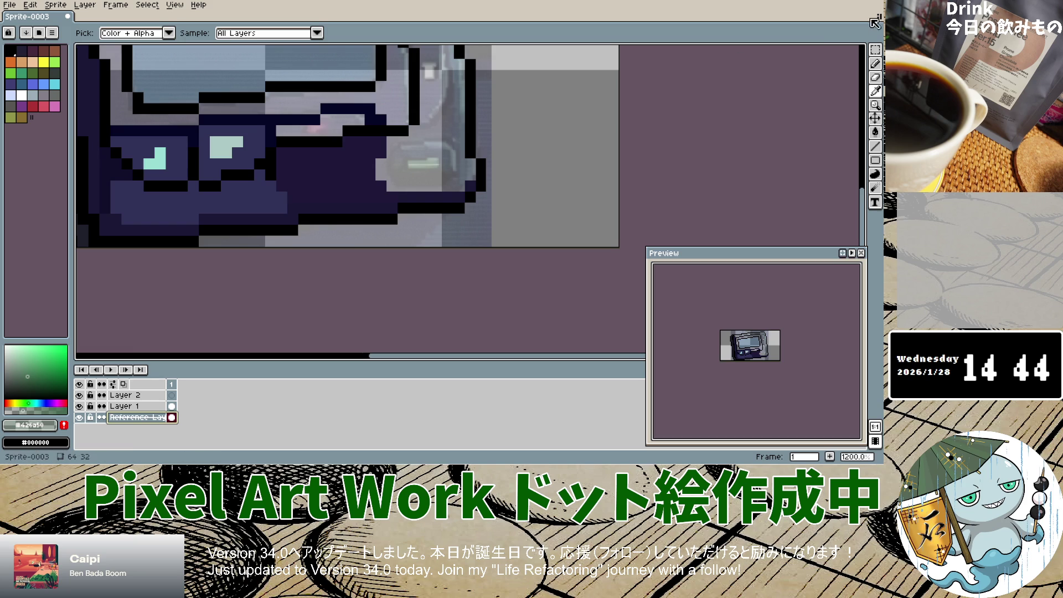
{"action": "left_click", "coordinate": [875, 64]}
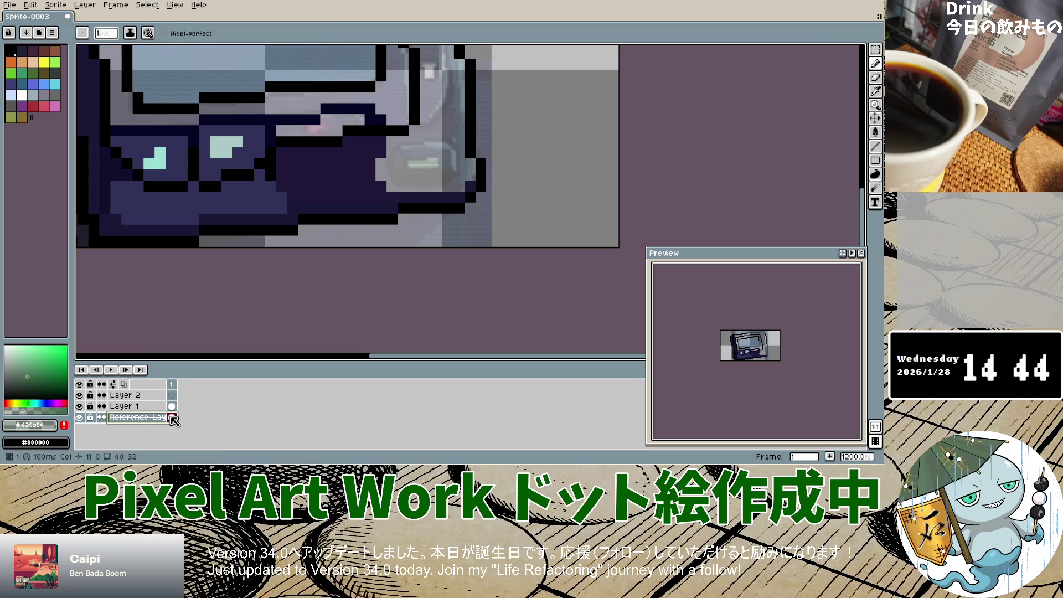
{"action": "left_click", "coordinate": [125, 406]}
{"action": "left_click_drag", "start_coordinate": [410, 164], "coordinate": [439, 164]}
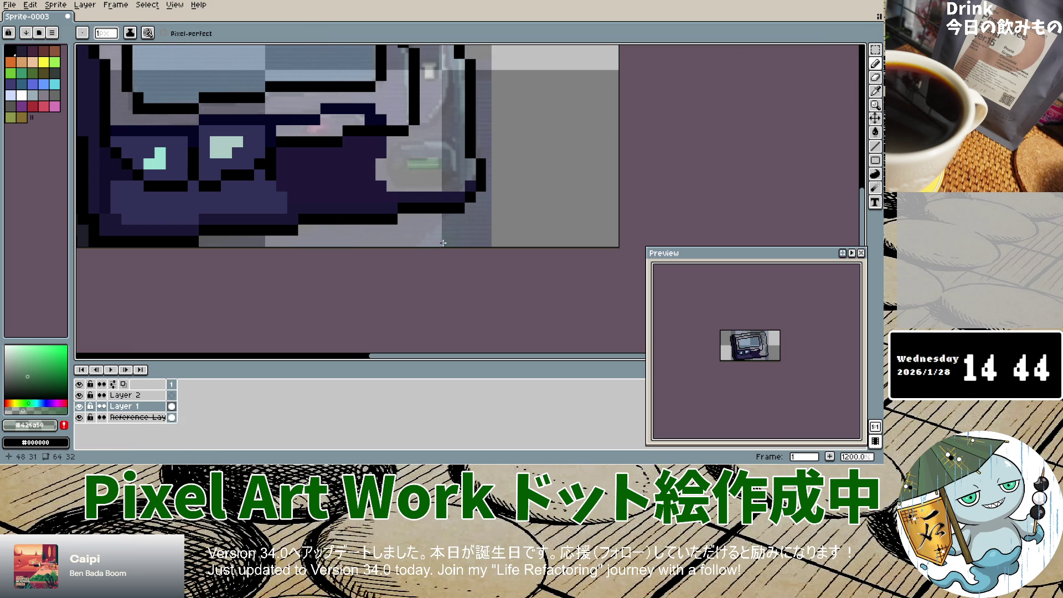
{"action": "mouse_move", "coordinate": [435, 164]}
{"action": "left_mouse_down"}
{"action": "mouse_move", "coordinate": [413, 164]}
{"action": "mouse_move", "coordinate": [437, 164]}
{"action": "left_mouse_up"}
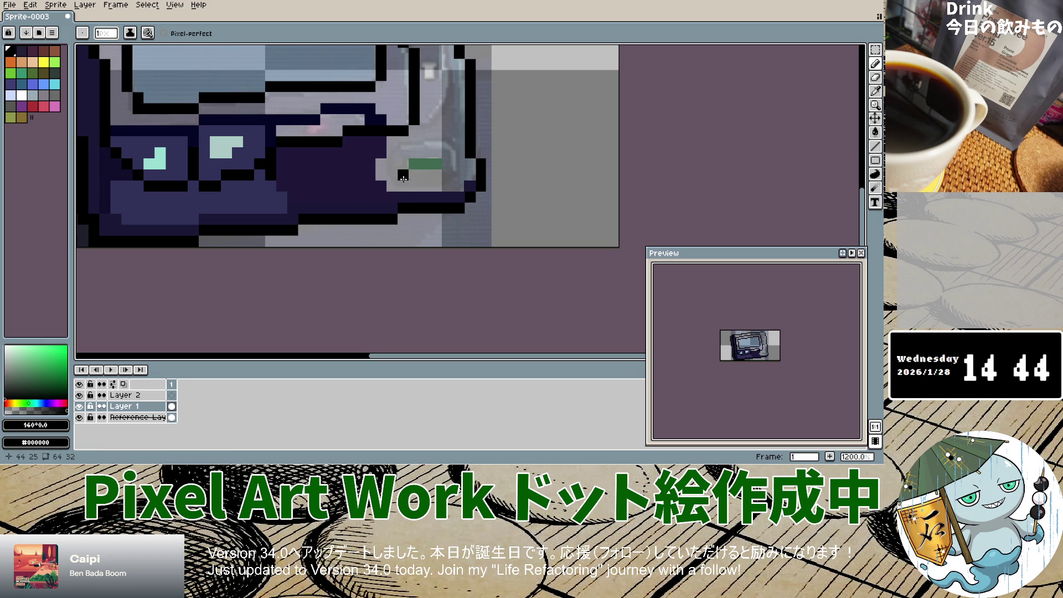
Outline the green light in black below, up its right side, and diagonally above-left.
{"action": "left_click_drag", "start_coordinate": [406, 182], "coordinate": [432, 184]}
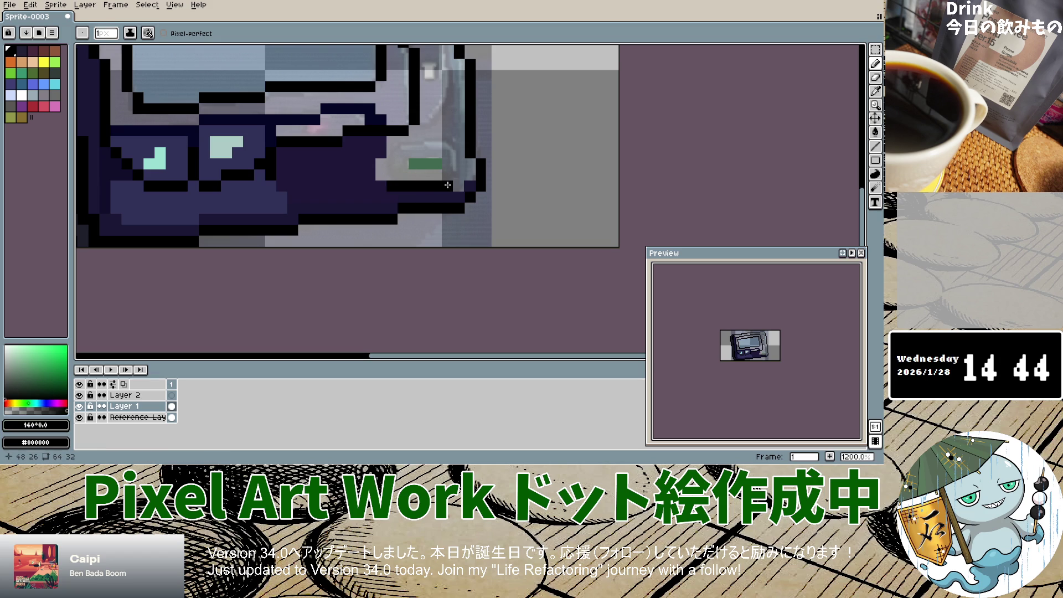
{"action": "left_click_drag", "start_coordinate": [459, 175], "coordinate": [459, 163]}
{"action": "left_click", "coordinate": [410, 146]}
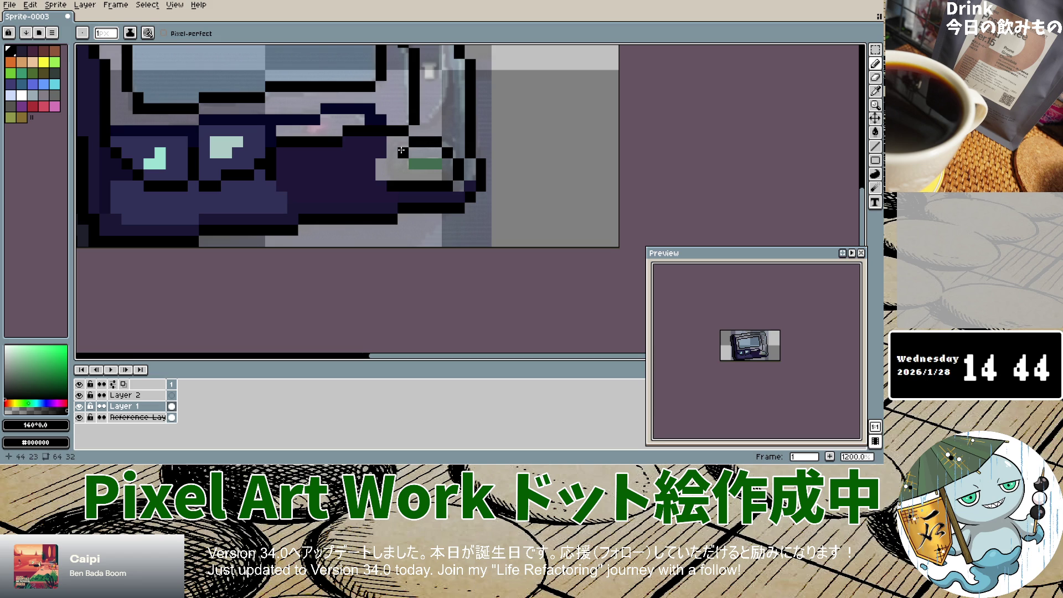
{"action": "left_click", "coordinate": [401, 151]}
{"action": "left_click", "coordinate": [393, 163]}
Sample the dark navy #000e2d from the reference, shade two pixels beside the light, and hide the photo.
{"action": "left_click", "coordinate": [875, 90]}
{"action": "key", "text": "alt+Down"}
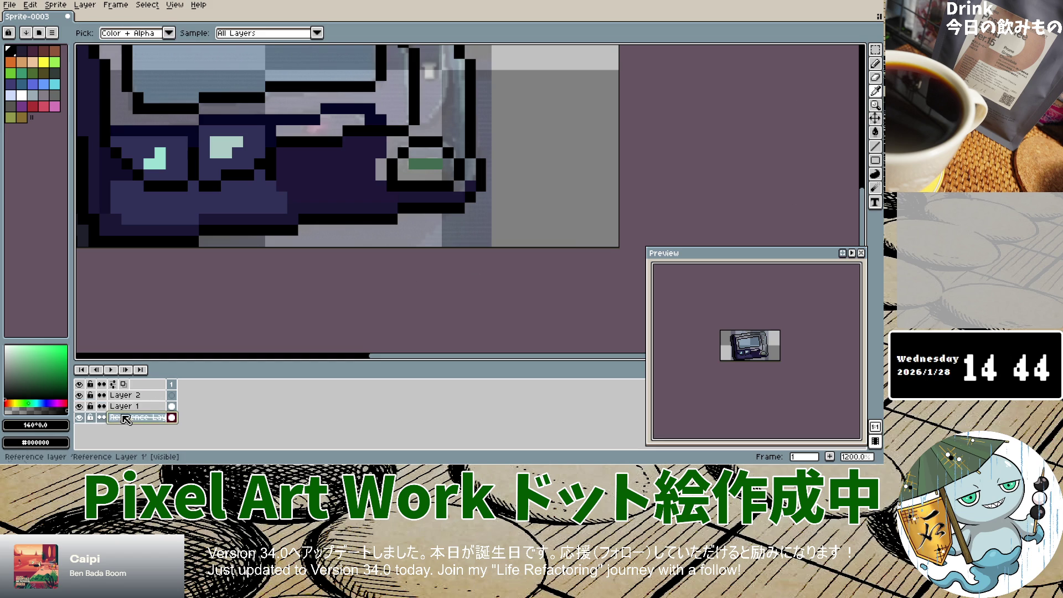
{"action": "left_click", "coordinate": [431, 150]}
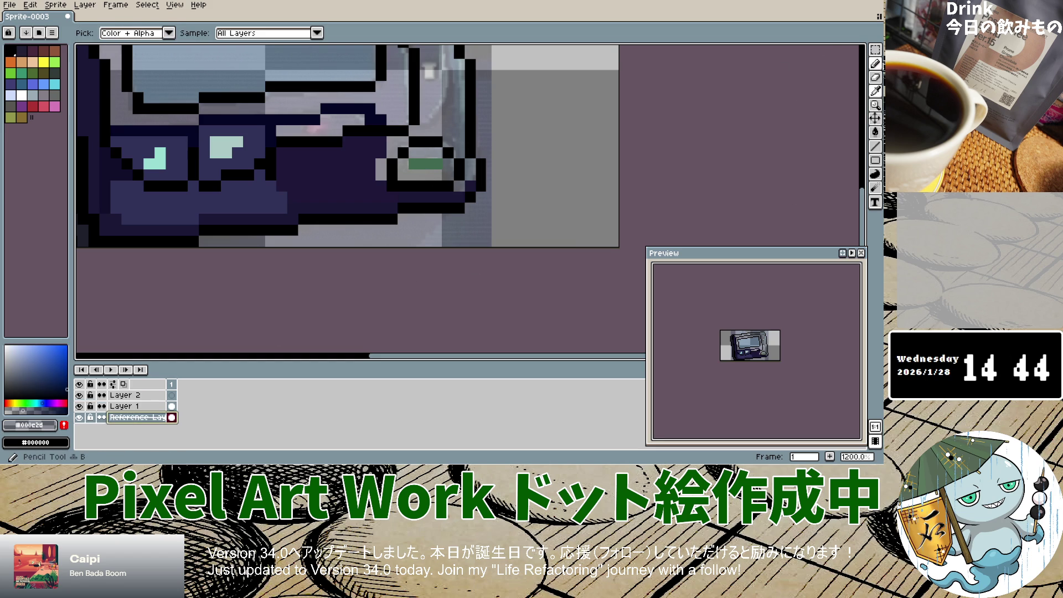
{"action": "left_click", "coordinate": [875, 63]}
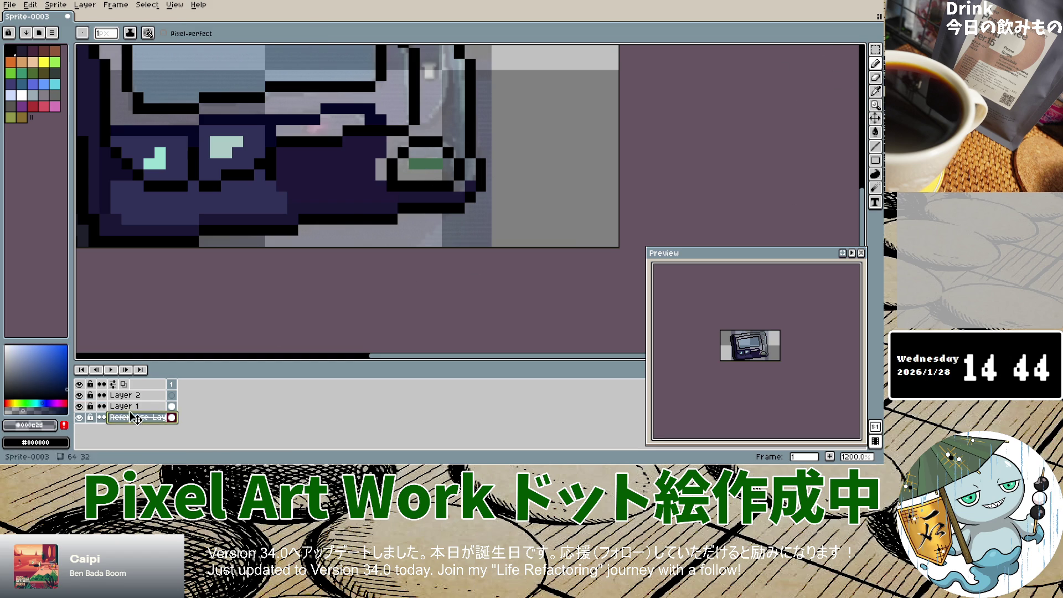
{"action": "key", "text": "alt+Up"}
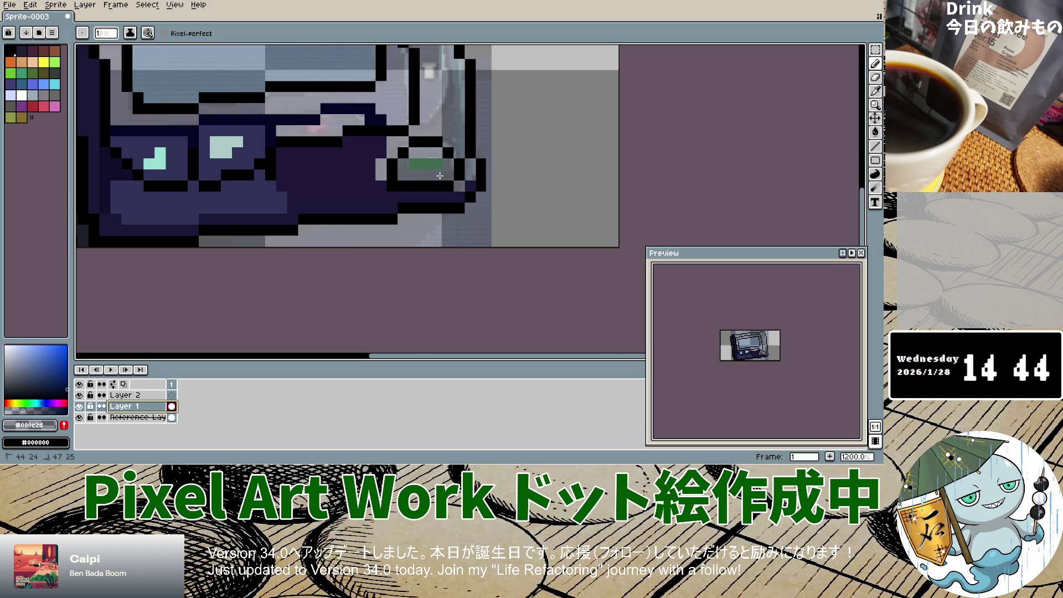
{"action": "left_click_drag", "start_coordinate": [429, 154], "coordinate": [421, 154]}
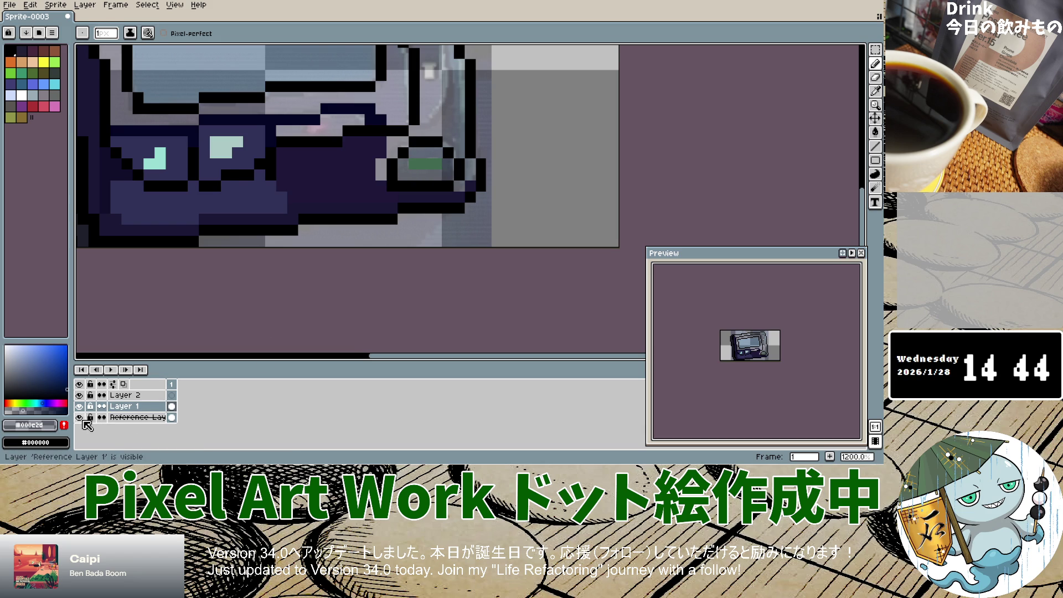
{"action": "left_click", "coordinate": [79, 417]}
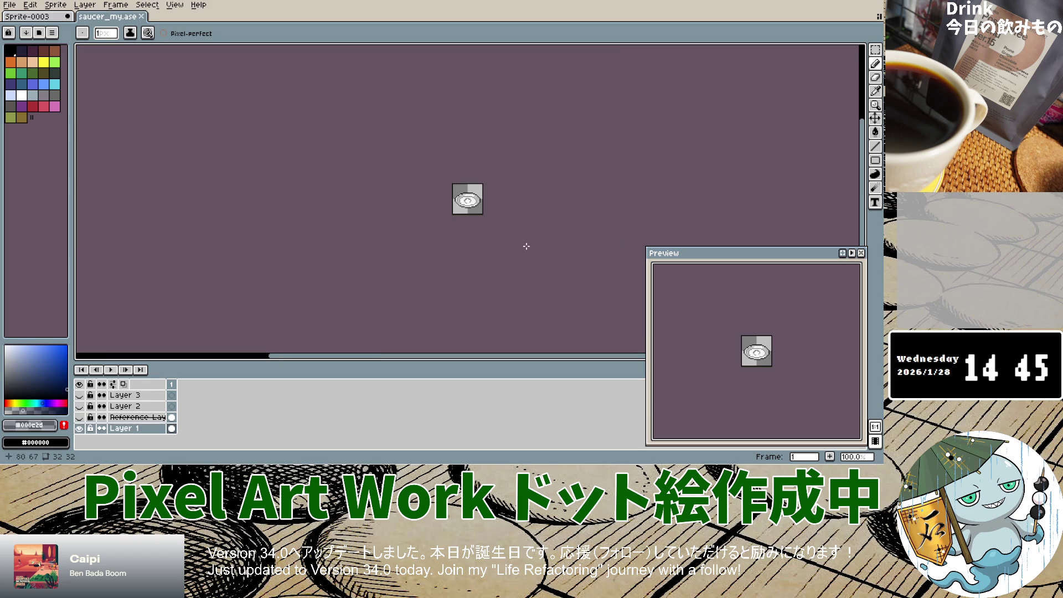
Close the saucer sprite.
{"action": "scroll", "coordinate": [475, 212], "scroll_direction": "up", "scroll_amount": 4}
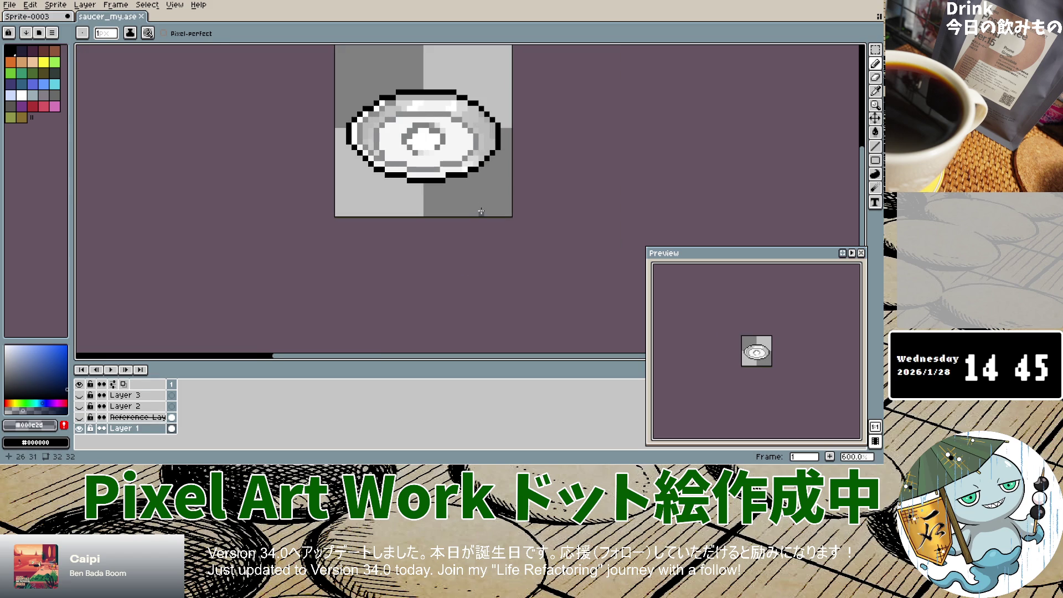
{"action": "left_click", "coordinate": [141, 16]}
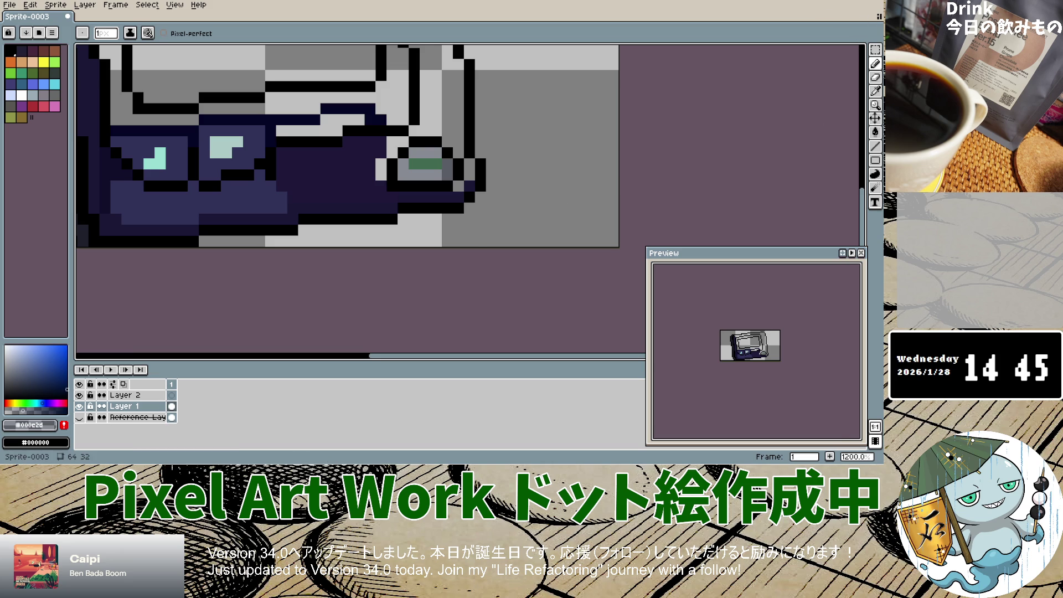
{"action": "scroll", "coordinate": [462, 235], "scroll_direction": "up", "scroll_amount": 10}
{"action": "scroll", "coordinate": [462, 235], "scroll_direction": "down", "scroll_amount": 9}
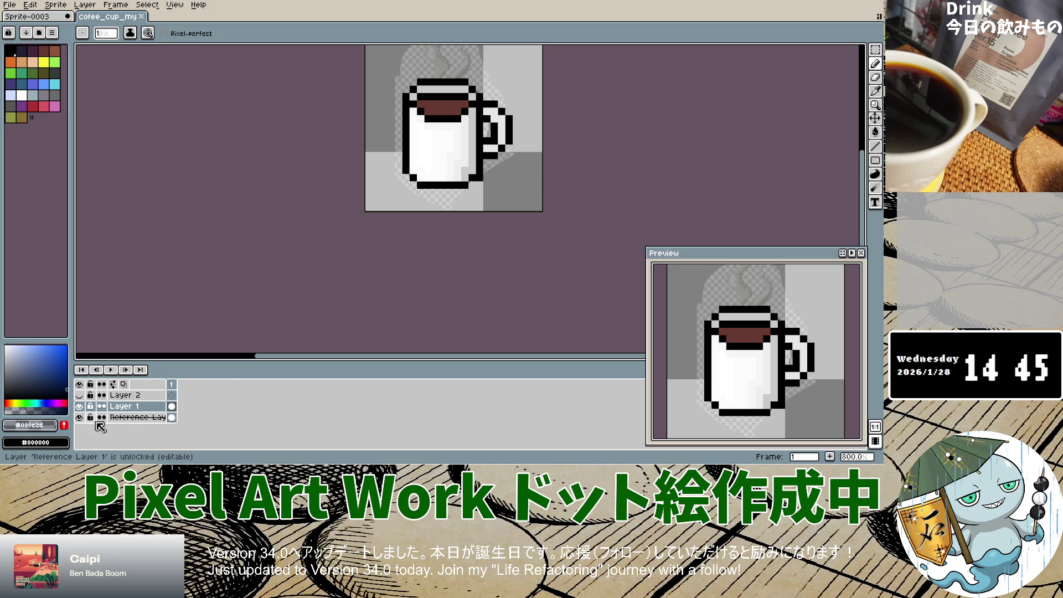
Hide the coffee cup's reference layer, save the coffee cup sprite, and close it.
{"action": "left_click", "coordinate": [79, 417]}
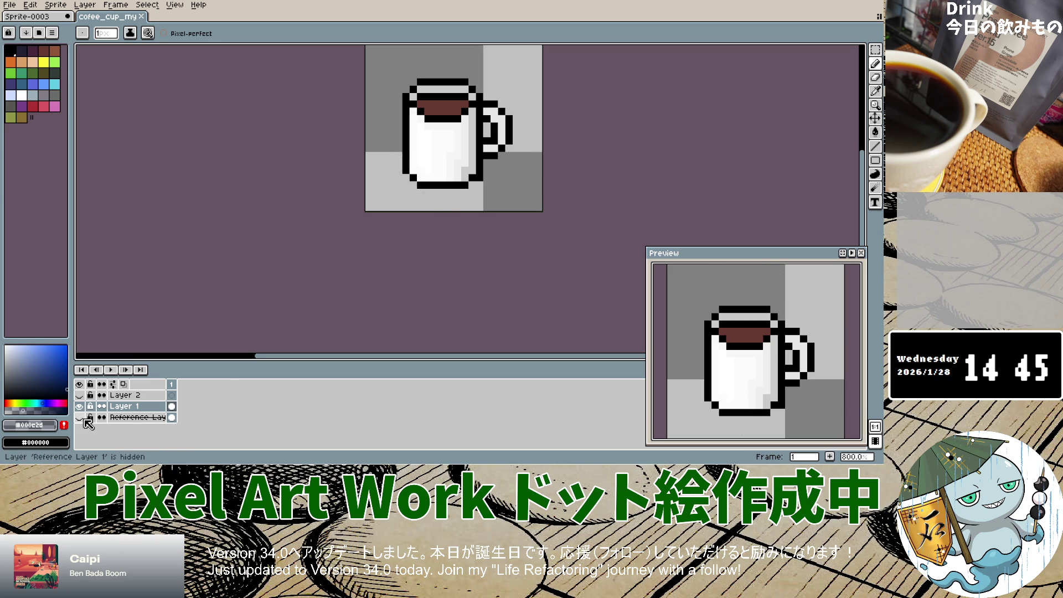
{"action": "left_click", "coordinate": [9, 5]}
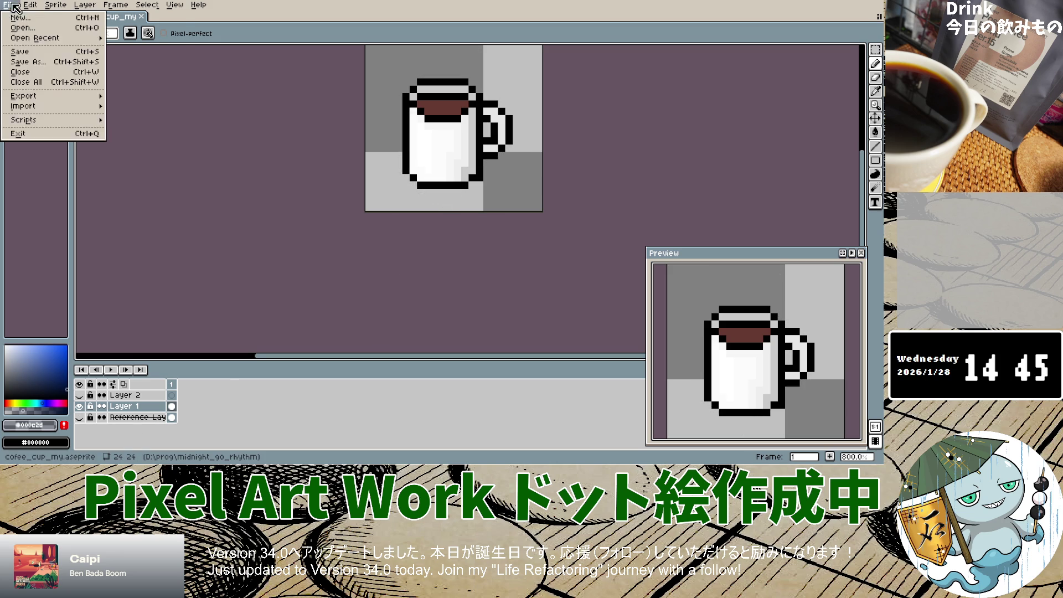
{"action": "left_click", "coordinate": [31, 54]}
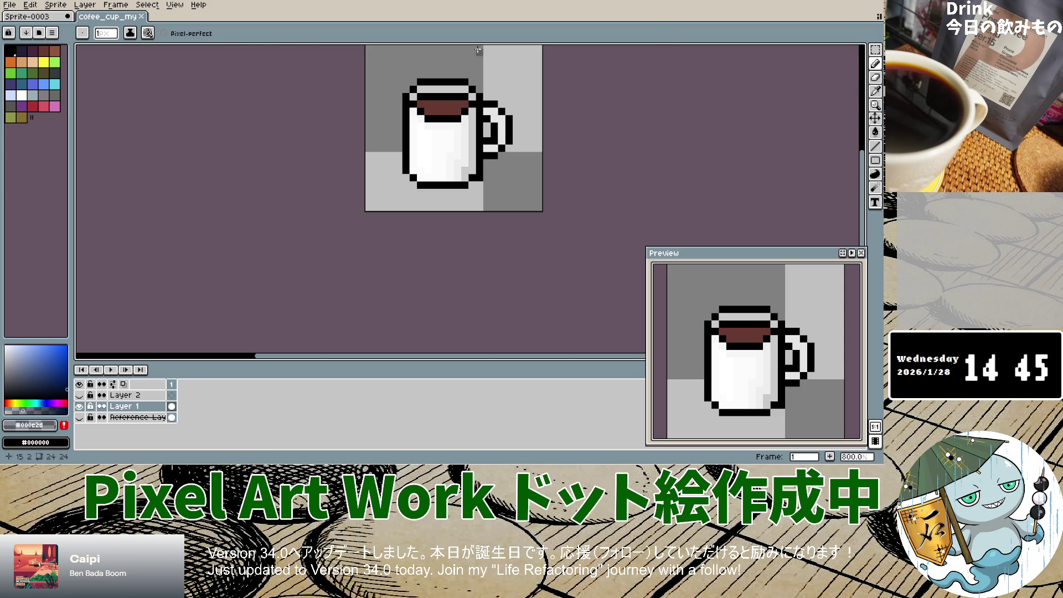
{"action": "left_click", "coordinate": [141, 16]}
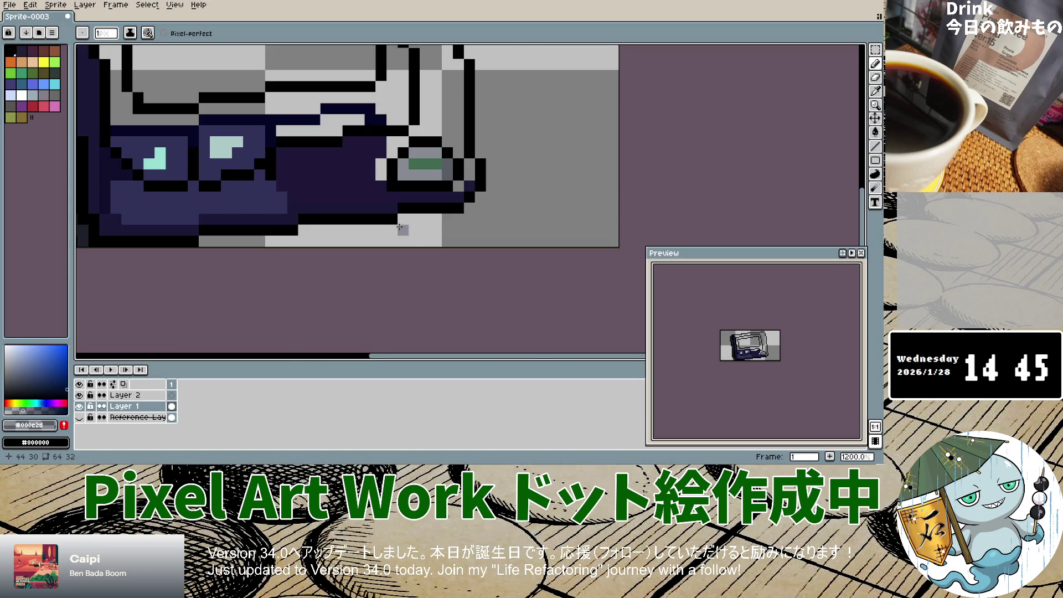
Show the pager reference photo again.
{"action": "scroll", "coordinate": [394, 222], "scroll_direction": "down", "scroll_amount": 3}
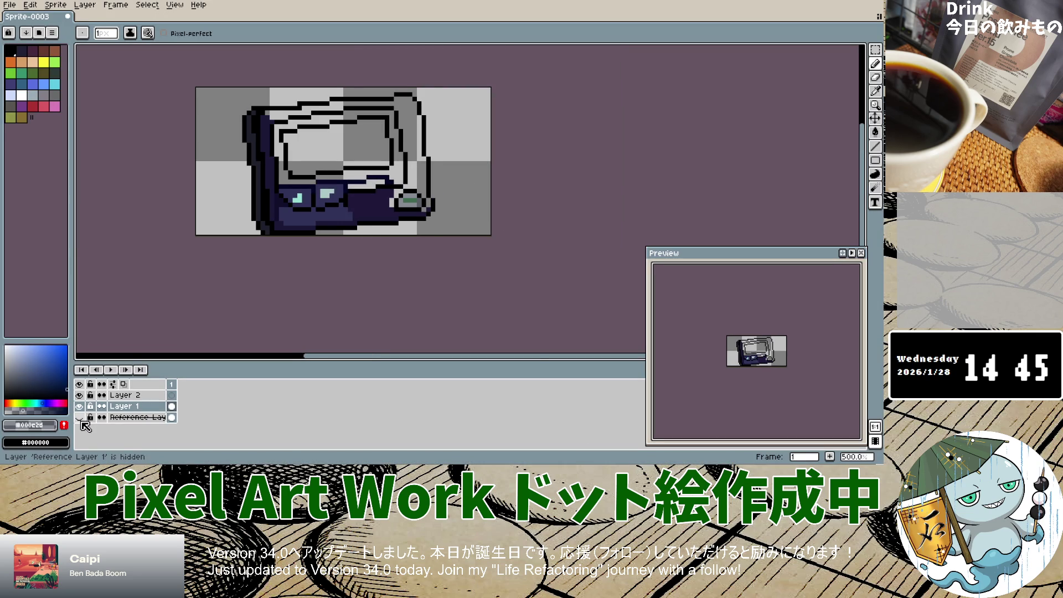
{"action": "left_click", "coordinate": [80, 418]}
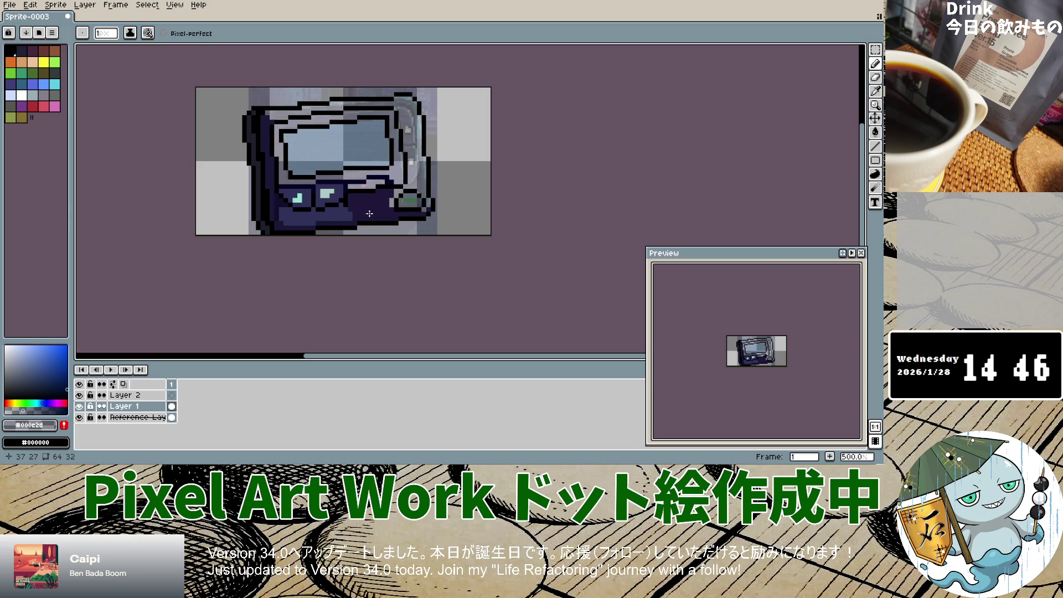
{"action": "scroll", "coordinate": [369, 213], "scroll_direction": "up", "scroll_amount": 6}
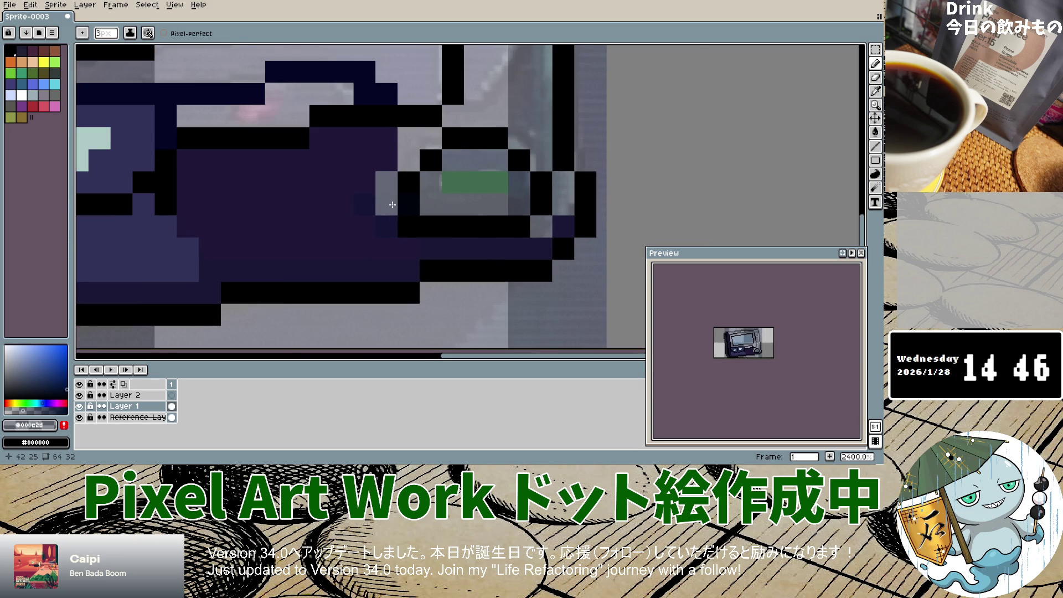
{"action": "scroll", "coordinate": [393, 205], "scroll_direction": "down", "scroll_amount": 2}
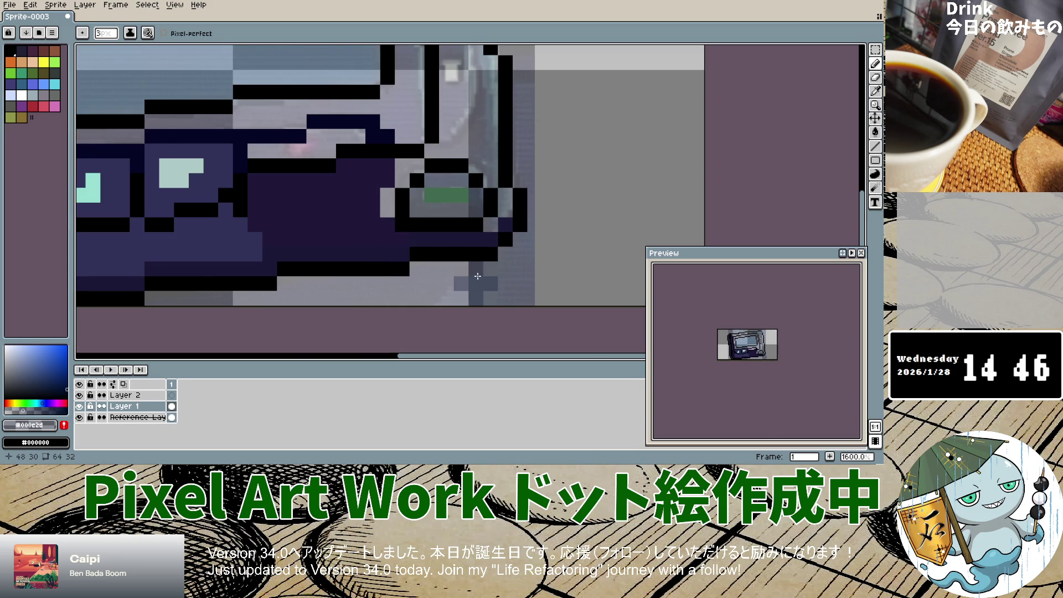
{"action": "key", "text": "v"}
{"action": "key", "text": "e"}
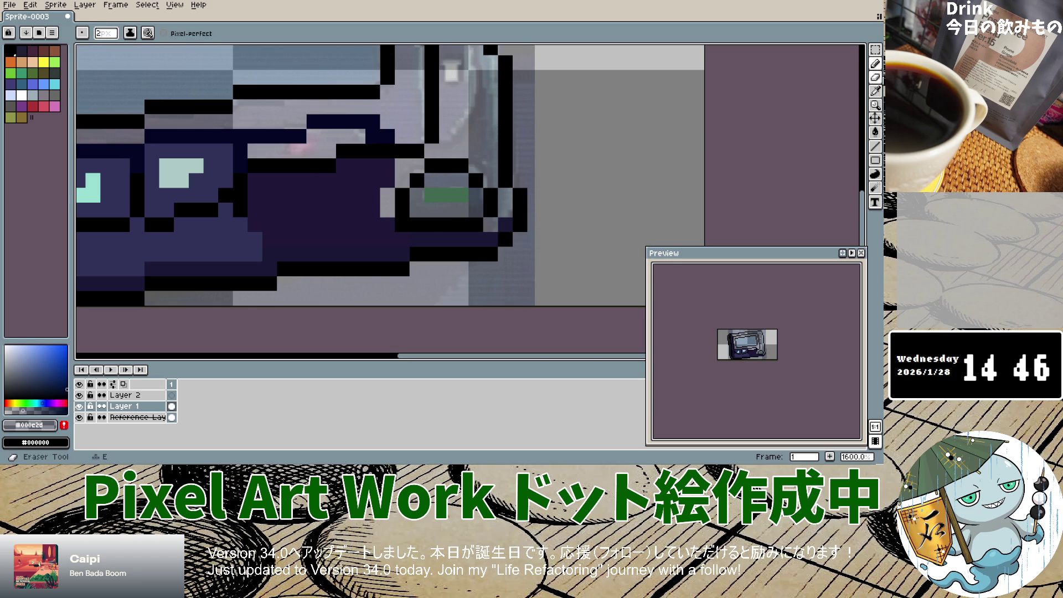
Sample the navy #17152d from the reference photo and return to the Pencil on Layer 1.
{"action": "left_click", "coordinate": [875, 91]}
{"action": "left_click", "coordinate": [393, 199]}
{"action": "left_click", "coordinate": [135, 417]}
{"action": "left_click", "coordinate": [390, 198]}
{"action": "left_click", "coordinate": [875, 63]}
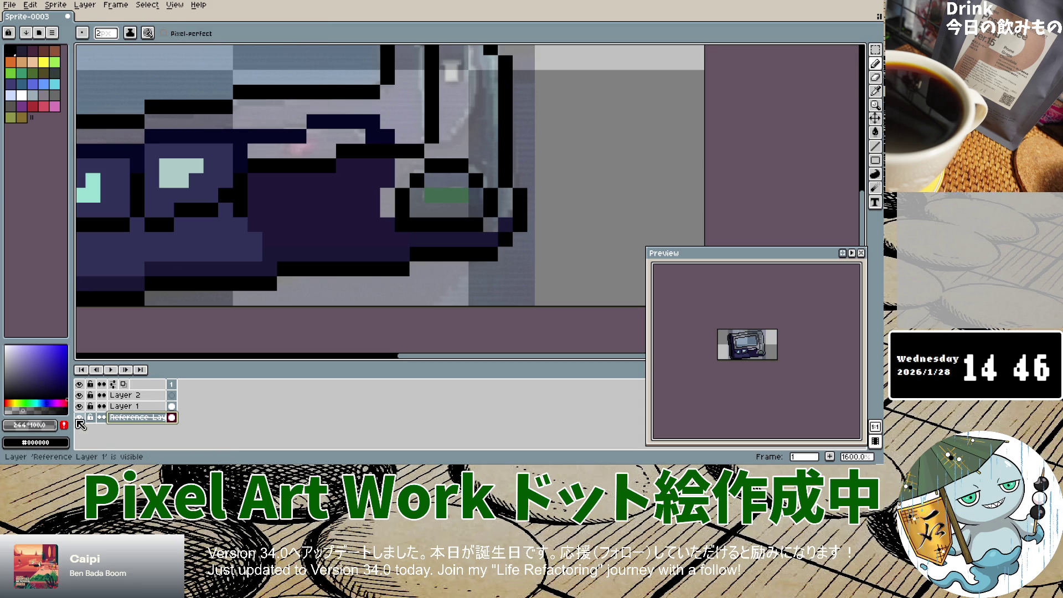
{"action": "left_click", "coordinate": [122, 406]}
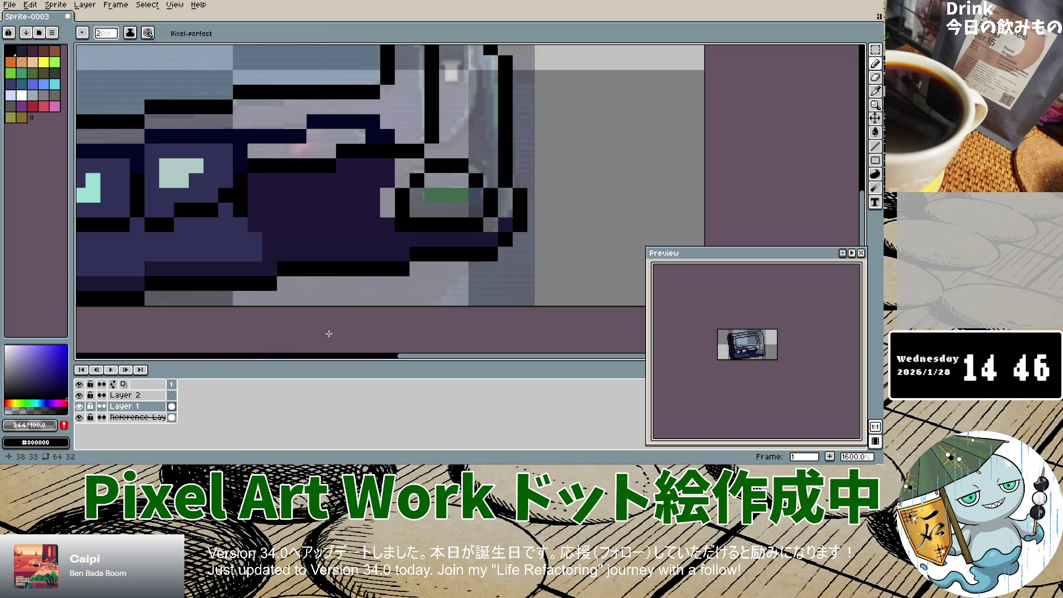
{"action": "key", "text": "v"}
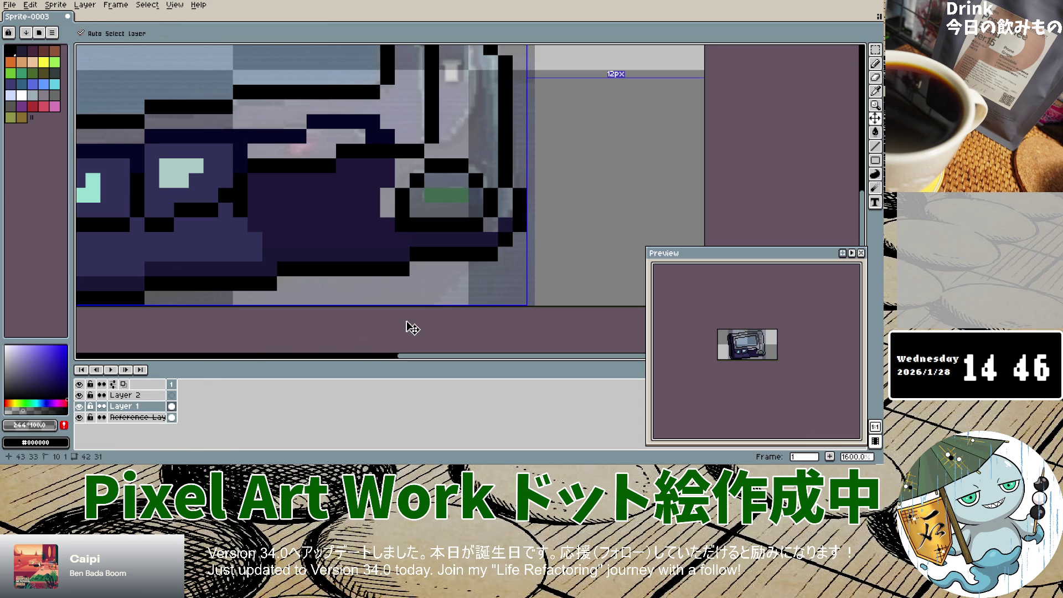
{"action": "key", "text": "b"}
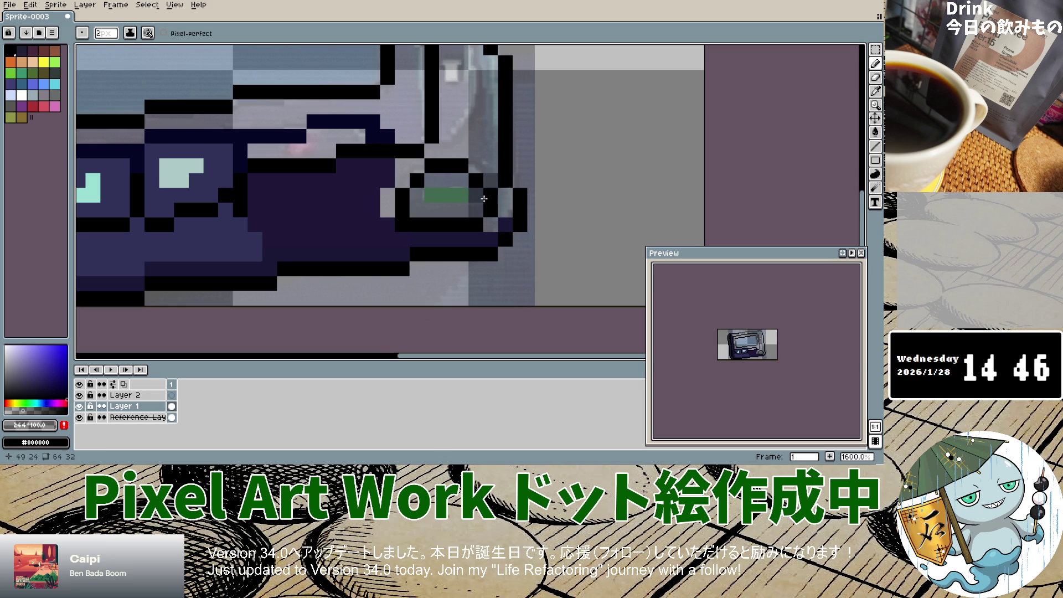
Check against the photo, sample #23233F from the pager body, and return to the Pencil on Layer 1.
{"action": "left_click", "coordinate": [80, 417]}
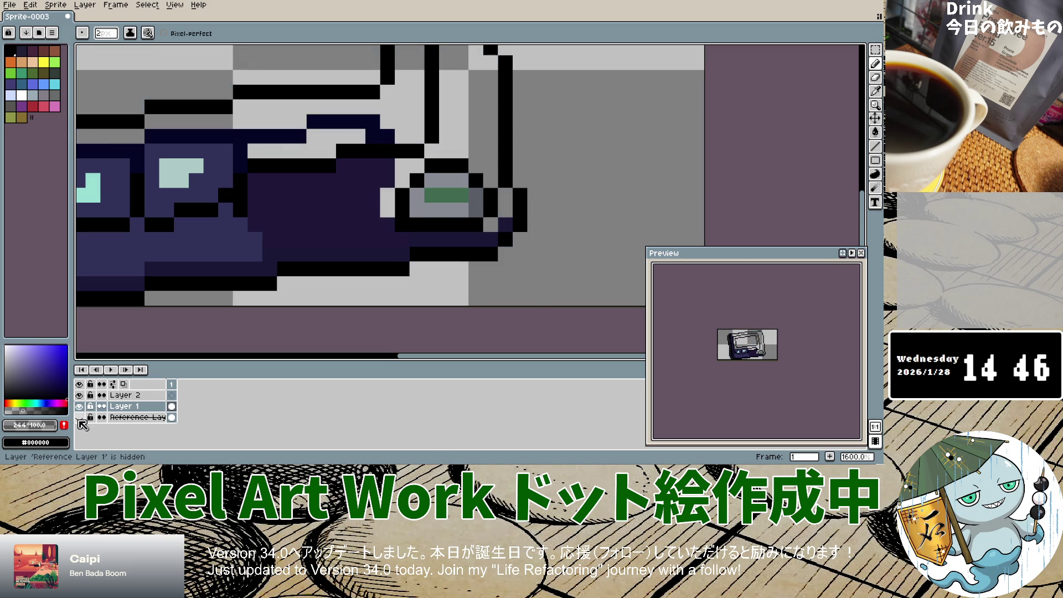
{"action": "left_click", "coordinate": [79, 417]}
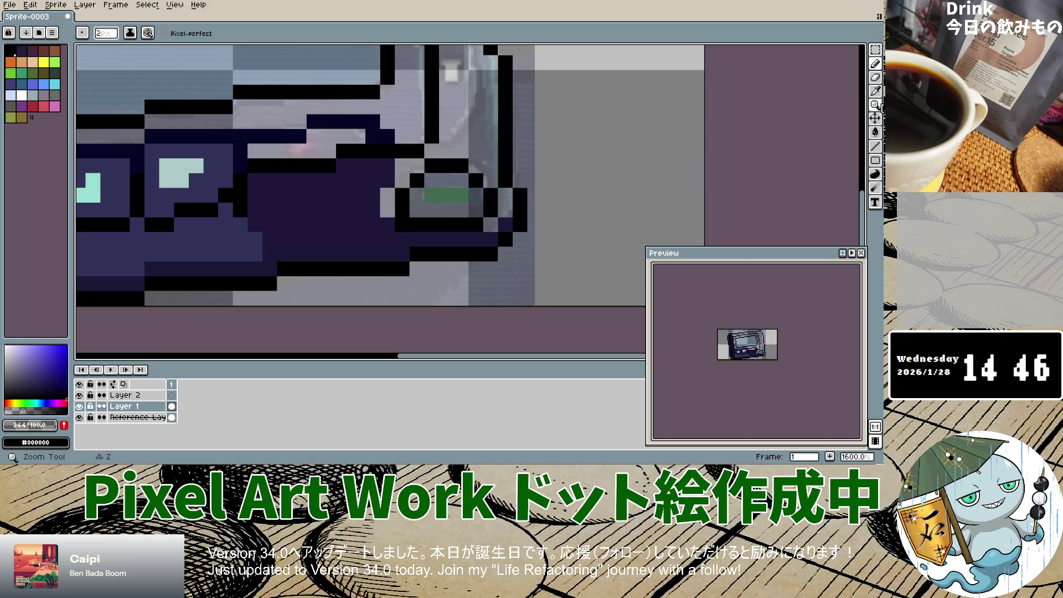
{"action": "left_click", "coordinate": [876, 91]}
{"action": "left_click", "coordinate": [133, 418]}
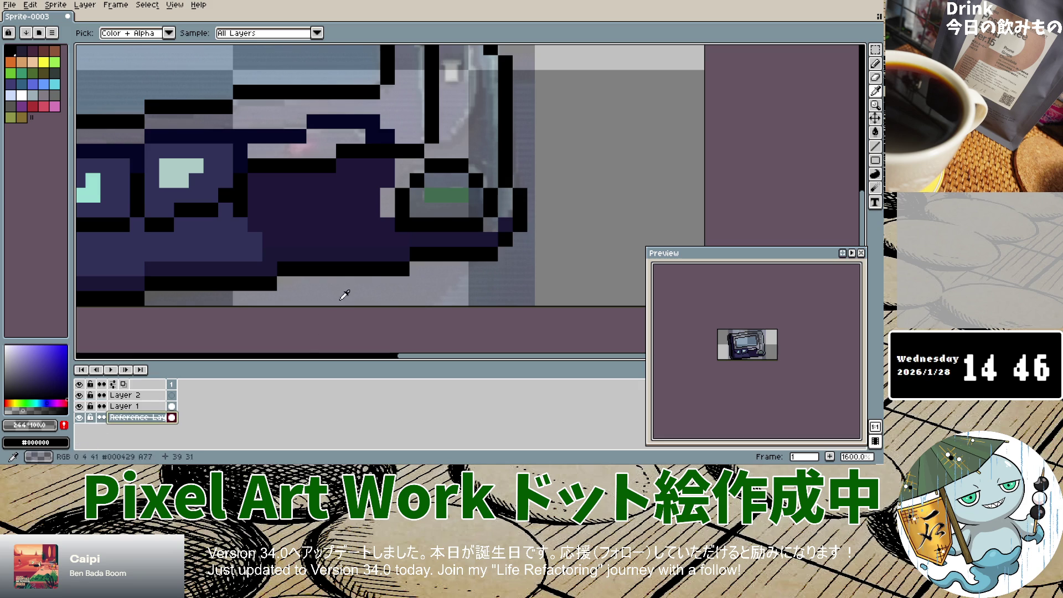
{"action": "left_click", "coordinate": [389, 208]}
{"action": "left_click", "coordinate": [875, 63]}
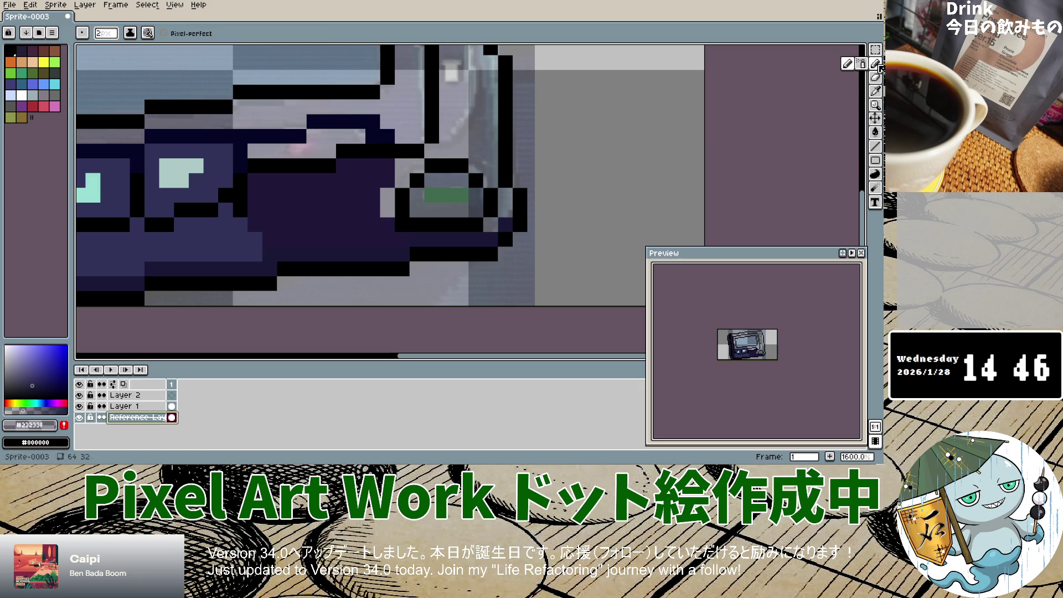
{"action": "left_click", "coordinate": [127, 406]}
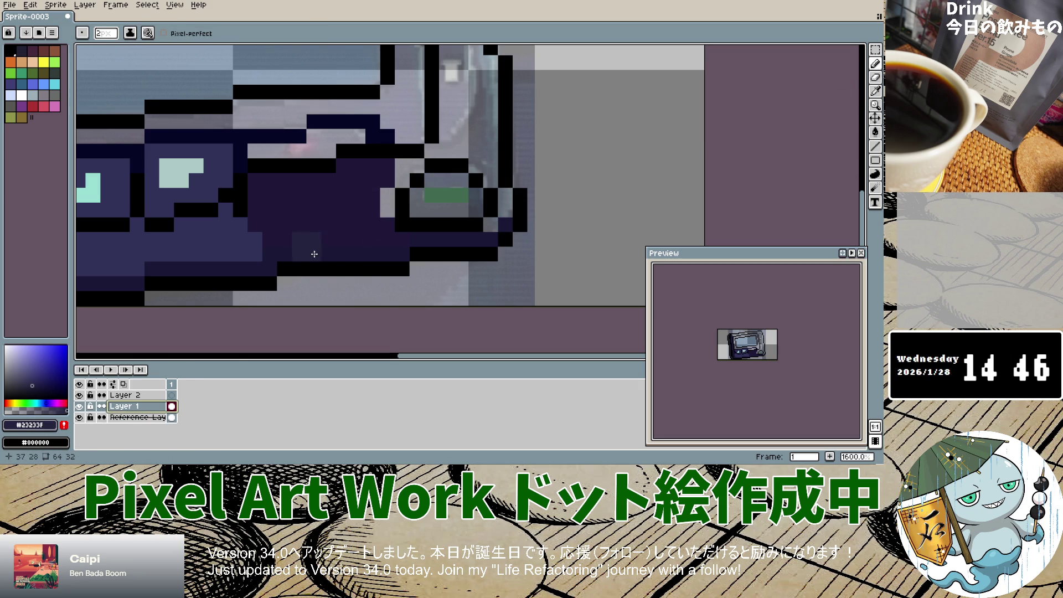
Set the brush to 1 pixel and paint navy pixels around the green light.
{"action": "key", "text": "plus"}
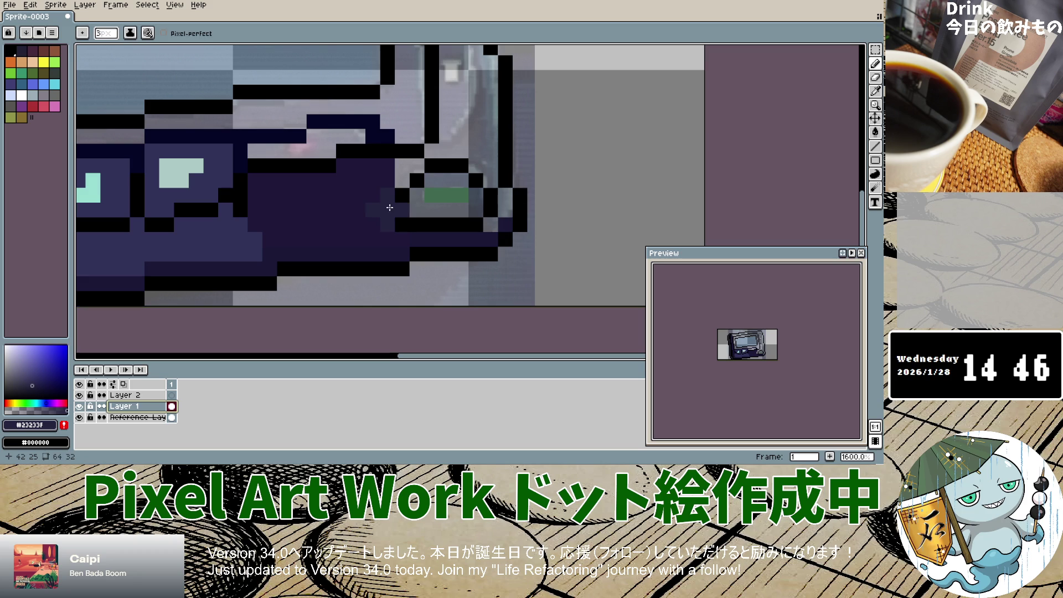
{"action": "key", "text": "minus"}
{"action": "key", "text": "minus"}
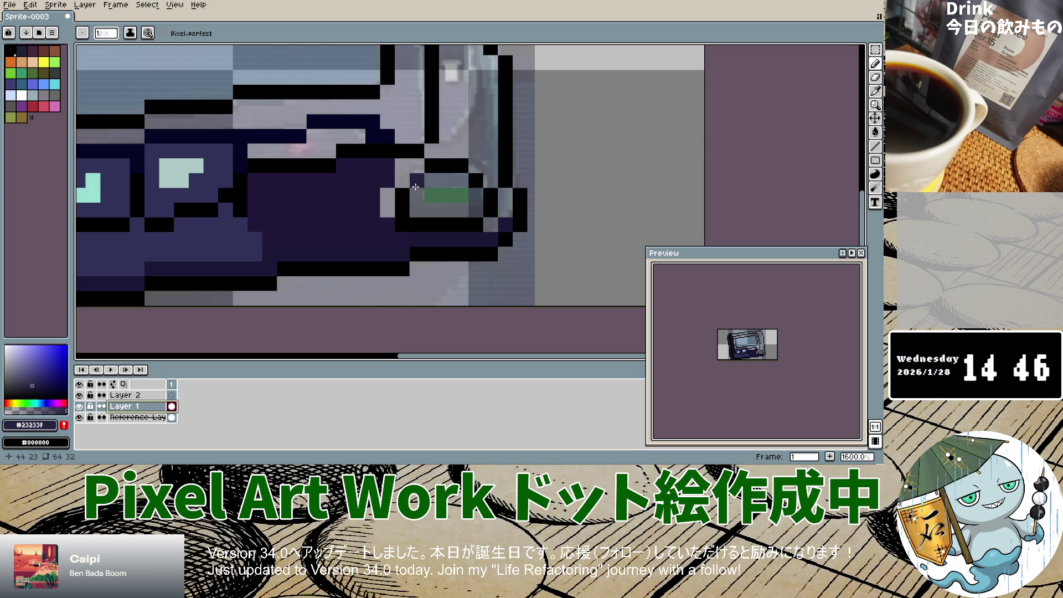
{"action": "left_click", "coordinate": [388, 210]}
{"action": "left_click", "coordinate": [403, 166]}
{"action": "left_click", "coordinate": [403, 181]}
{"action": "mouse_move", "coordinate": [430, 150]}
{"action": "left_mouse_down"}
{"action": "mouse_move", "coordinate": [476, 166]}
{"action": "mouse_move", "coordinate": [490, 158]}
{"action": "mouse_move", "coordinate": [505, 210]}
{"action": "mouse_move", "coordinate": [491, 224]}
{"action": "left_mouse_up"}
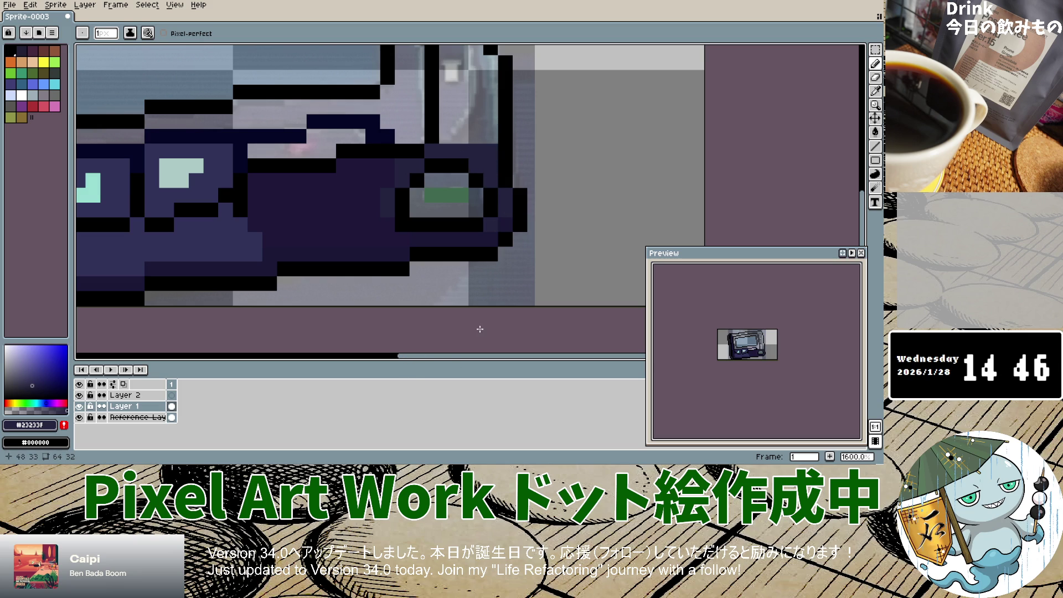
Flash the reference photo on and off to compare the drawing.
{"action": "left_click", "coordinate": [80, 417]}
{"action": "left_click", "coordinate": [80, 418]}
{"action": "left_click", "coordinate": [80, 418]}
{"action": "left_click", "coordinate": [80, 418]}
{"action": "left_click", "coordinate": [81, 419]}
{"action": "left_click", "coordinate": [81, 418]}
{"action": "left_click", "coordinate": [80, 419]}
{"action": "left_click", "coordinate": [80, 418]}
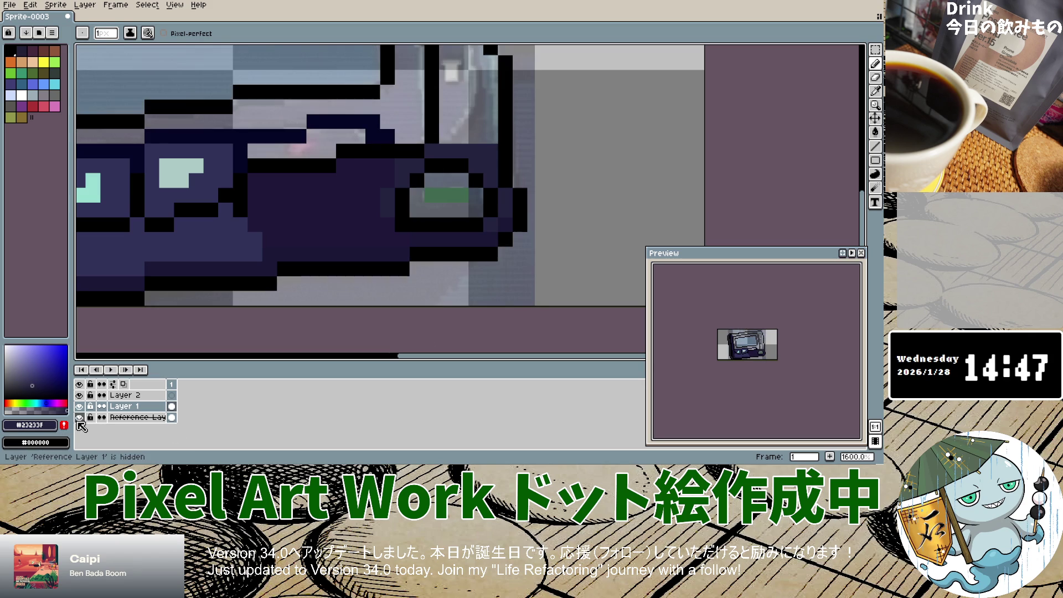
Sample the near-black #00081a from the photo and paint a dark row under the light and one pixel right of it.
{"action": "left_click", "coordinate": [130, 417]}
{"action": "left_click", "coordinate": [874, 100]}
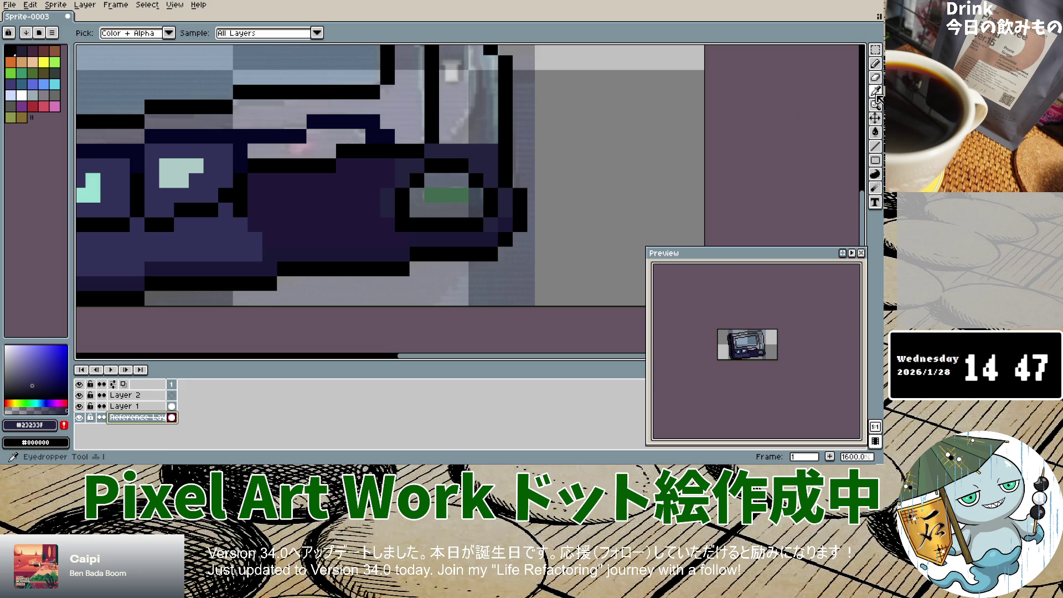
{"action": "left_click", "coordinate": [454, 210]}
{"action": "left_click", "coordinate": [875, 63]}
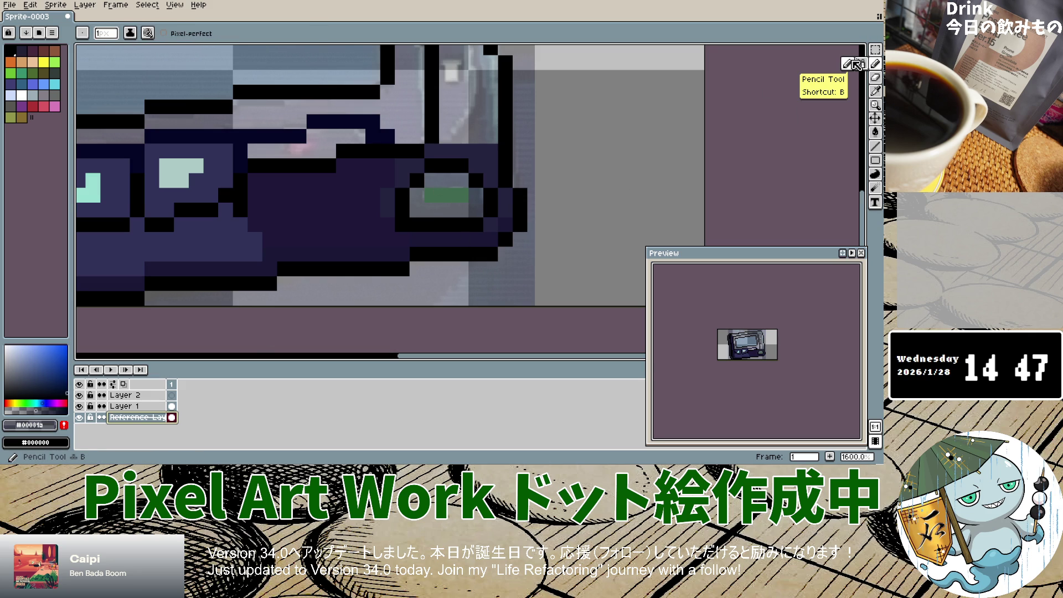
{"action": "left_click", "coordinate": [128, 406]}
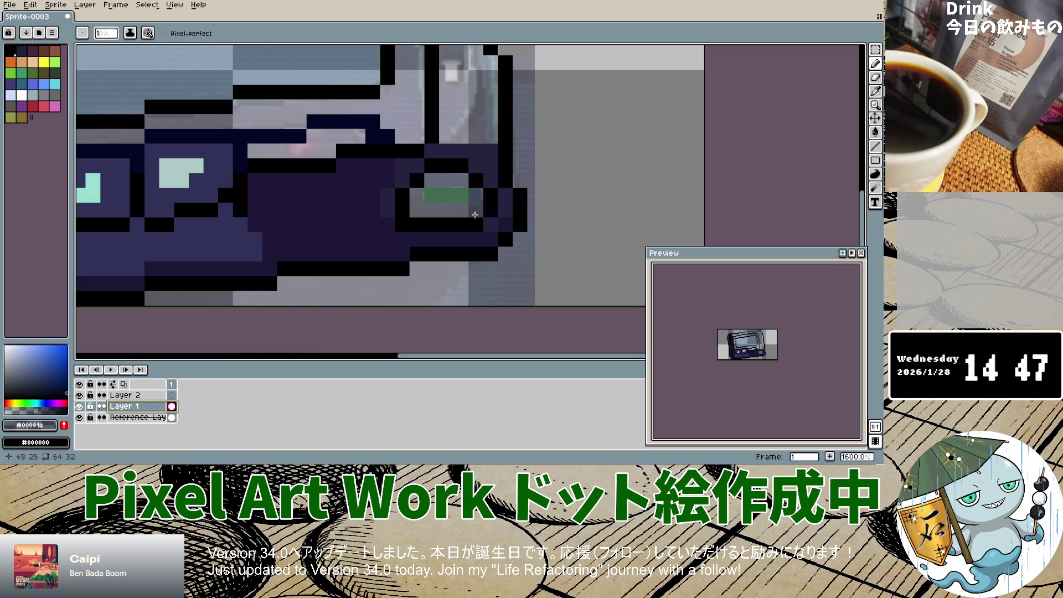
{"action": "left_click_drag", "start_coordinate": [420, 207], "coordinate": [444, 211]}
{"action": "left_click", "coordinate": [476, 195]}
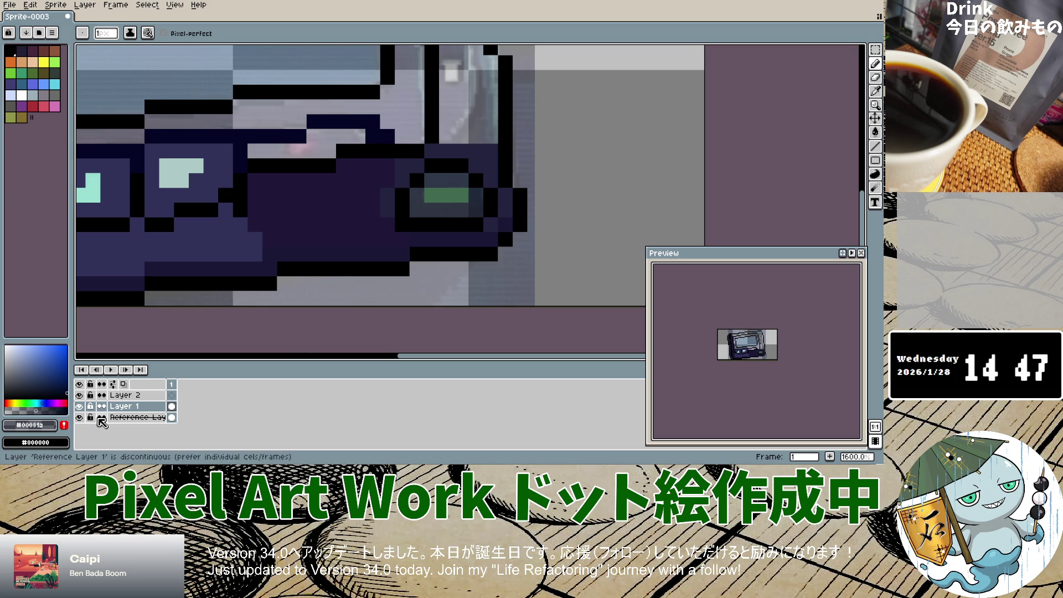
Toggle Layer 1 to compare with the photo, then hide the reference photo.
{"action": "left_click", "coordinate": [79, 406]}
{"action": "left_click", "coordinate": [81, 410]}
{"action": "left_click", "coordinate": [81, 410]}
{"action": "left_click", "coordinate": [81, 410]}
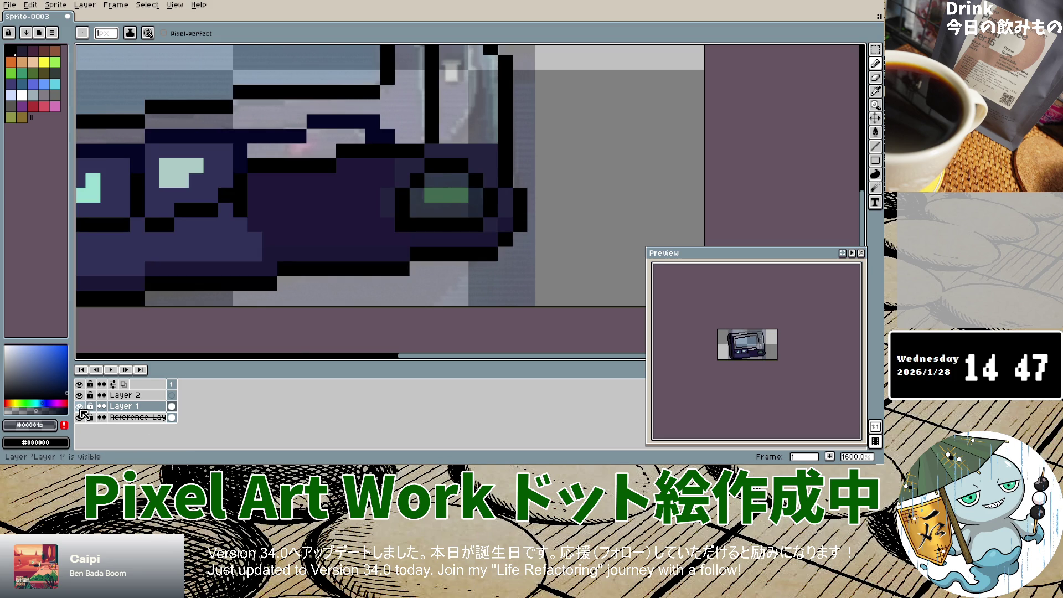
{"action": "left_click", "coordinate": [80, 418]}
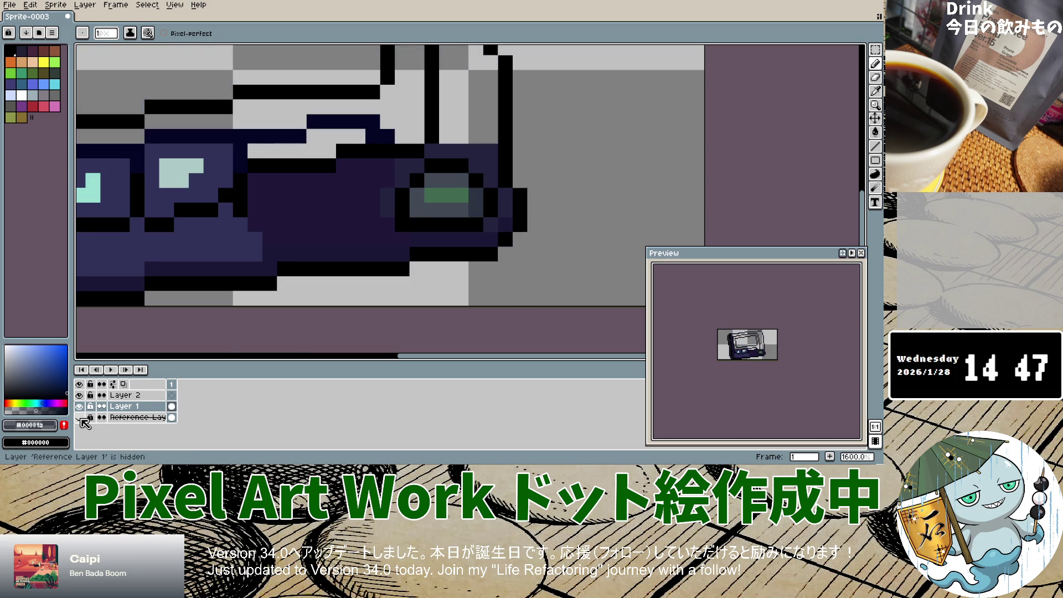
Flash Layer 1 on and off repeatedly to compare the pixel art against the reference photo.
{"action": "scroll", "coordinate": [433, 243], "scroll_direction": "down", "scroll_amount": 3}
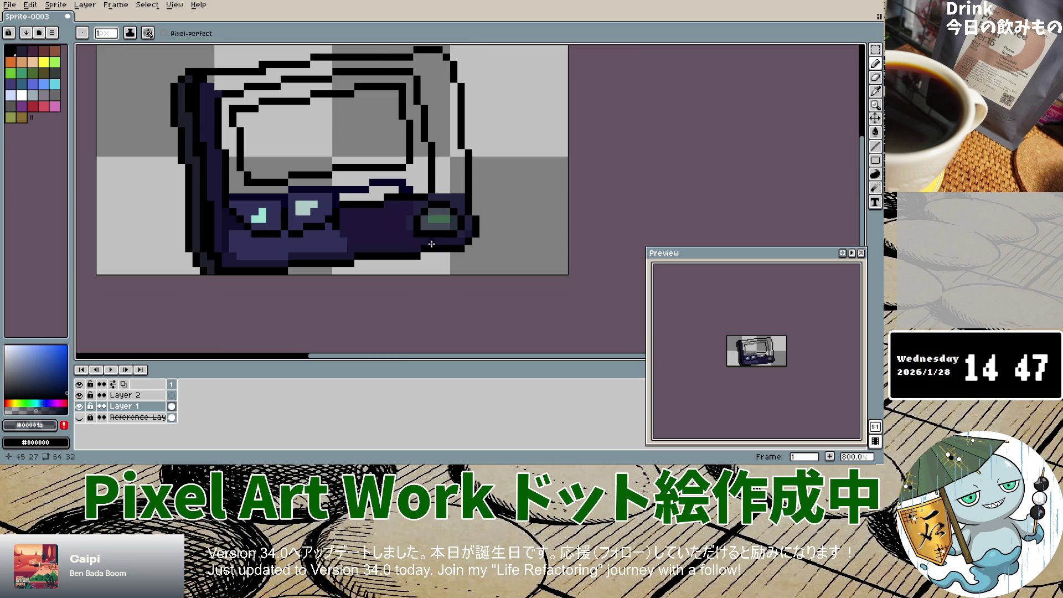
{"action": "scroll", "coordinate": [431, 244], "scroll_direction": "up", "scroll_amount": 3}
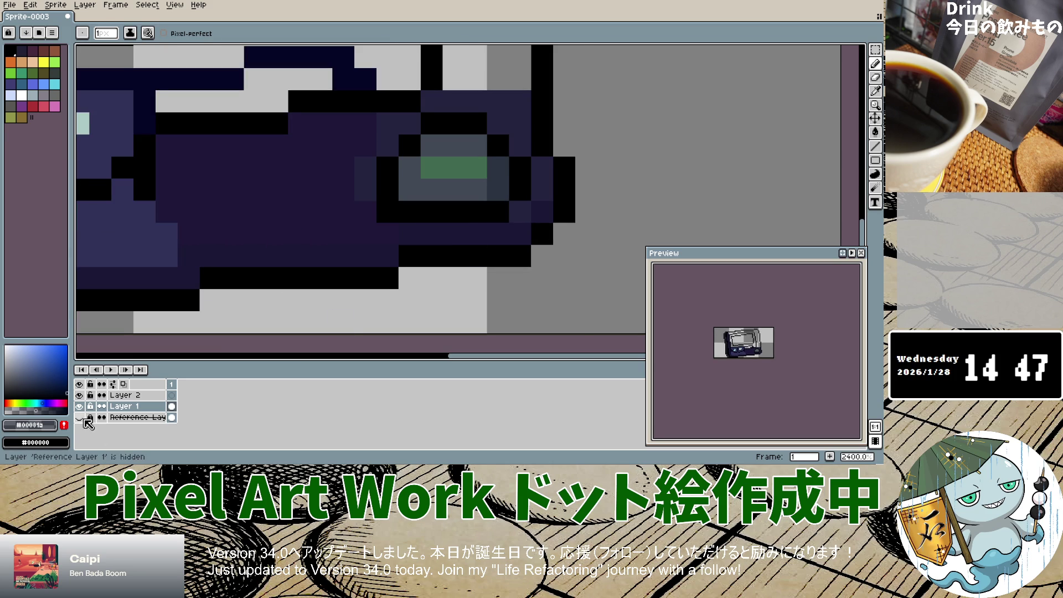
{"action": "left_click", "coordinate": [80, 407]}
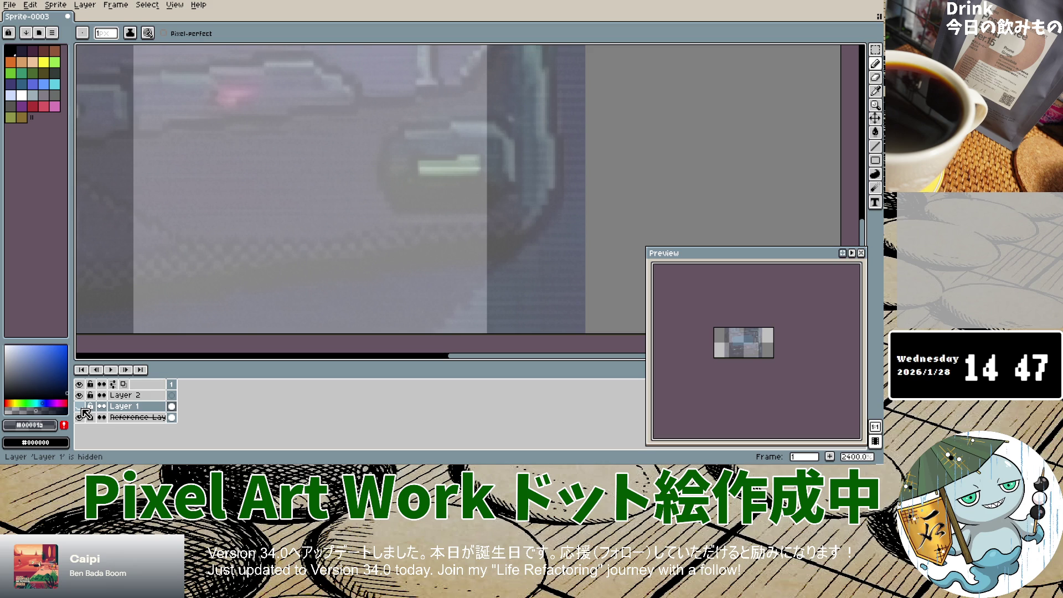
{"action": "left_click", "coordinate": [80, 407]}
{"action": "left_click", "coordinate": [80, 406]}
{"action": "left_click", "coordinate": [80, 407]}
{"action": "left_click", "coordinate": [80, 407]}
{"action": "left_click", "coordinate": [81, 407]}
{"action": "left_click", "coordinate": [81, 407]}
{"action": "left_click", "coordinate": [80, 407]}
{"action": "left_click", "coordinate": [80, 407]}
{"action": "left_click", "coordinate": [79, 407]}
{"action": "left_click", "coordinate": [80, 407]}
{"action": "left_click", "coordinate": [80, 407]}
{"action": "left_click", "coordinate": [79, 408]}
{"action": "left_click", "coordinate": [79, 407]}
{"action": "left_click", "coordinate": [79, 408]}
Toggle the reference photo's visibility, then select Reference Layer with the Eyedropper.
{"action": "left_click", "coordinate": [79, 417]}
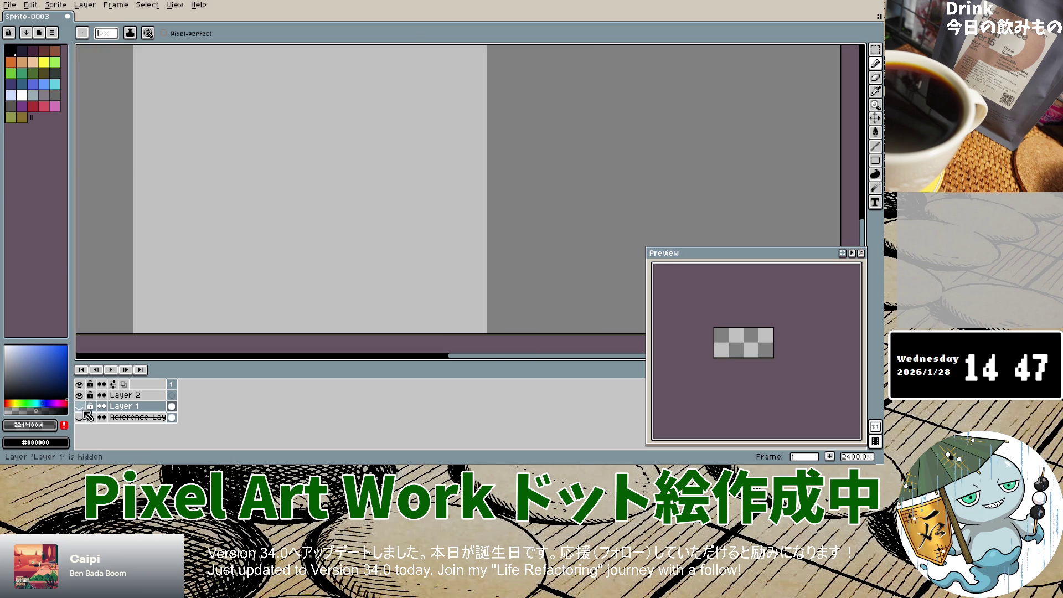
{"action": "left_click", "coordinate": [79, 406]}
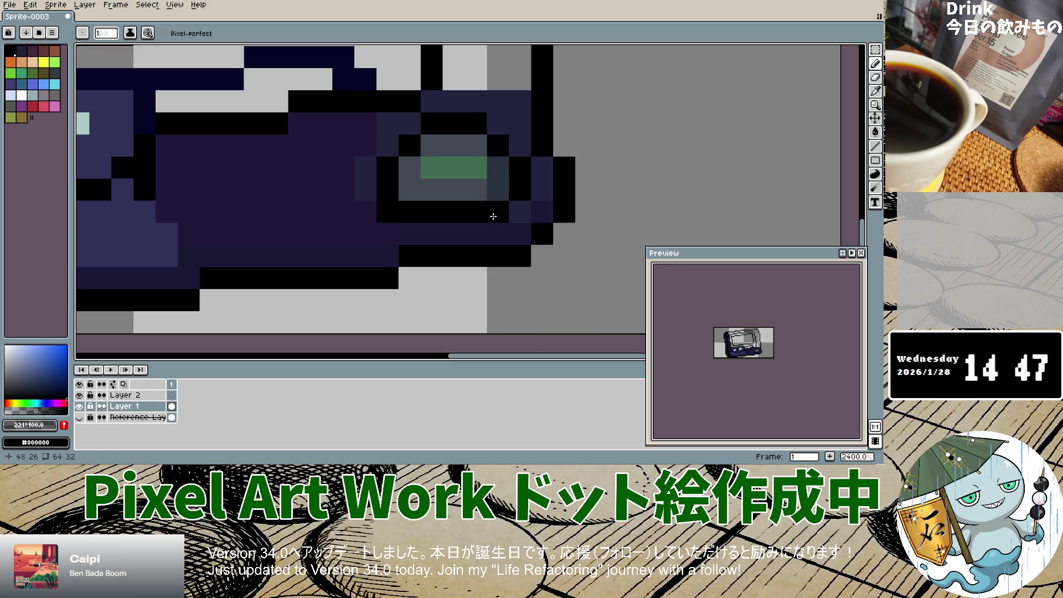
{"action": "scroll", "coordinate": [492, 204], "scroll_direction": "down", "scroll_amount": 8}
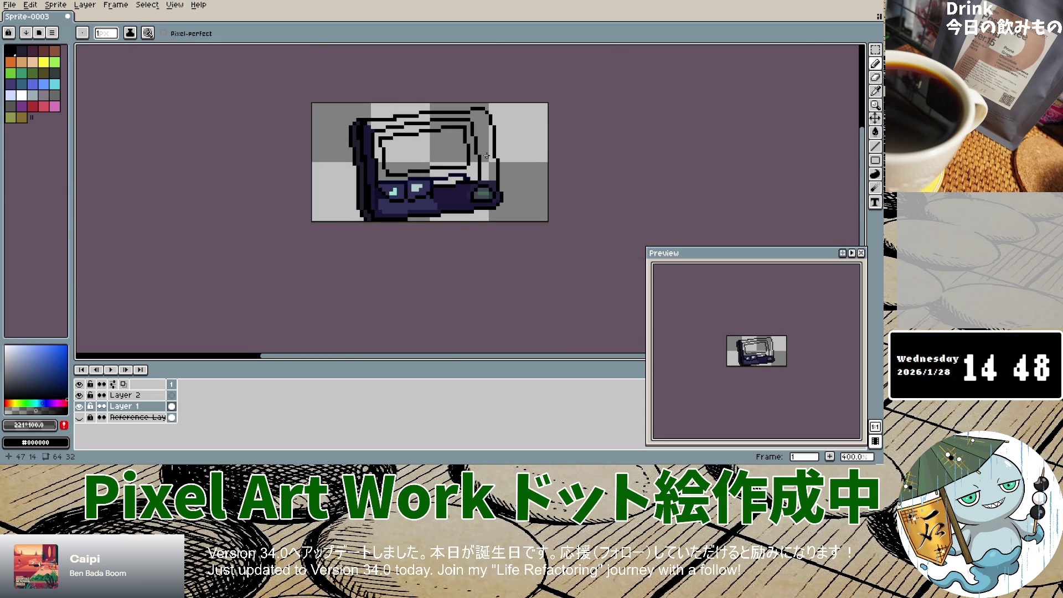
{"action": "scroll", "coordinate": [393, 162], "scroll_direction": "up", "scroll_amount": 3}
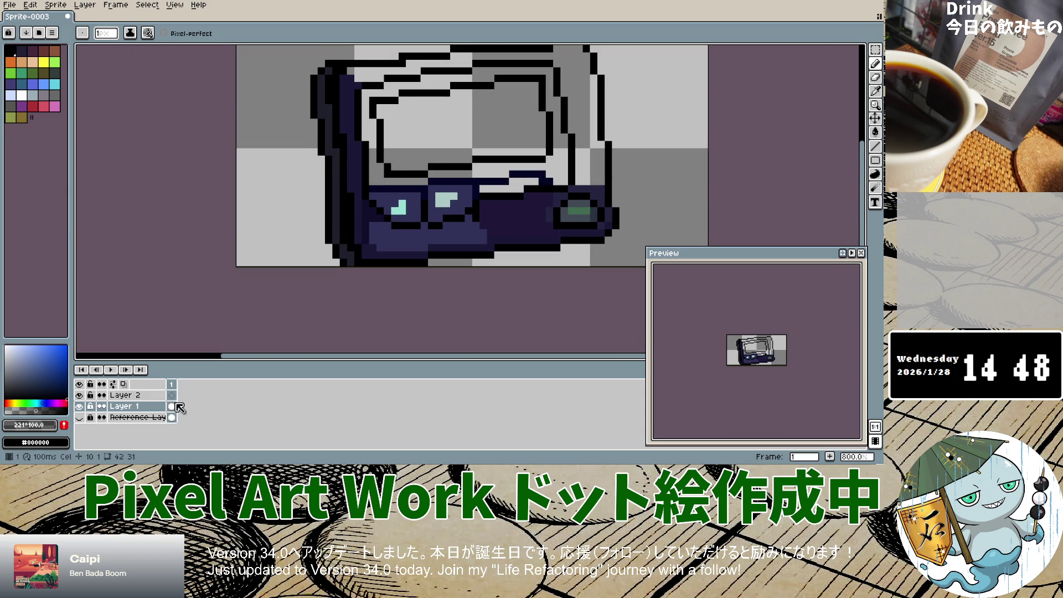
{"action": "left_click", "coordinate": [80, 418]}
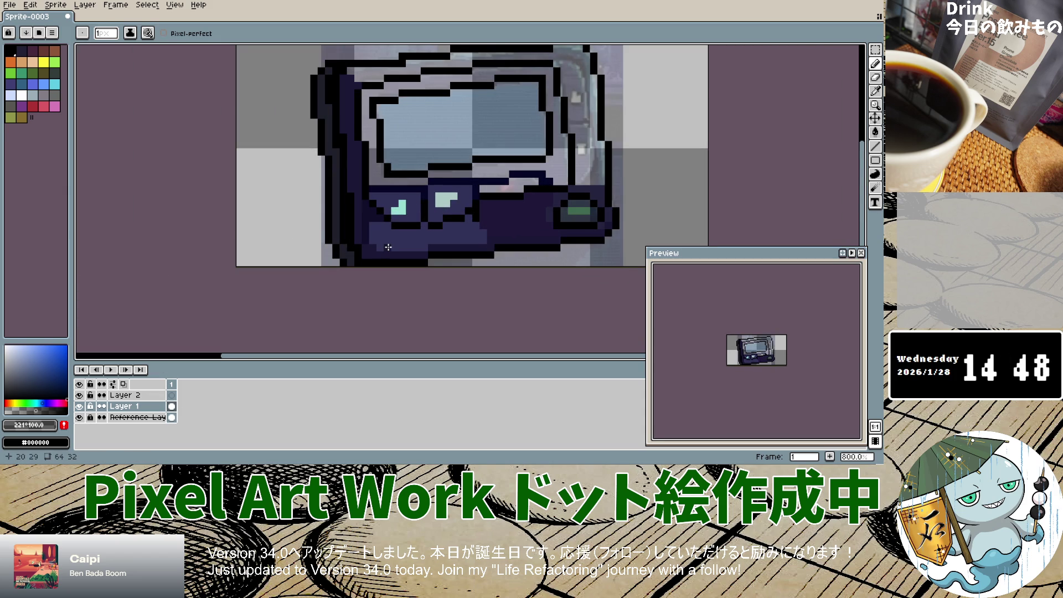
{"action": "left_click", "coordinate": [133, 418]}
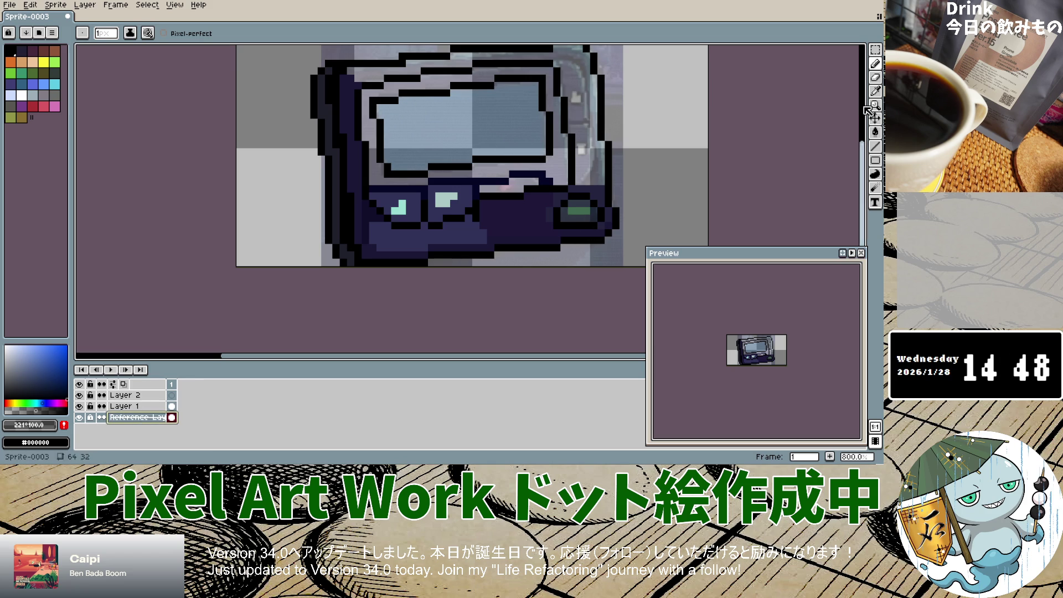
{"action": "left_click", "coordinate": [875, 91]}
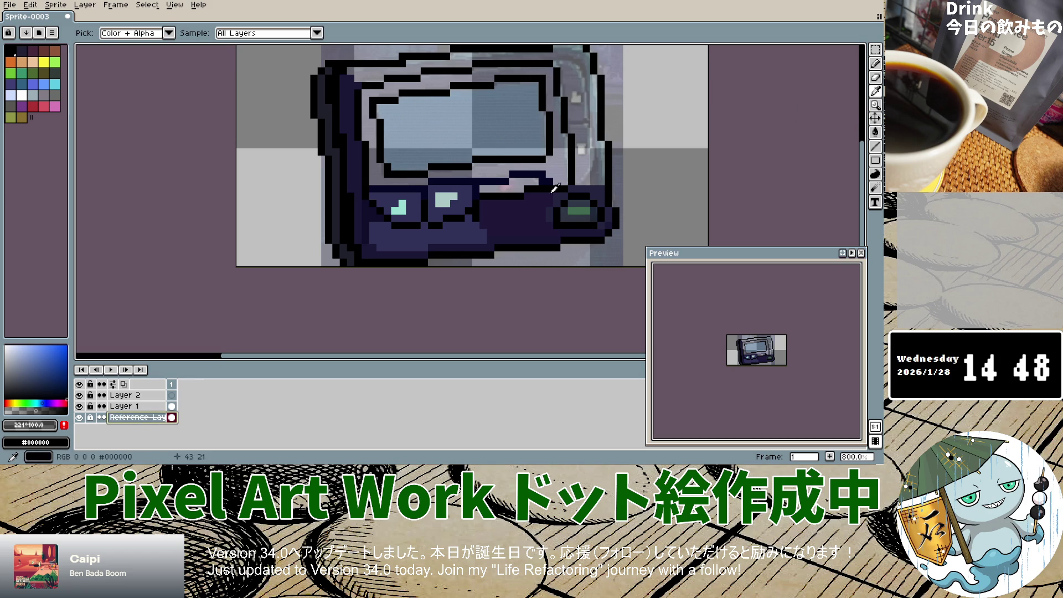
Flip Layer 1 on and off again, leaving it hidden so only the photo shows.
{"action": "left_click", "coordinate": [80, 406]}
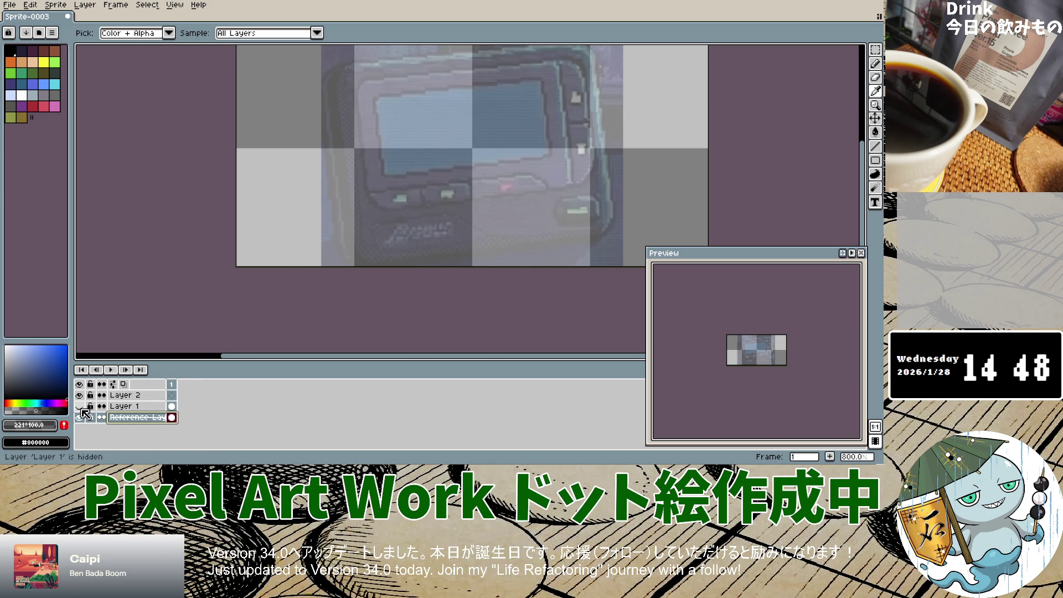
{"action": "left_click", "coordinate": [79, 407]}
{"action": "left_click", "coordinate": [80, 407]}
{"action": "left_click", "coordinate": [79, 407]}
{"action": "left_click", "coordinate": [80, 407]}
Sample the casing navy #2c2751 from the photo and return to the Pencil on Layer 1.
{"action": "left_click", "coordinate": [79, 406]}
{"action": "left_click", "coordinate": [498, 216]}
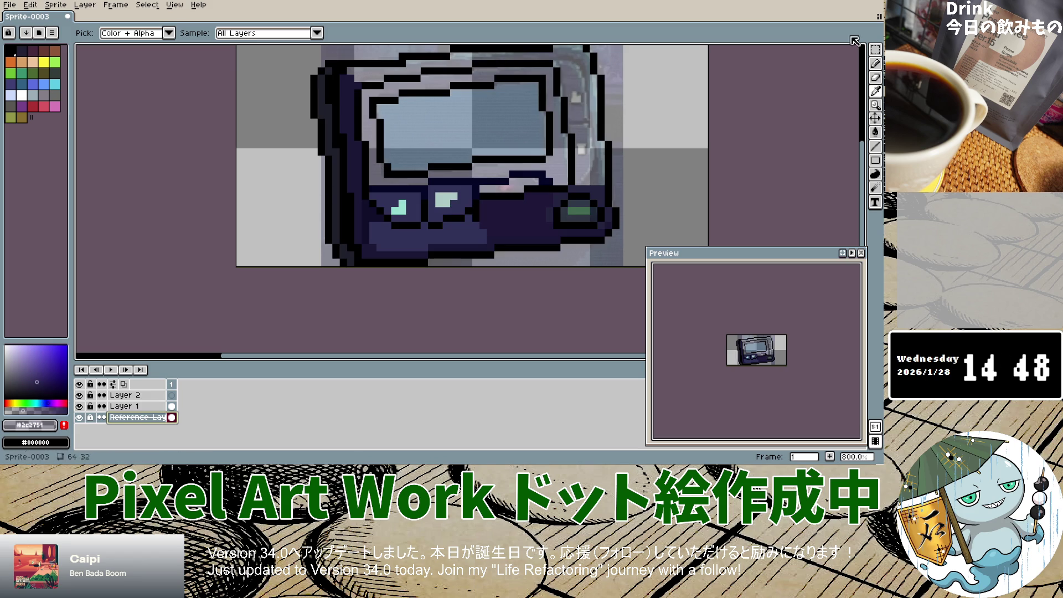
{"action": "left_click", "coordinate": [133, 406]}
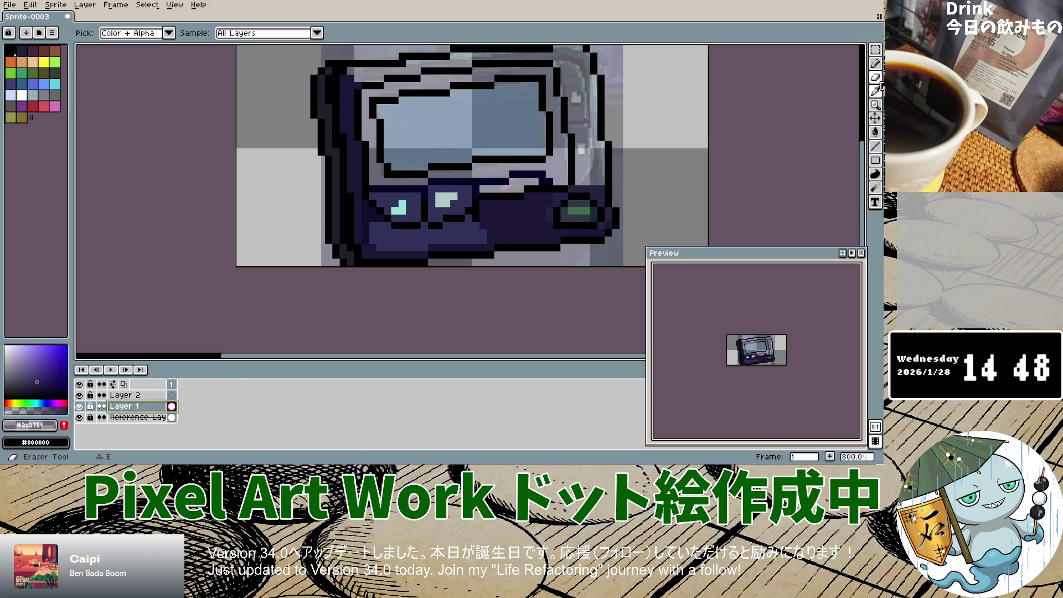
{"action": "left_click", "coordinate": [880, 69]}
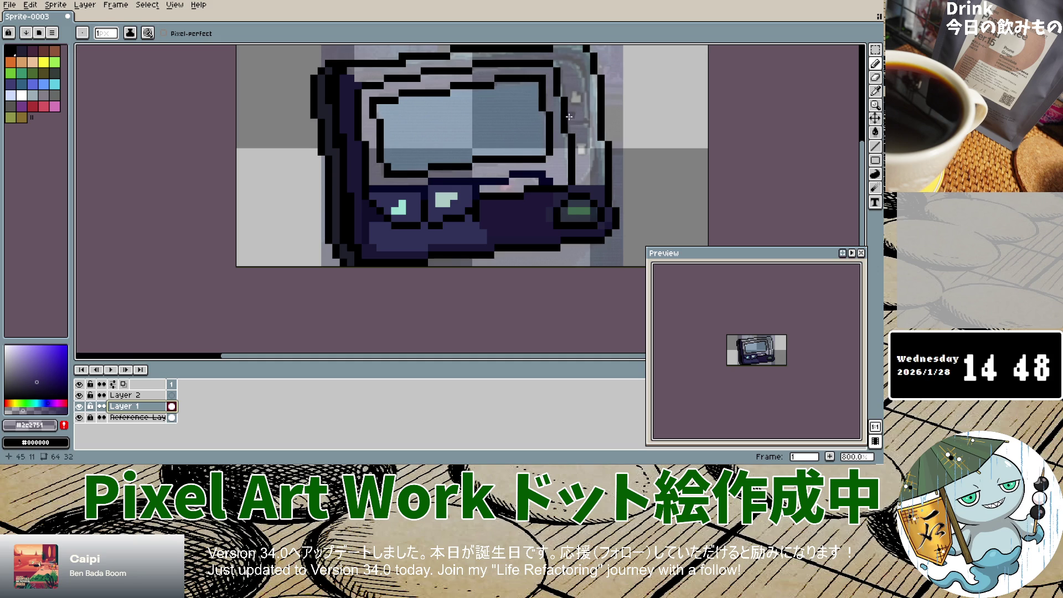
Paint navy along the screen's left side, lower outline and right side.
{"action": "left_click_drag", "start_coordinate": [366, 95], "coordinate": [366, 136]}
{"action": "mouse_move", "coordinate": [363, 95]}
{"action": "left_mouse_down"}
{"action": "mouse_move", "coordinate": [376, 172]}
{"action": "mouse_move", "coordinate": [412, 183]}
{"action": "mouse_move", "coordinate": [542, 167]}
{"action": "left_mouse_up"}
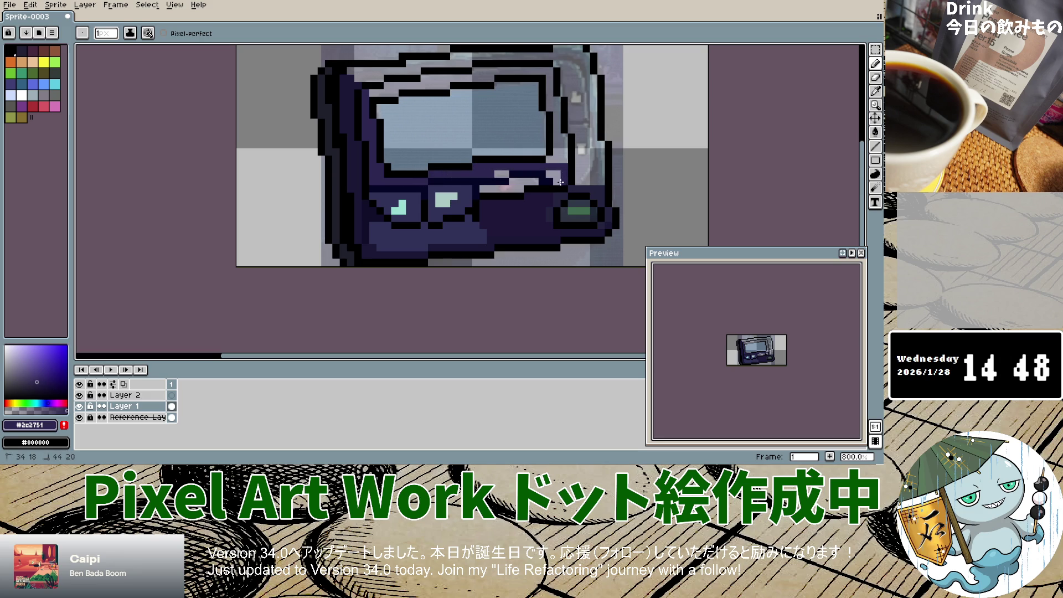
{"action": "left_click", "coordinate": [501, 175]}
{"action": "left_click_drag", "start_coordinate": [557, 106], "coordinate": [559, 160]}
Draw the navy top edge of the casing, redoing one stroke, and hide the reference photo.
{"action": "mouse_move", "coordinate": [550, 73]}
{"action": "left_mouse_down"}
{"action": "mouse_move", "coordinate": [553, 113]}
{"action": "mouse_move", "coordinate": [540, 70]}
{"action": "mouse_move", "coordinate": [417, 79]}
{"action": "mouse_move", "coordinate": [428, 80]}
{"action": "left_mouse_up"}
{"action": "left_click_drag", "start_coordinate": [493, 78], "coordinate": [425, 79]}
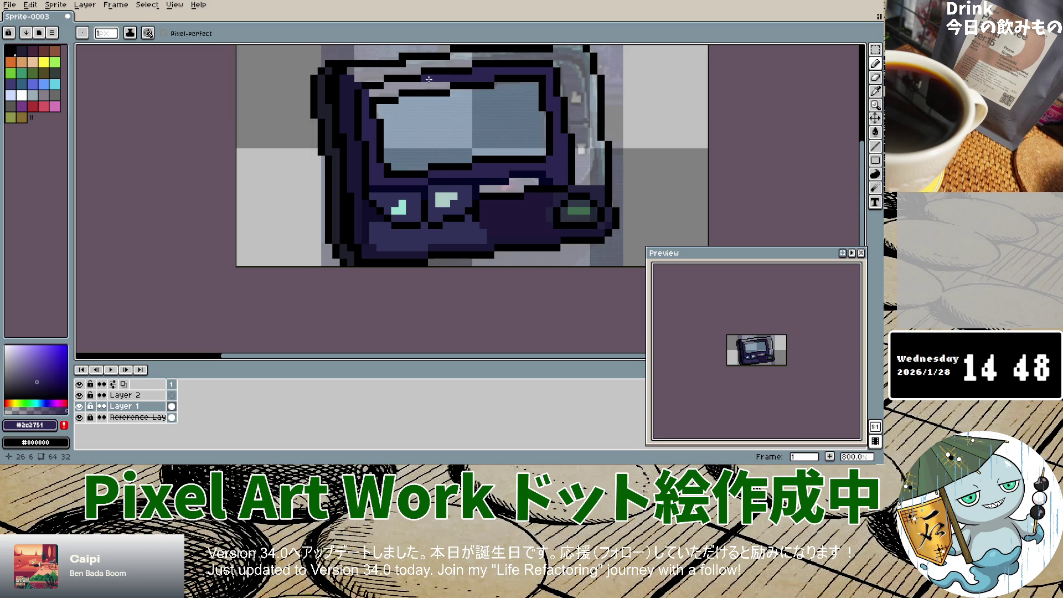
{"action": "key", "text": "ctrl+z"}
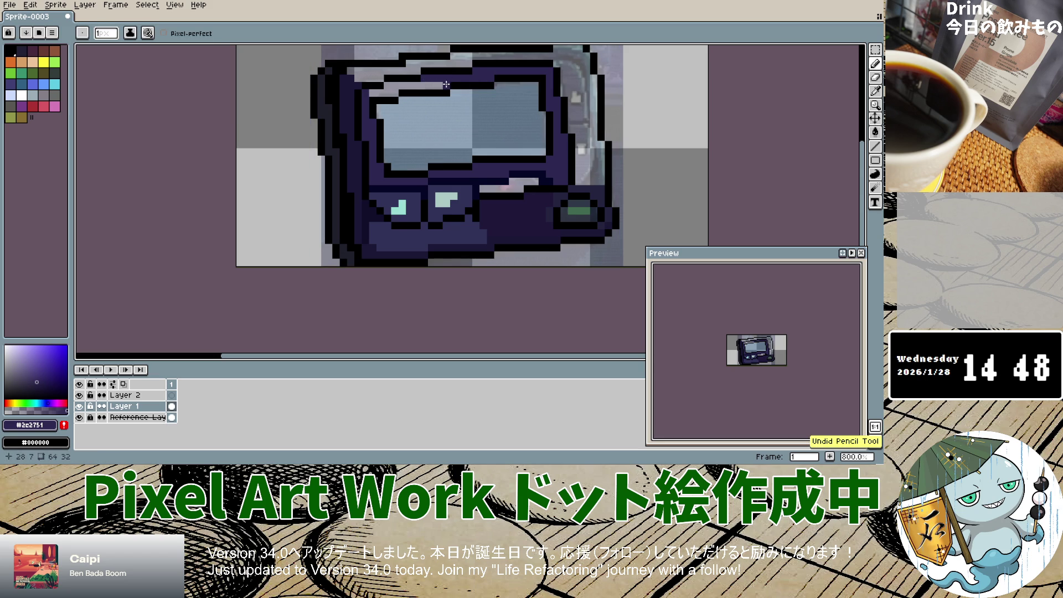
{"action": "left_click_drag", "start_coordinate": [372, 93], "coordinate": [394, 93]}
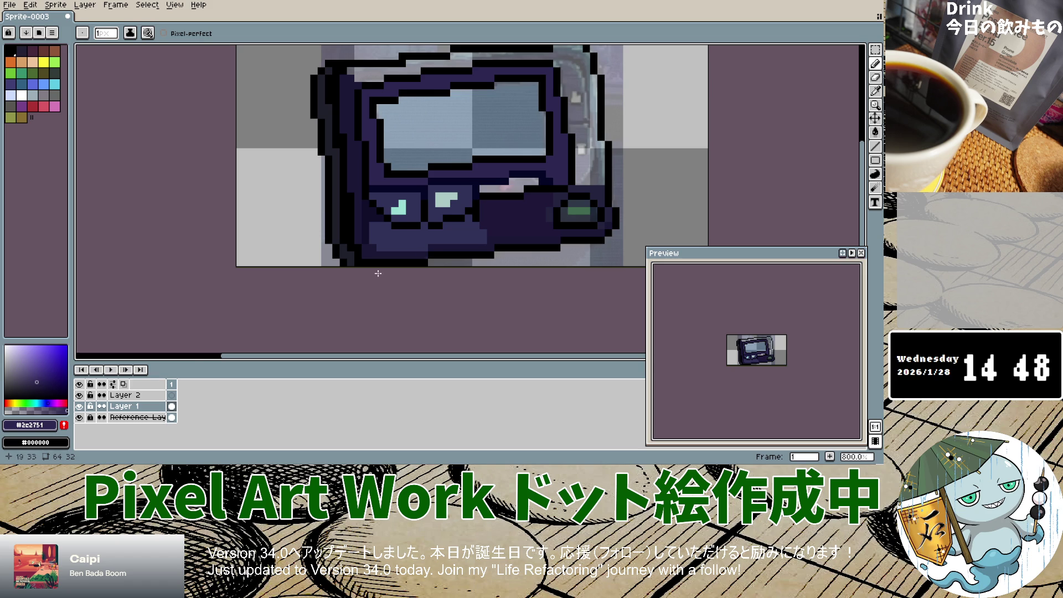
{"action": "left_click", "coordinate": [79, 417]}
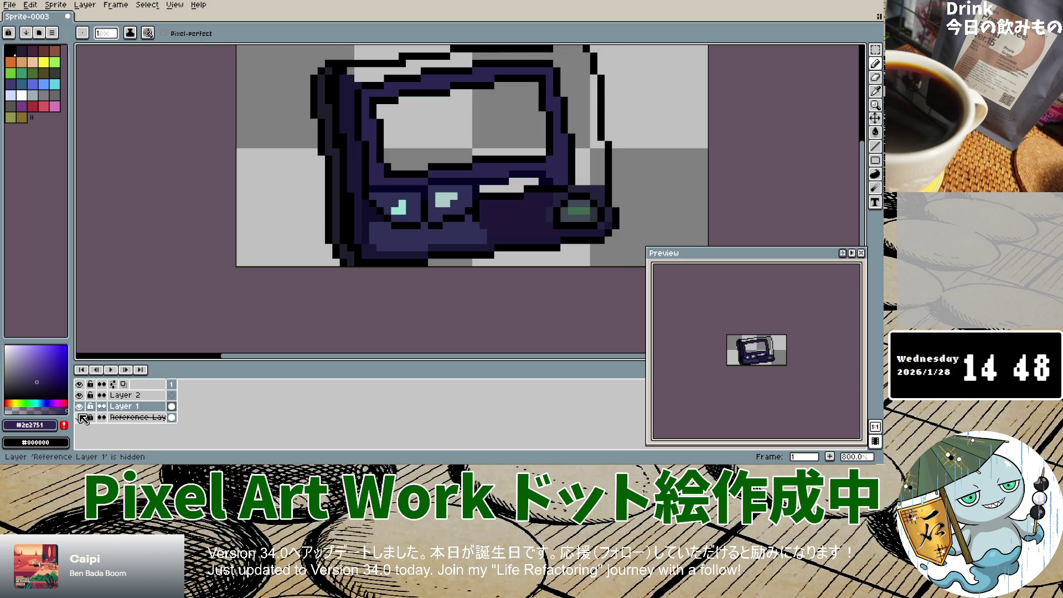
Show the reference photo, sample a pale colour from it, then undo a stray Pencil stroke.
{"action": "left_click", "coordinate": [81, 417]}
{"action": "left_click", "coordinate": [81, 418]}
{"action": "left_click", "coordinate": [80, 418]}
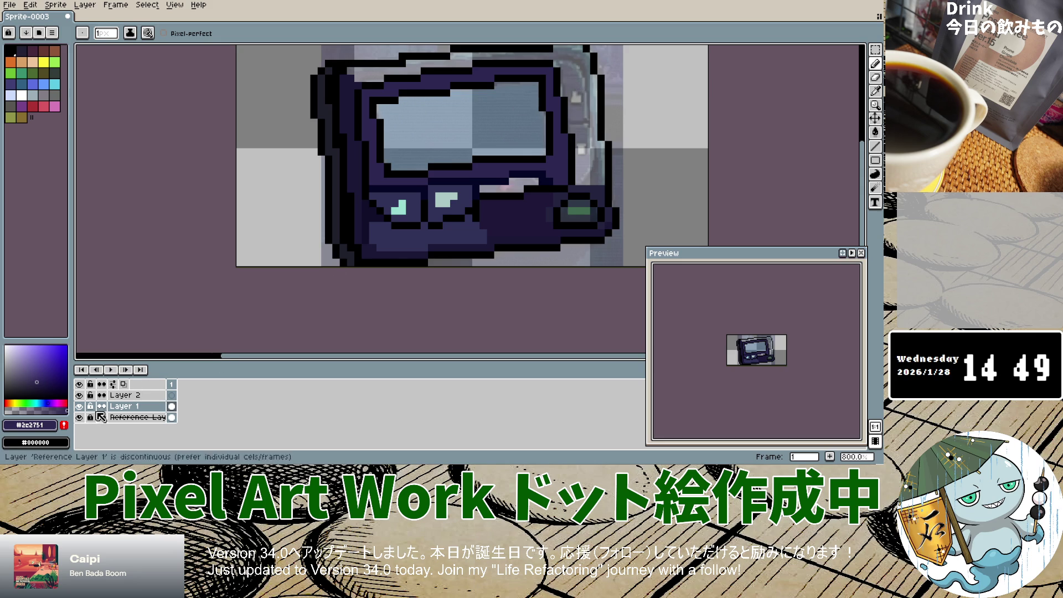
{"action": "left_click", "coordinate": [875, 90]}
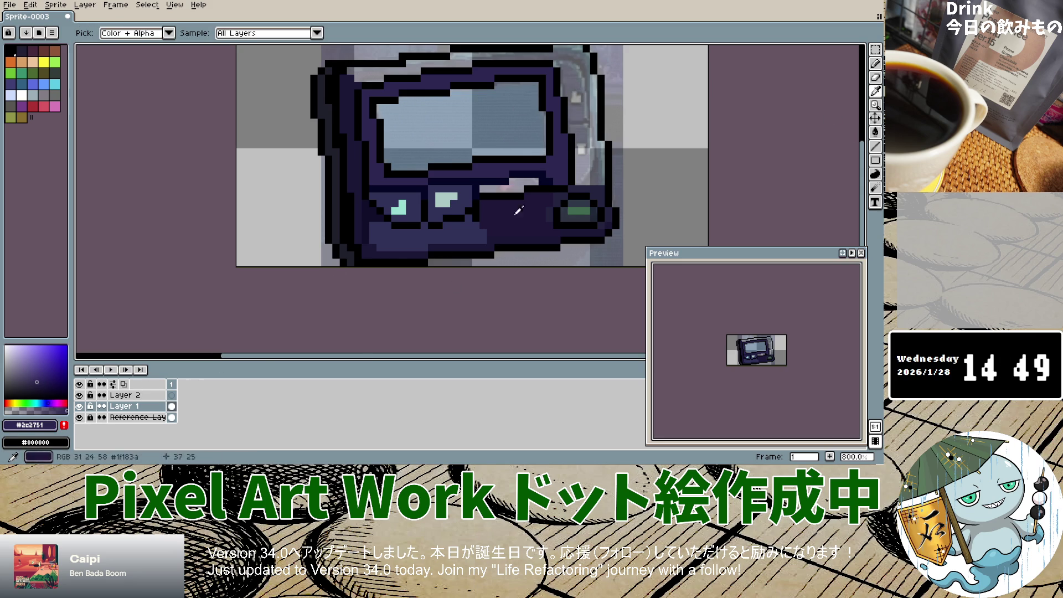
{"action": "left_click", "coordinate": [132, 417]}
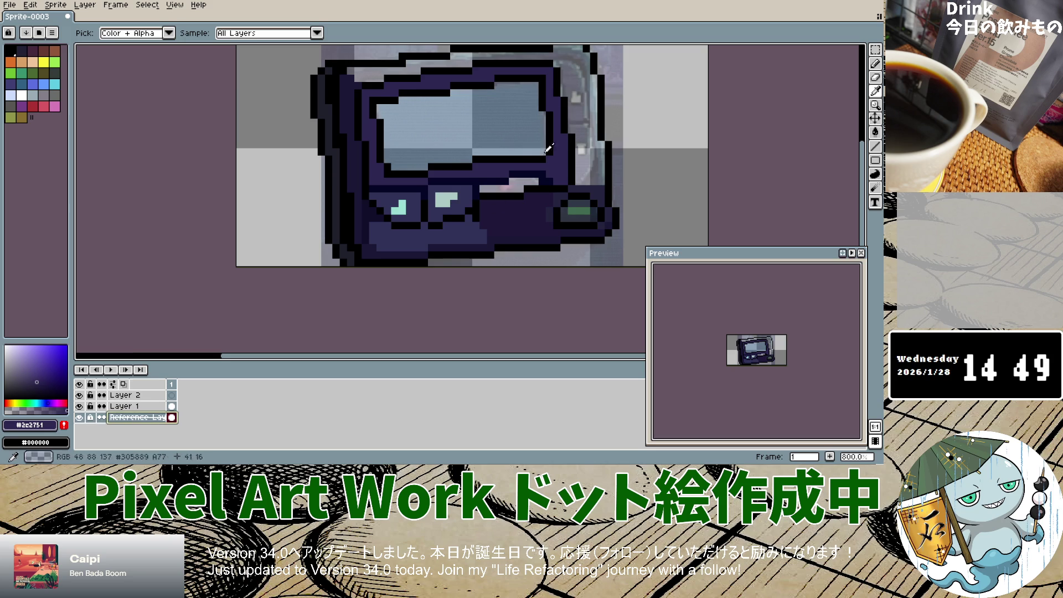
{"action": "left_click", "coordinate": [580, 99]}
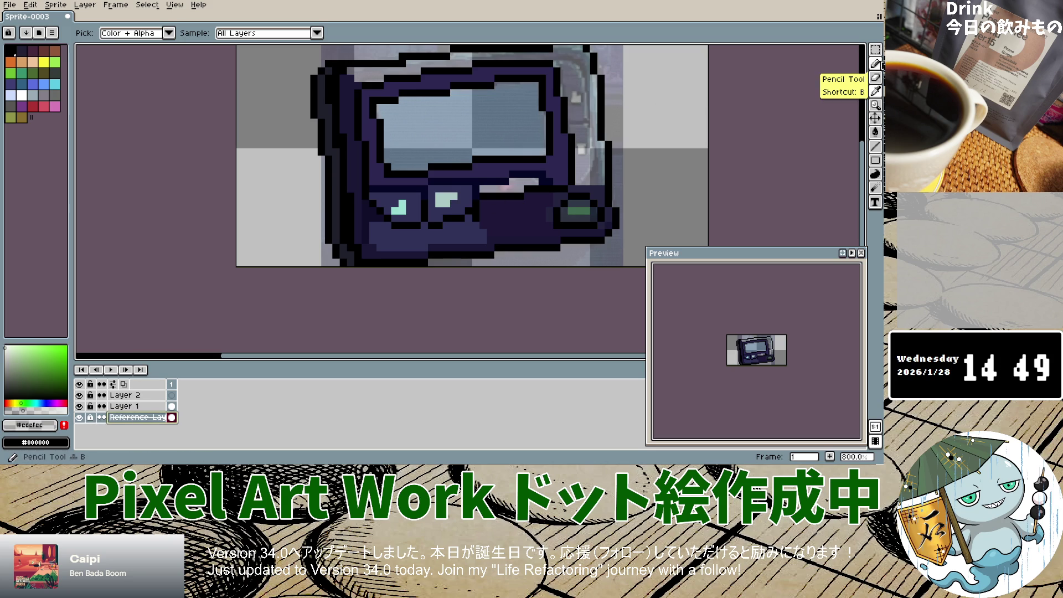
{"action": "left_click", "coordinate": [876, 64]}
{"action": "left_click", "coordinate": [161, 407]}
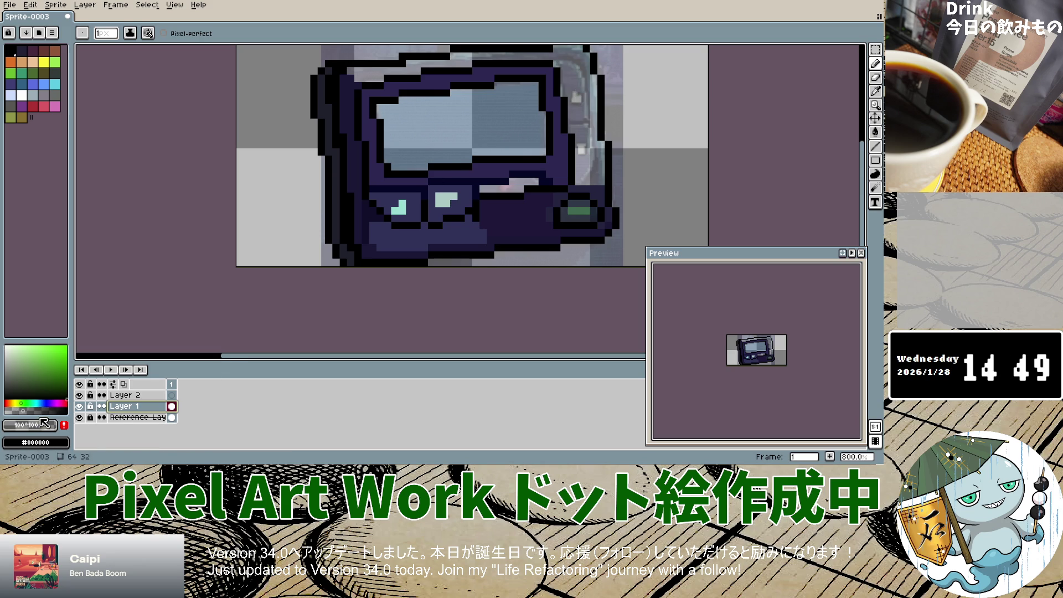
{"action": "key", "text": "ctrl+z"}
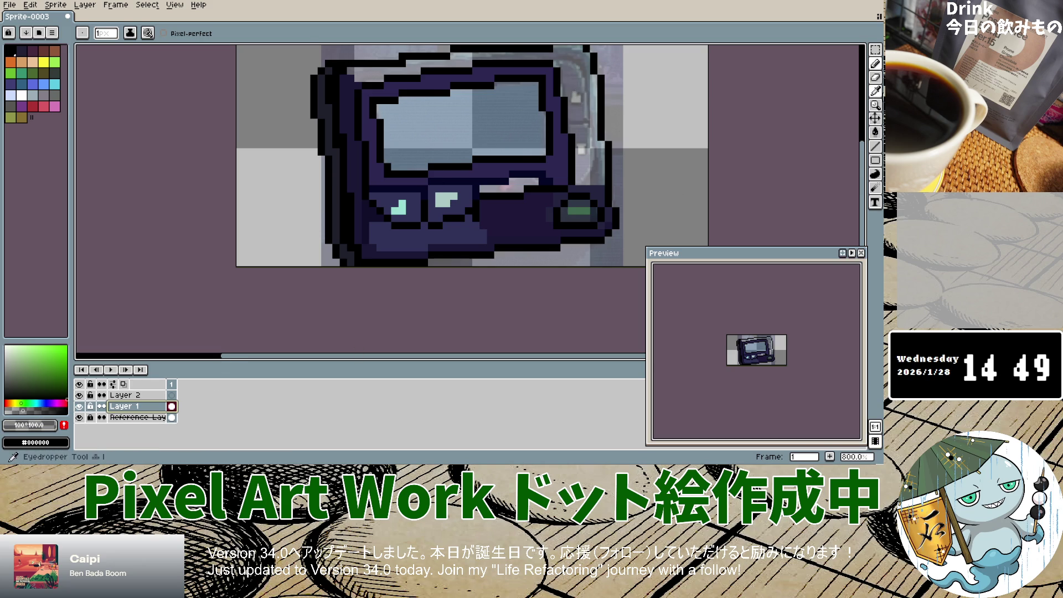
Resample near-white #e8e9e4 from the photo and return to the Pencil on Layer 1.
{"action": "left_click", "coordinate": [875, 91]}
{"action": "left_click", "coordinate": [136, 417]}
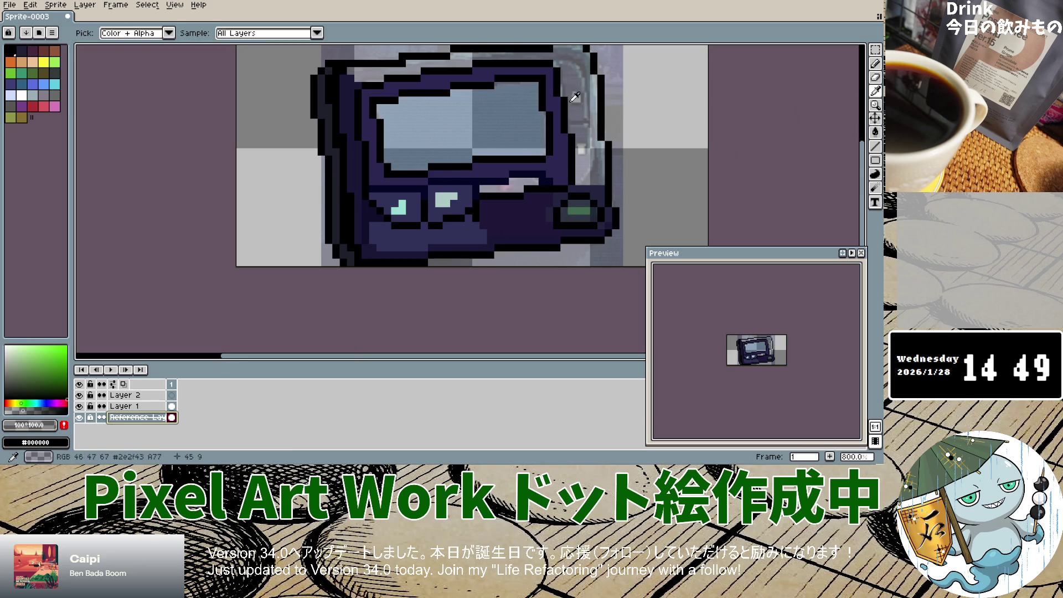
{"action": "left_click", "coordinate": [575, 98]}
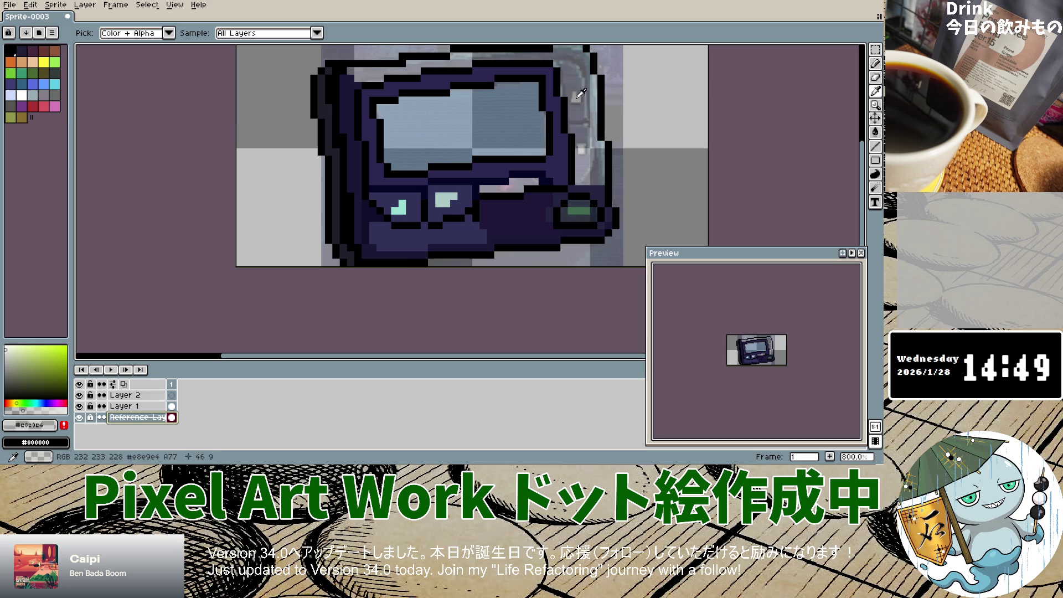
{"action": "left_click", "coordinate": [875, 68]}
{"action": "left_click", "coordinate": [78, 406], "text": "alt"}
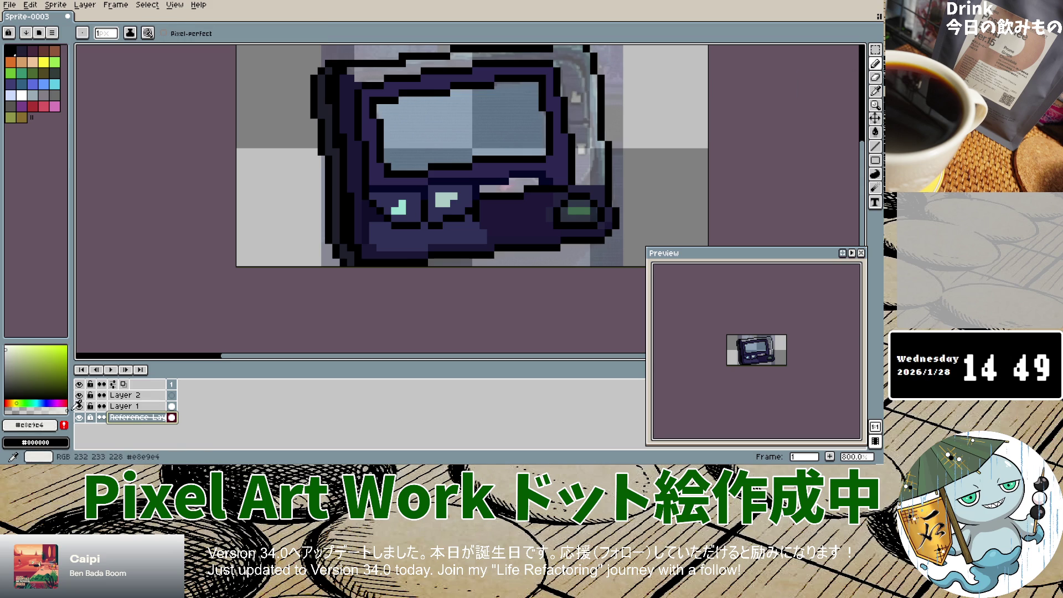
{"action": "left_click", "coordinate": [158, 405]}
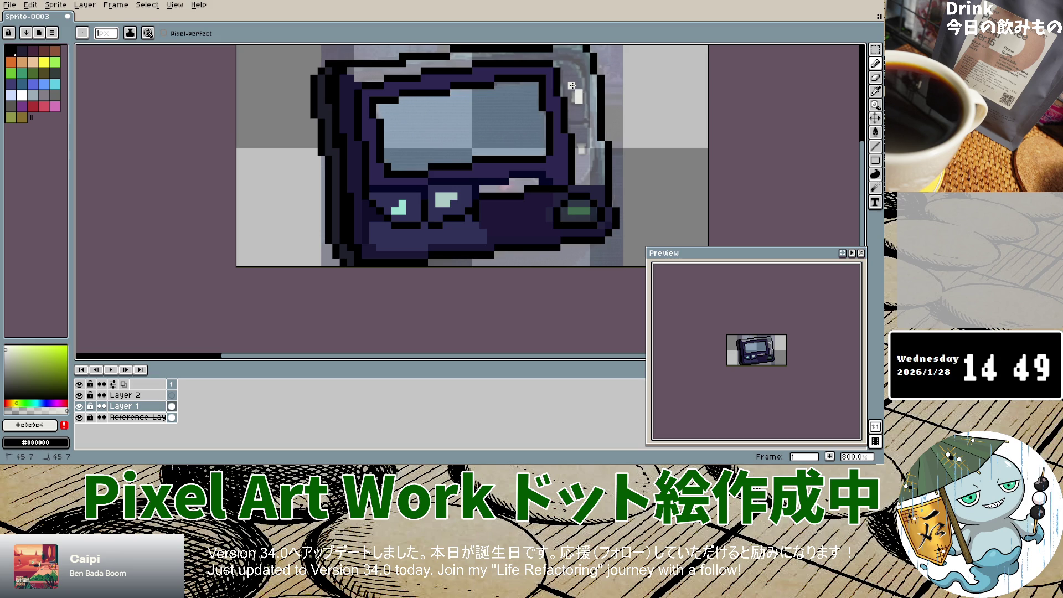
Place near-white highlight pixels at the pager's top-right edge, undoing stray ones.
{"action": "left_click", "coordinate": [578, 86]}
{"action": "left_click_drag", "start_coordinate": [579, 92], "coordinate": [586, 99]}
{"action": "left_click", "coordinate": [586, 99]}
{"action": "left_click", "coordinate": [579, 86]}
{"action": "left_click", "coordinate": [583, 92]}
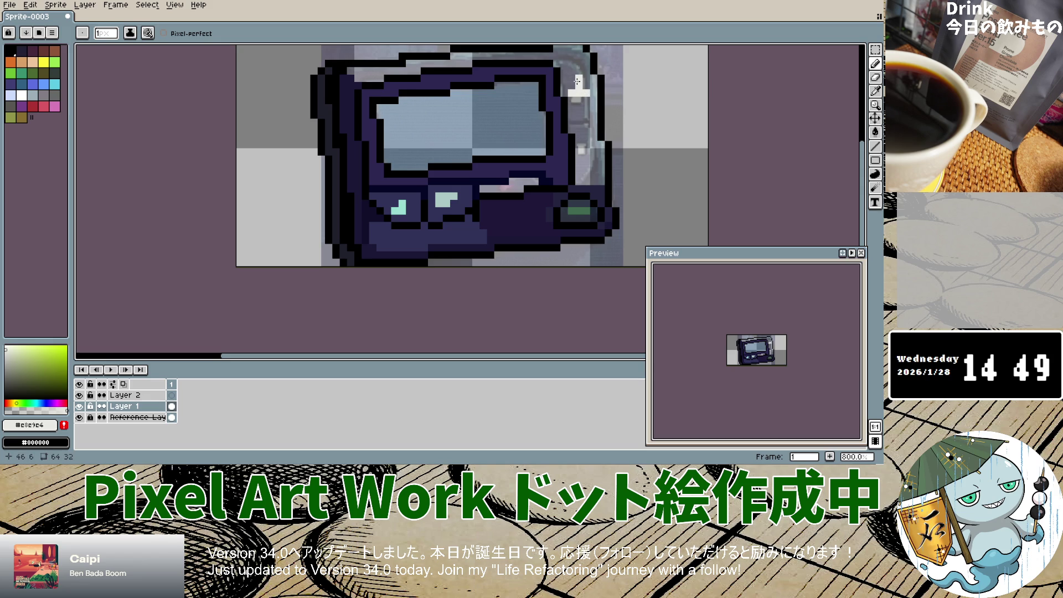
{"action": "key", "text": "ctrl+z"}
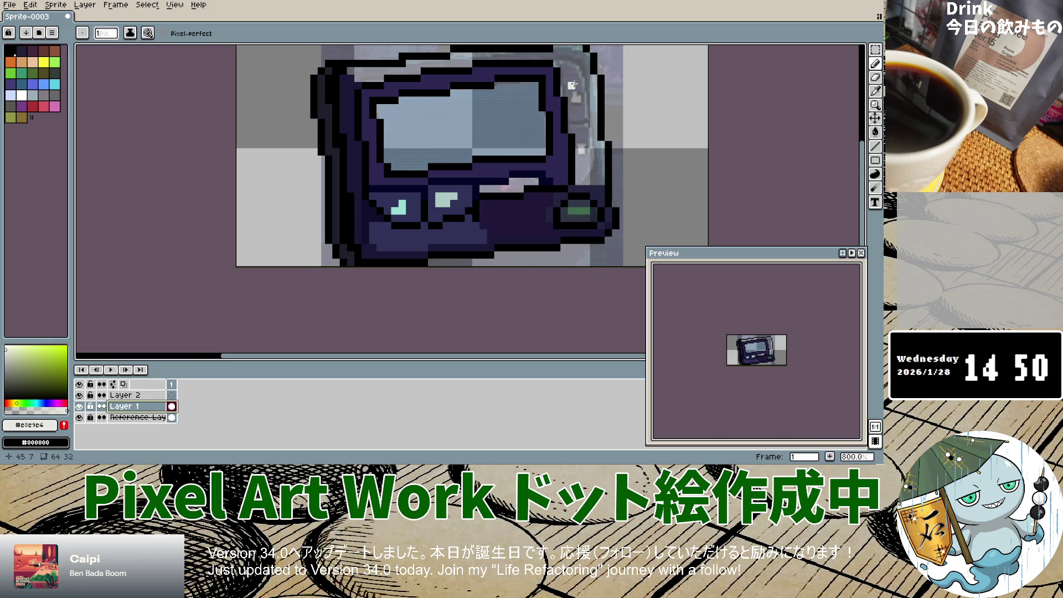
Rework the top-right highlight into a small patch with a filled row beneath it.
{"action": "left_click_drag", "start_coordinate": [579, 85], "coordinate": [572, 94]}
{"action": "key", "text": "ctrl+z"}
{"action": "key", "text": "ctrl+z"}
{"action": "left_click_drag", "start_coordinate": [588, 95], "coordinate": [575, 99]}
{"action": "key", "text": "ctrl+z"}
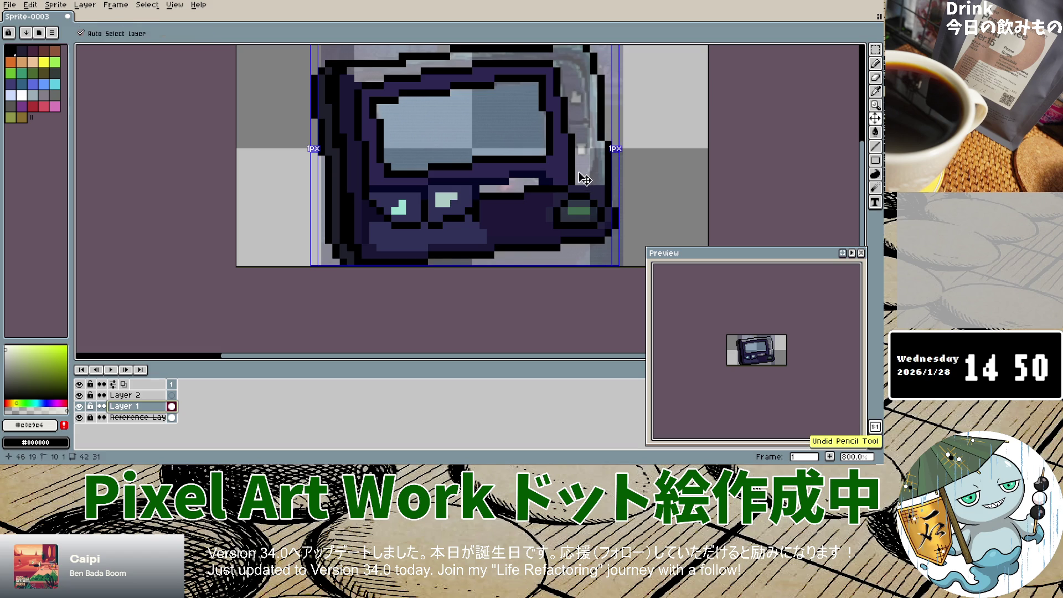
{"action": "left_click", "coordinate": [582, 95]}
{"action": "left_click_drag", "start_coordinate": [582, 95], "coordinate": [593, 103]}
{"action": "key", "text": "ctrl+z"}
{"action": "left_click", "coordinate": [589, 94]}
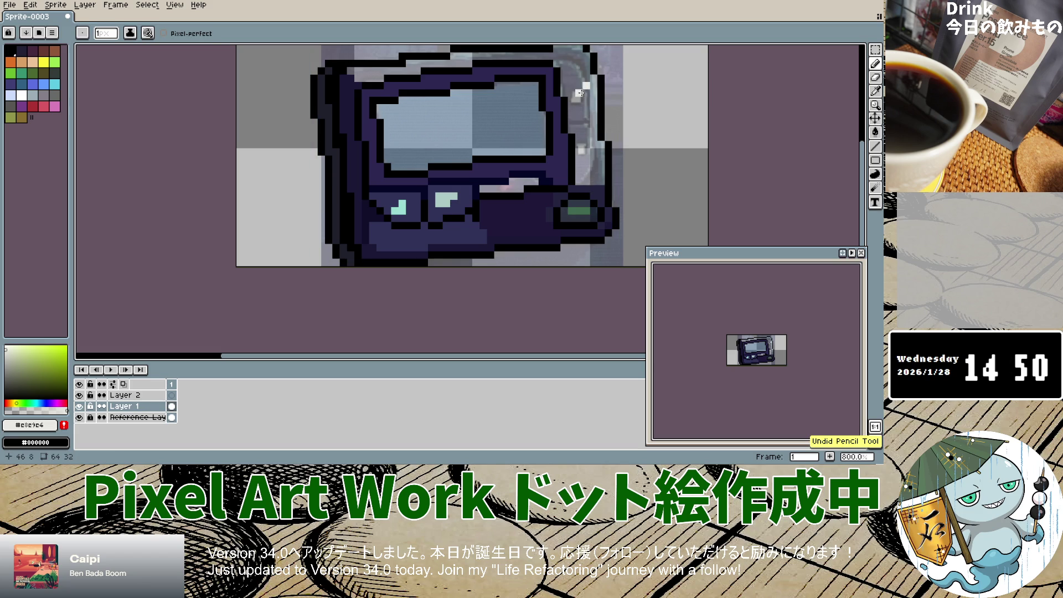
{"action": "left_click_drag", "start_coordinate": [594, 100], "coordinate": [578, 100]}
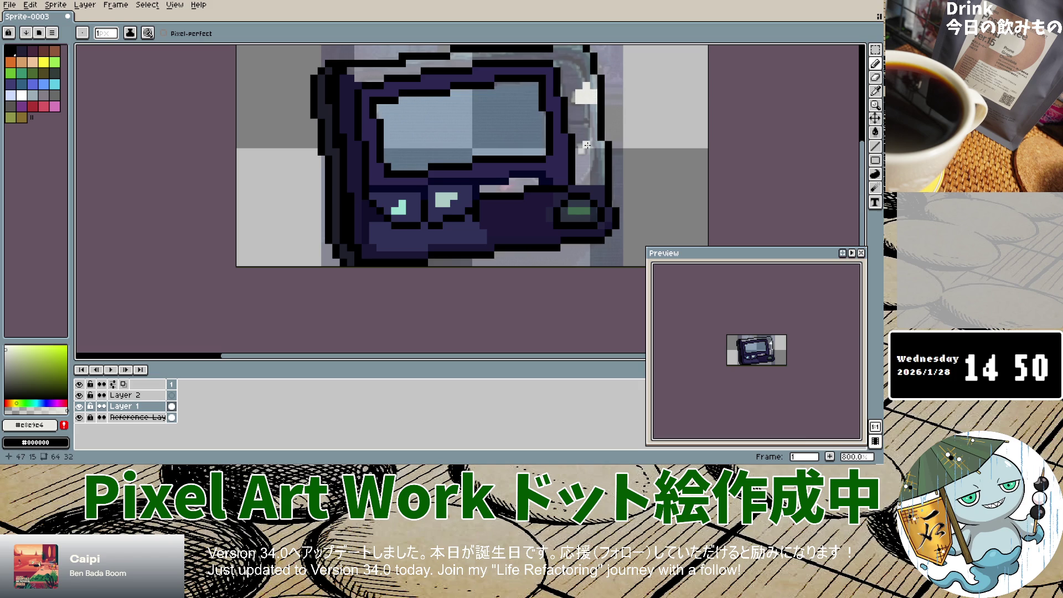
Paint a solid light highlight block lower on the pager's right edge.
{"action": "mouse_move", "coordinate": [587, 145]}
{"action": "left_mouse_down"}
{"action": "mouse_move", "coordinate": [602, 142]}
{"action": "mouse_move", "coordinate": [599, 151]}
{"action": "left_mouse_up"}
{"action": "left_click", "coordinate": [588, 151]}
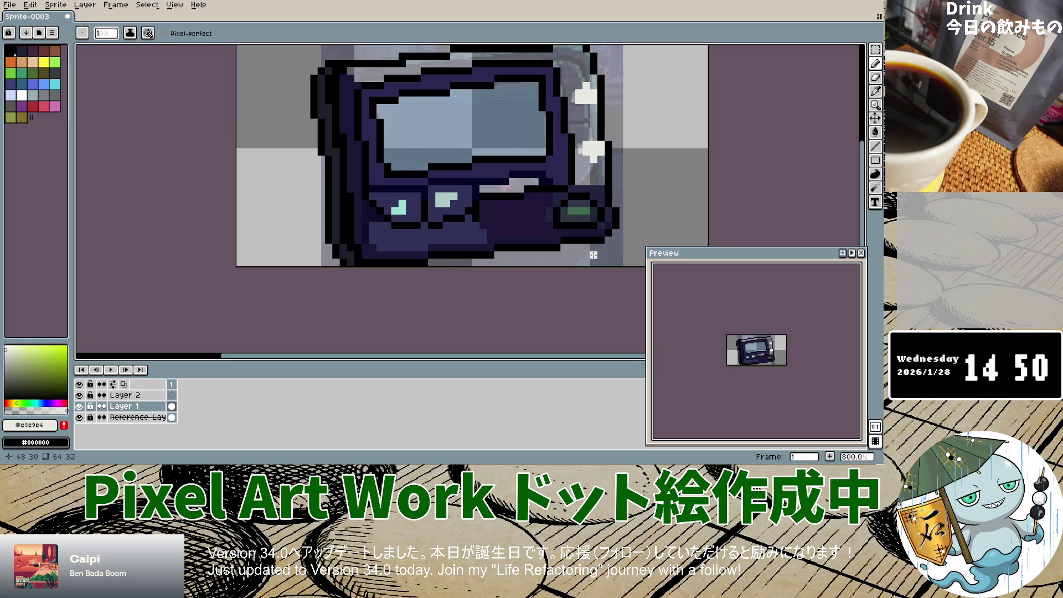
{"action": "scroll", "coordinate": [590, 136], "scroll_direction": "down", "scroll_amount": 3}
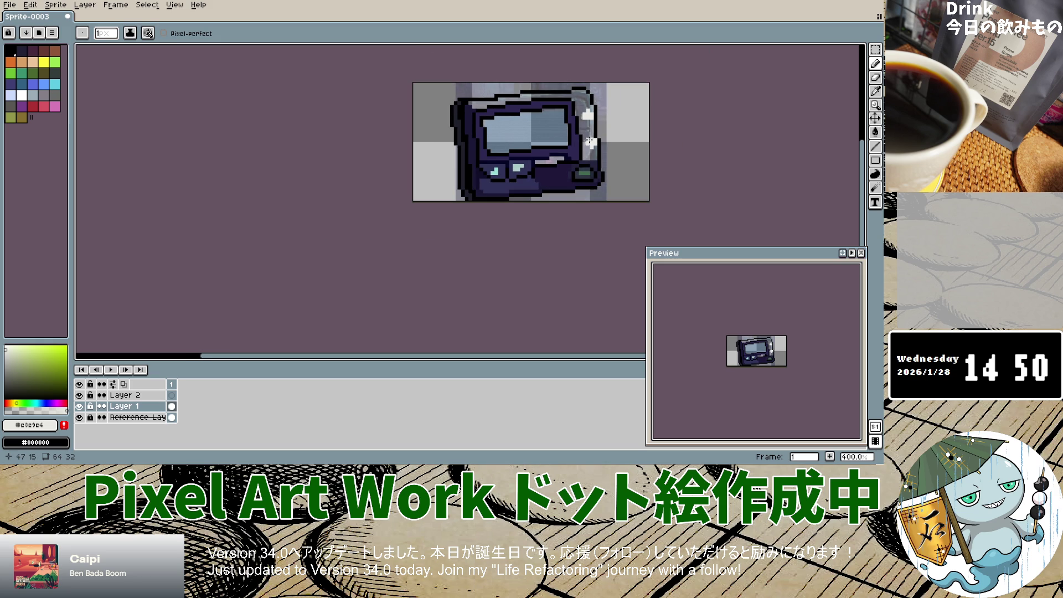
Set the drawing colour to black at alpha 137.
{"action": "scroll", "coordinate": [588, 147], "scroll_direction": "up", "scroll_amount": 2}
{"action": "scroll", "coordinate": [587, 147], "scroll_direction": "up", "scroll_amount": 1}
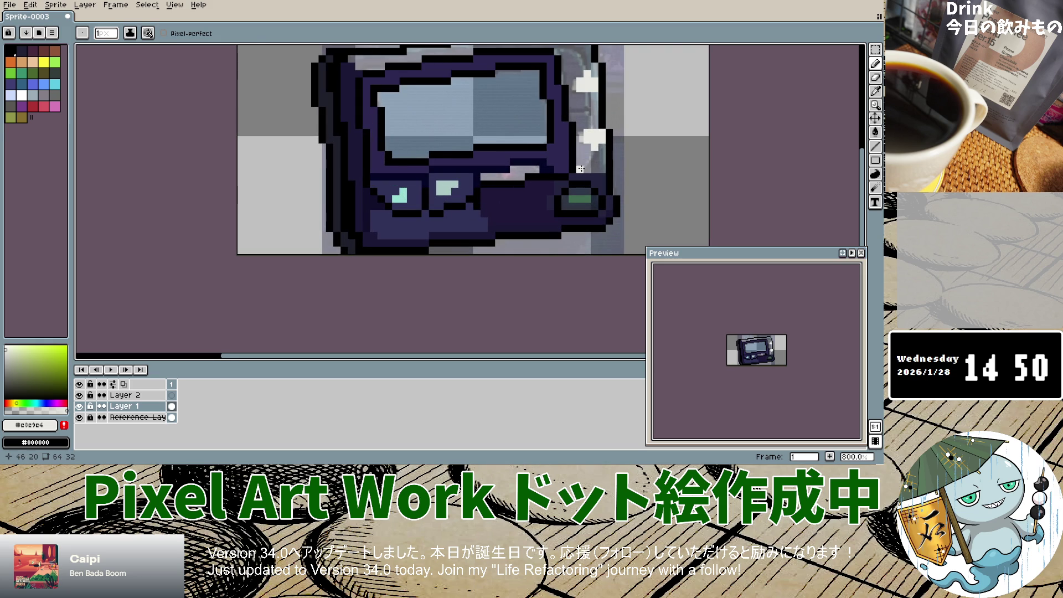
{"action": "scroll", "coordinate": [580, 168], "scroll_direction": "down", "scroll_amount": 3}
{"action": "scroll", "coordinate": [580, 168], "scroll_direction": "up", "scroll_amount": 3}
{"action": "scroll", "coordinate": [402, 216], "scroll_direction": "down", "scroll_amount": 4}
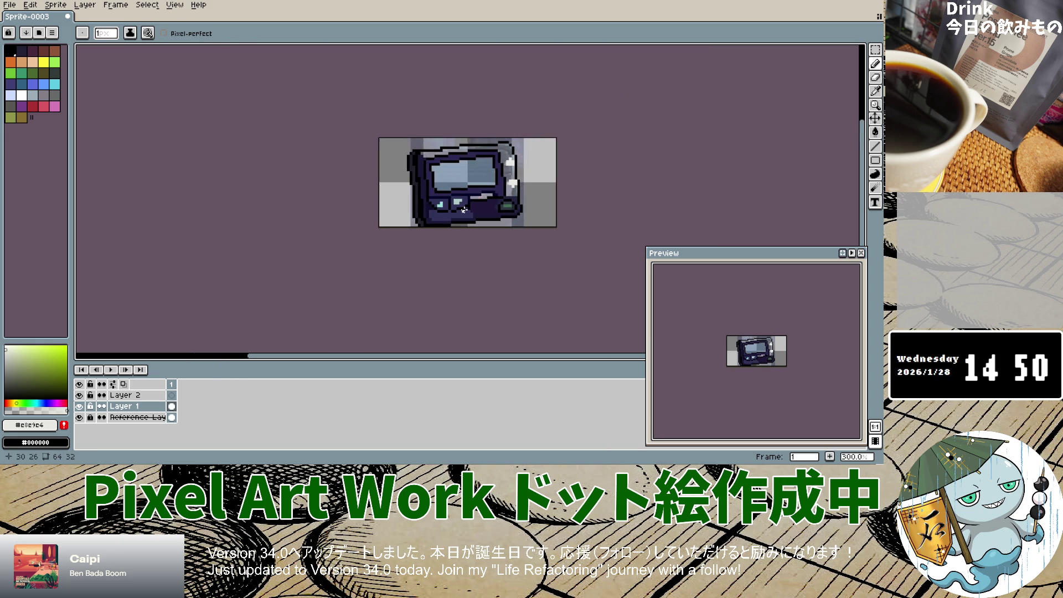
{"action": "scroll", "coordinate": [471, 155], "scroll_direction": "up", "scroll_amount": 3}
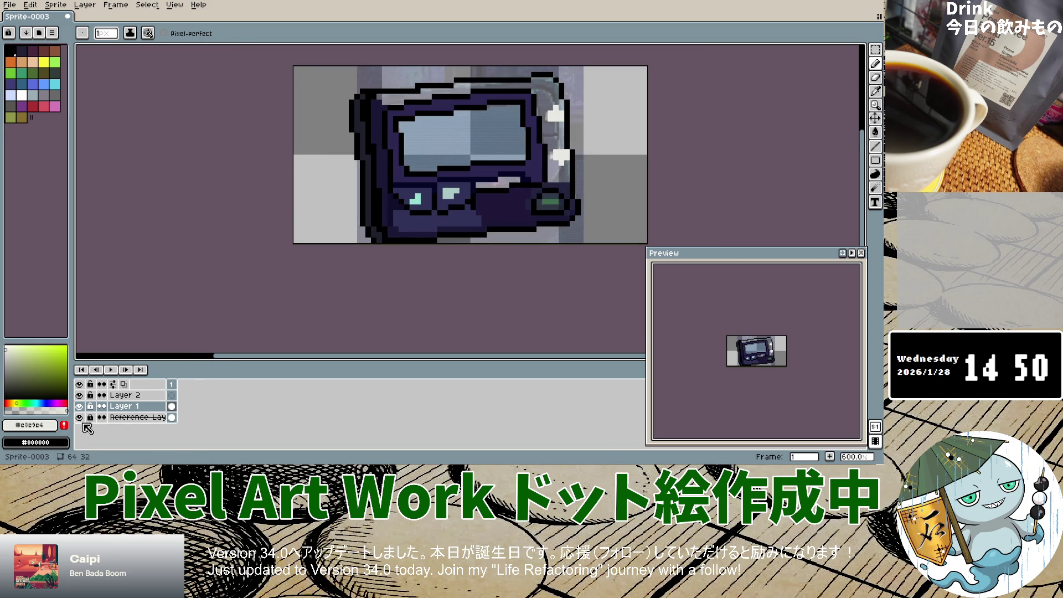
{"action": "left_click", "coordinate": [7, 394]}
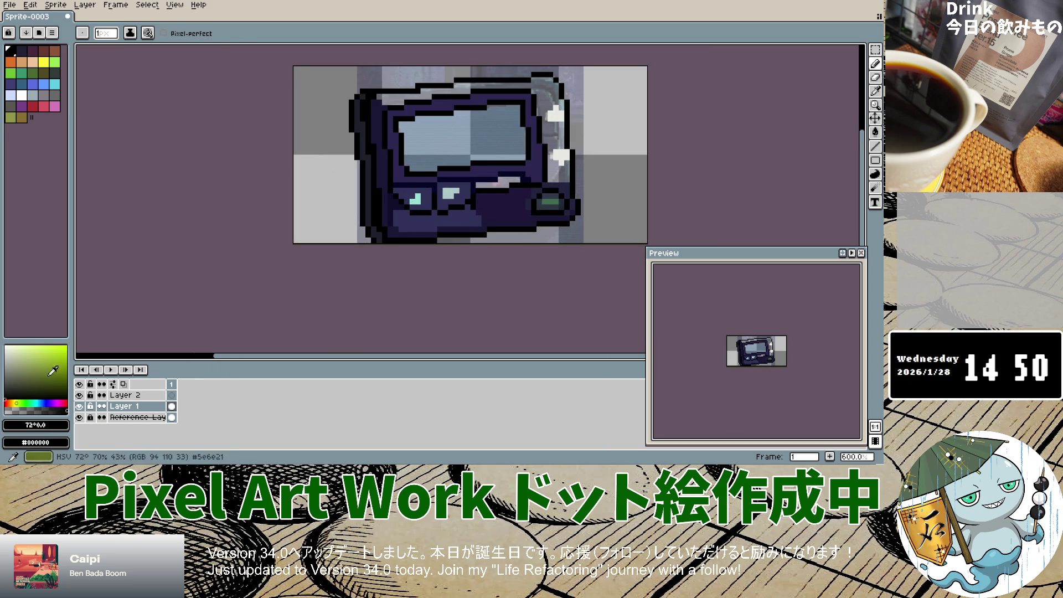
{"action": "left_click", "coordinate": [38, 410]}
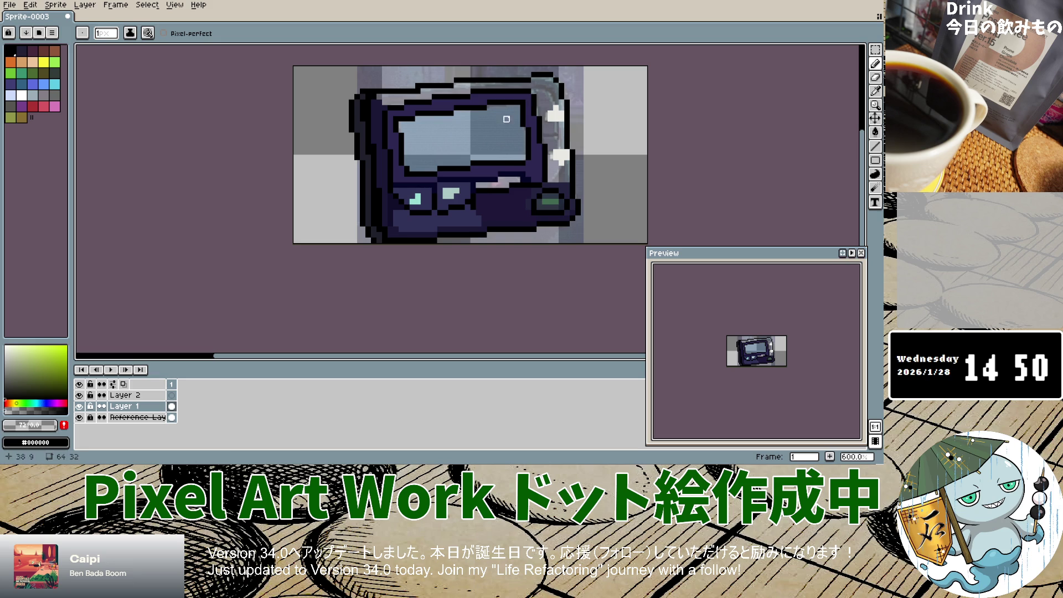
Pencil translucent dark pixels down the pager's right edge and around the lower-right corner.
{"action": "mouse_move", "coordinate": [556, 80]}
{"action": "left_mouse_down"}
{"action": "mouse_move", "coordinate": [572, 118]}
{"action": "mouse_move", "coordinate": [573, 218]}
{"action": "left_mouse_up"}
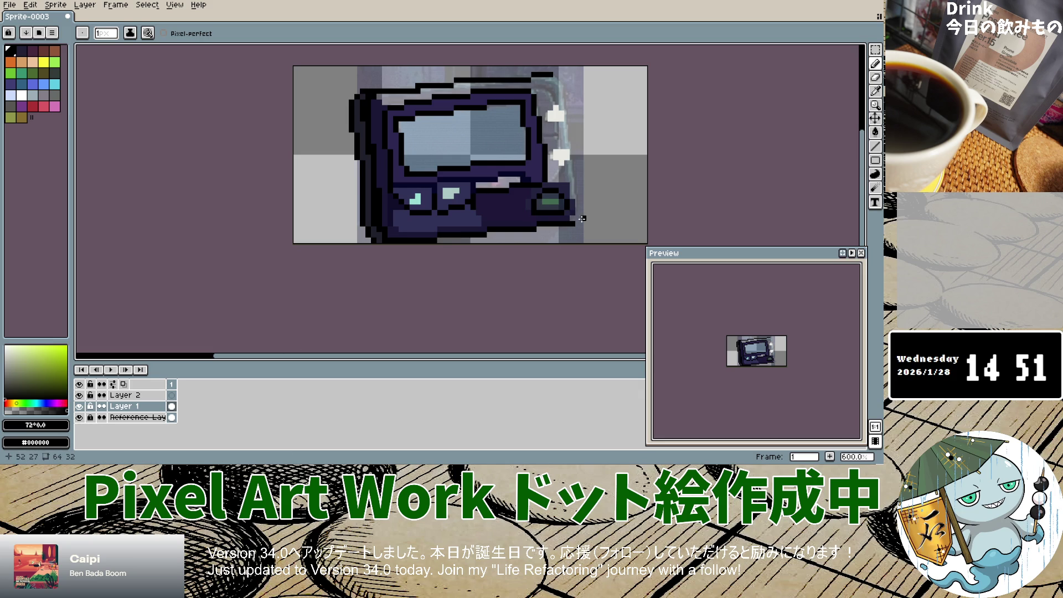
{"action": "left_click_drag", "start_coordinate": [580, 218], "coordinate": [586, 210]}
{"action": "left_click_drag", "start_coordinate": [583, 209], "coordinate": [583, 151]}
Add a short dark horizontal line and top-right diagonal, then hide the reference photo.
{"action": "left_click", "coordinate": [545, 135]}
{"action": "left_click_drag", "start_coordinate": [546, 135], "coordinate": [556, 134]}
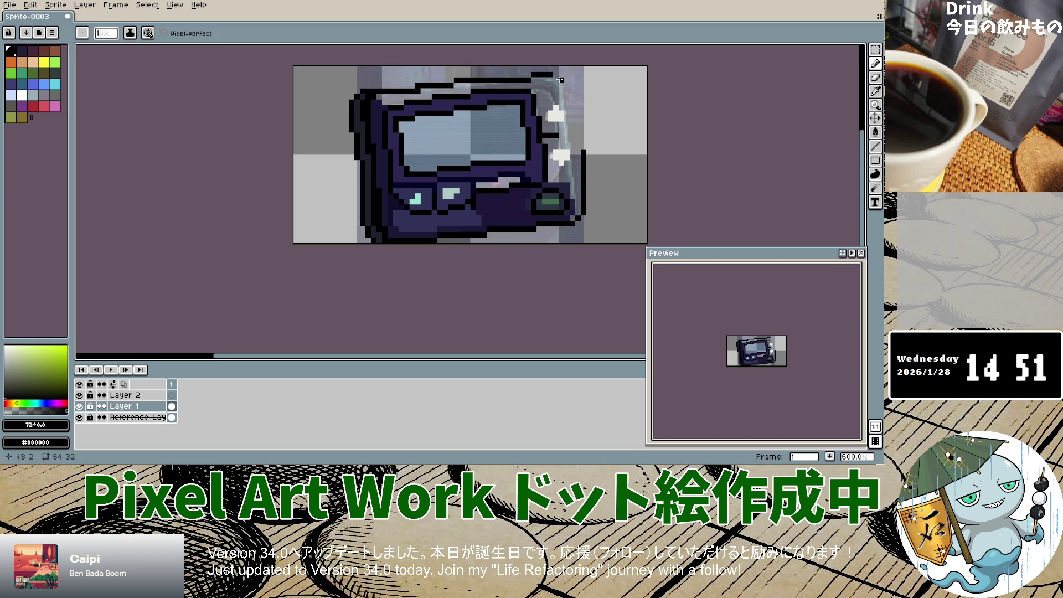
{"action": "mouse_move", "coordinate": [556, 78]}
{"action": "left_mouse_down"}
{"action": "mouse_move", "coordinate": [580, 106]}
{"action": "mouse_move", "coordinate": [583, 189]}
{"action": "left_mouse_up"}
{"action": "left_click_drag", "start_coordinate": [560, 134], "coordinate": [582, 135]}
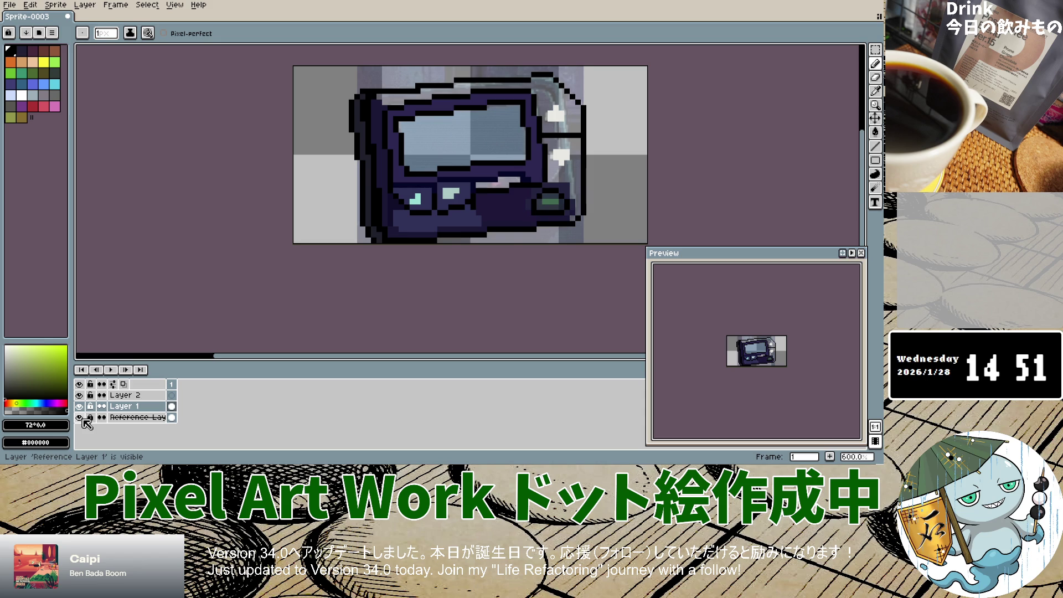
{"action": "left_click", "coordinate": [80, 418]}
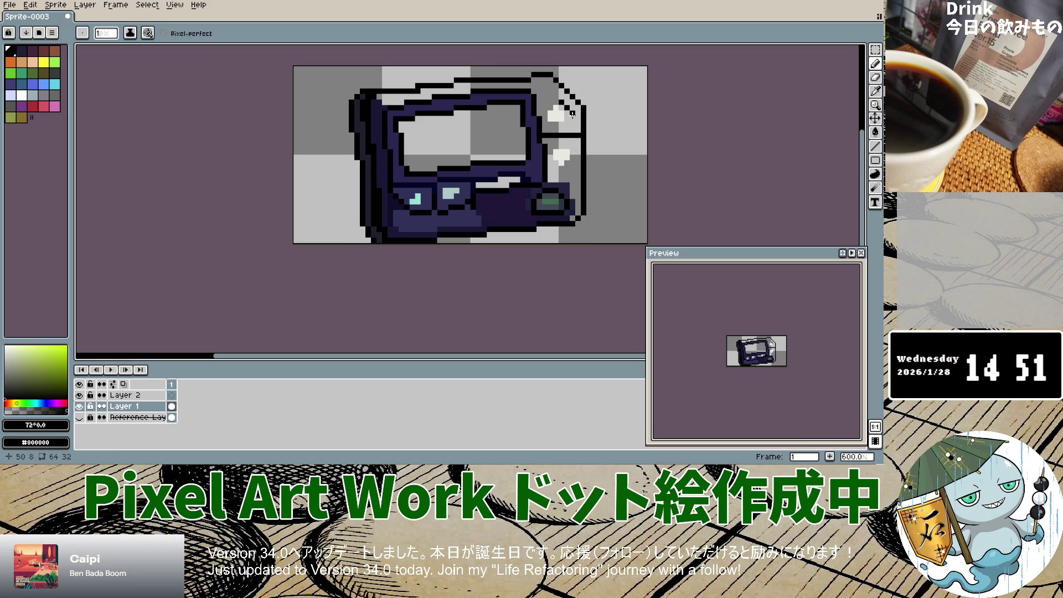
Redraw the dark line down the pager's right edge and touch up its top edge.
{"action": "left_click_drag", "start_coordinate": [572, 116], "coordinate": [572, 136]}
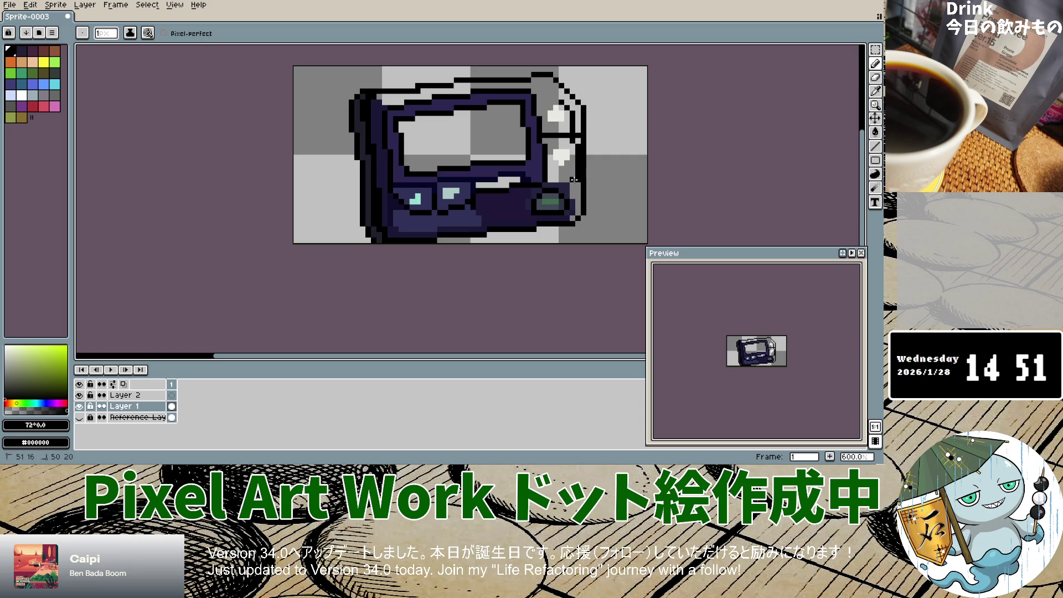
{"action": "key", "text": "v"}
{"action": "key", "text": "ctrl+z"}
{"action": "left_click_drag", "start_coordinate": [579, 151], "coordinate": [576, 217]}
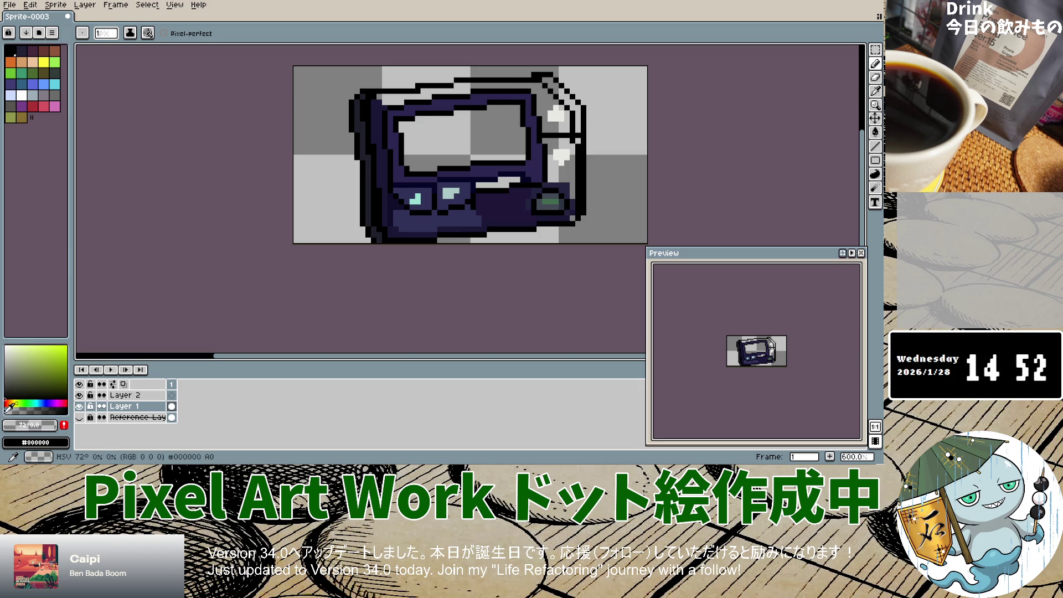
{"action": "mouse_move", "coordinate": [540, 75]}
{"action": "left_mouse_down"}
{"action": "mouse_move", "coordinate": [583, 114]}
{"action": "mouse_move", "coordinate": [583, 214]}
{"action": "left_mouse_up"}
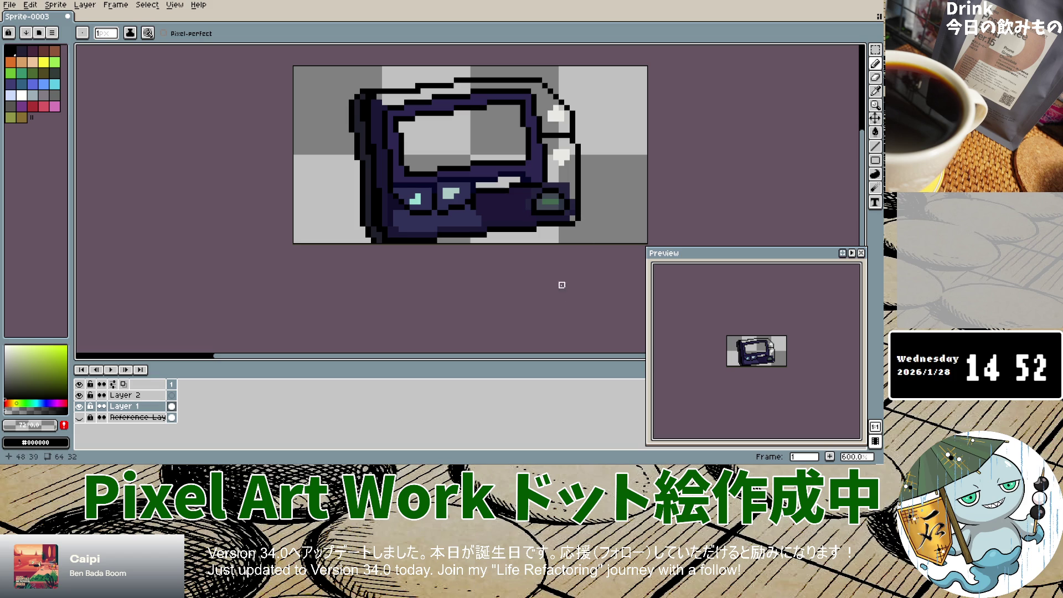
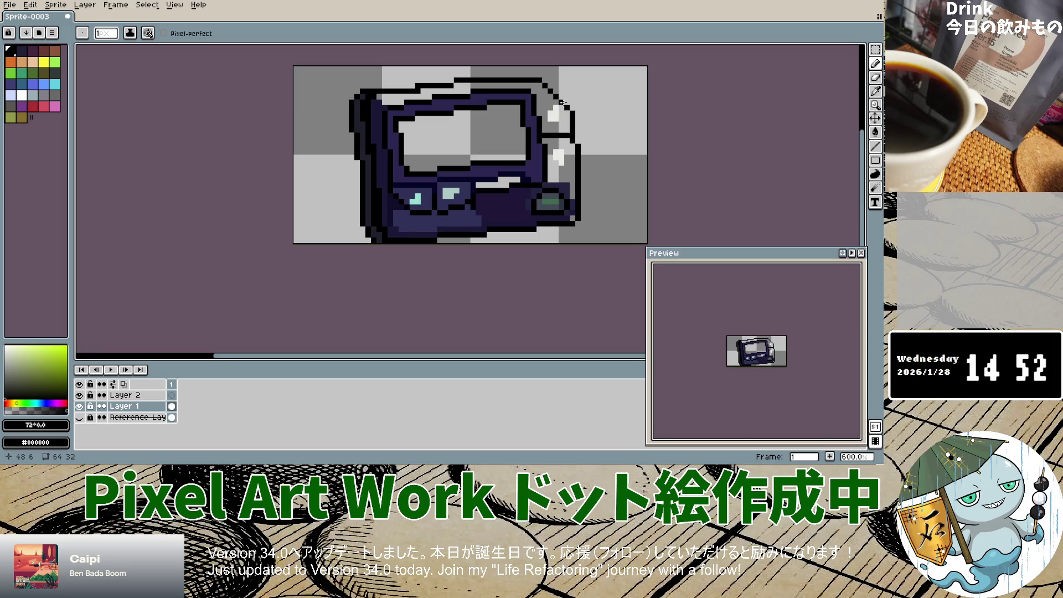
Extend the dark navy outline down the pager's right edge on Layer 1.
{"action": "left_click_drag", "start_coordinate": [566, 108], "coordinate": [574, 219]}
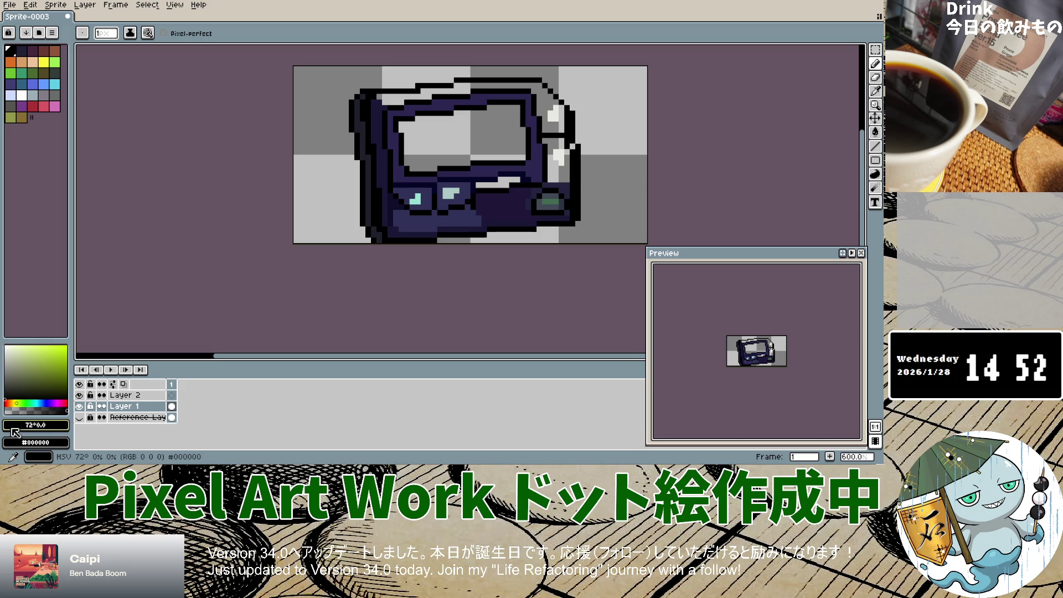
{"action": "left_click", "coordinate": [573, 108]}
{"action": "left_click_drag", "start_coordinate": [573, 130], "coordinate": [579, 230]}
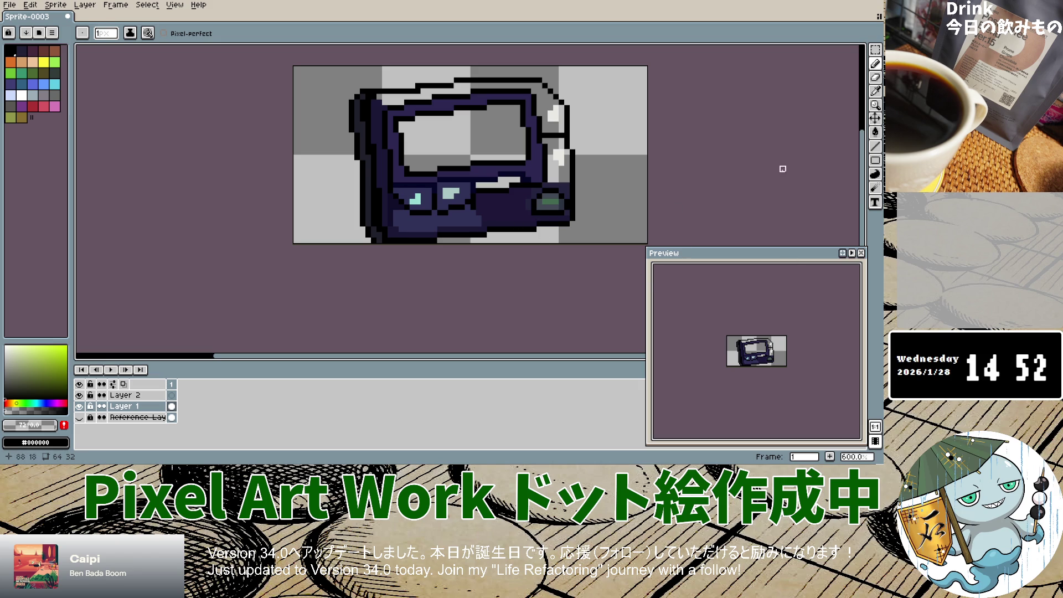
Eyedrop the body's dark navy #23233F, then return to the Pencil.
{"action": "left_click", "coordinate": [876, 91]}
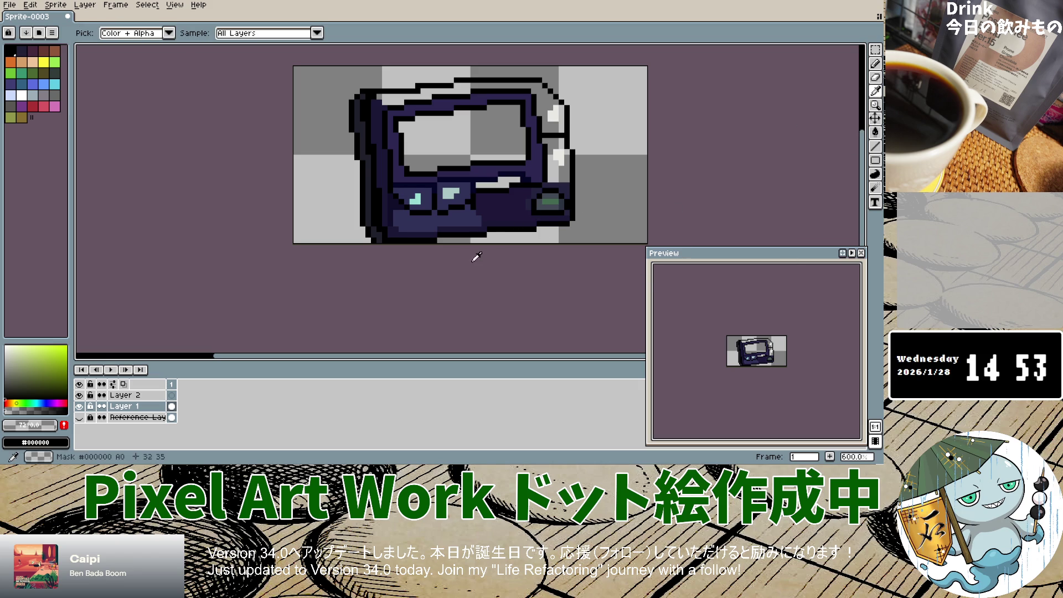
{"action": "left_click", "coordinate": [525, 211]}
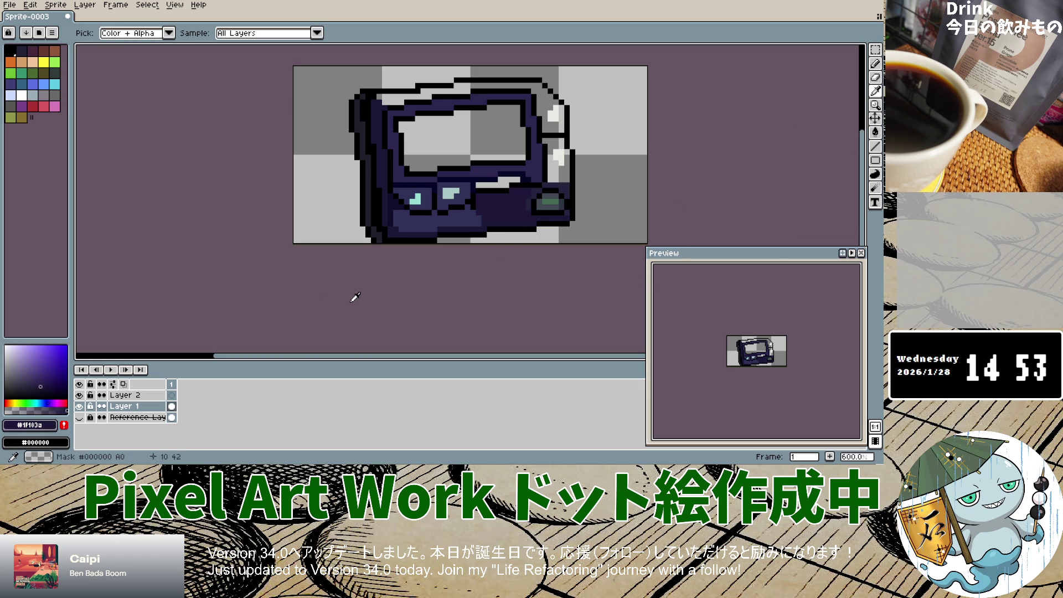
{"action": "left_click", "coordinate": [525, 203]}
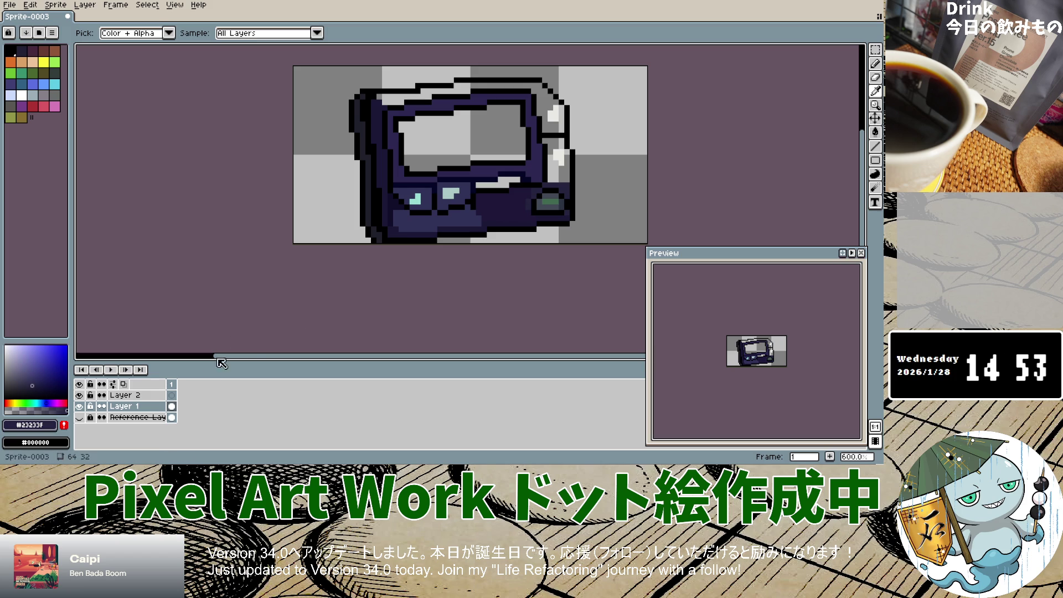
{"action": "left_click", "coordinate": [875, 63]}
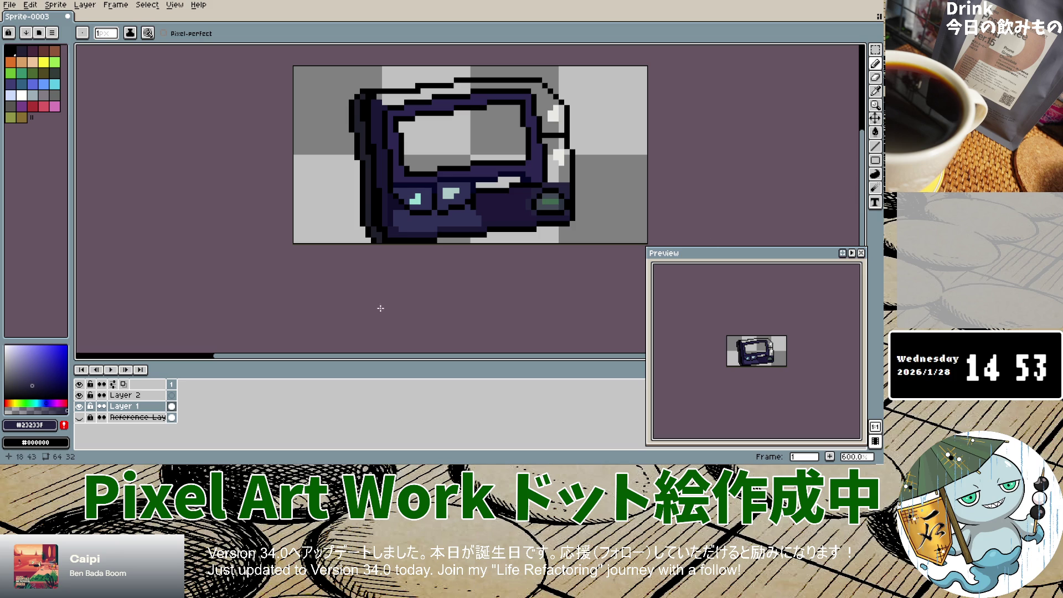
Toggle Reference Layer 1 to compare, leaving the photo visible.
{"action": "left_click", "coordinate": [81, 416]}
{"action": "left_click", "coordinate": [81, 416]}
{"action": "left_click", "coordinate": [80, 418]}
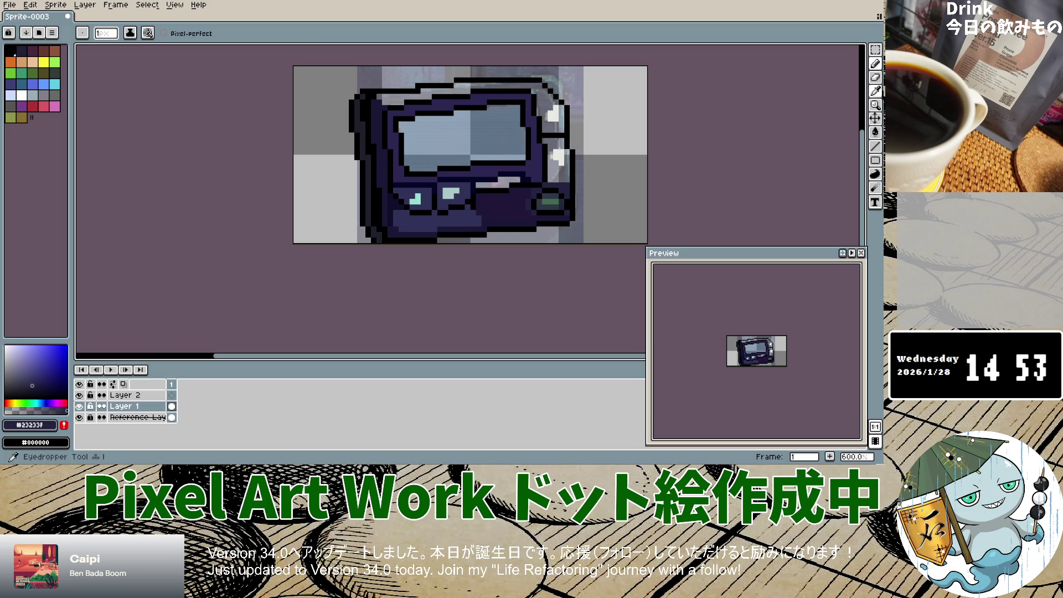
Sample a mid navy from the reference photo and return to Layer 1 with the Pencil.
{"action": "left_click", "coordinate": [877, 91]}
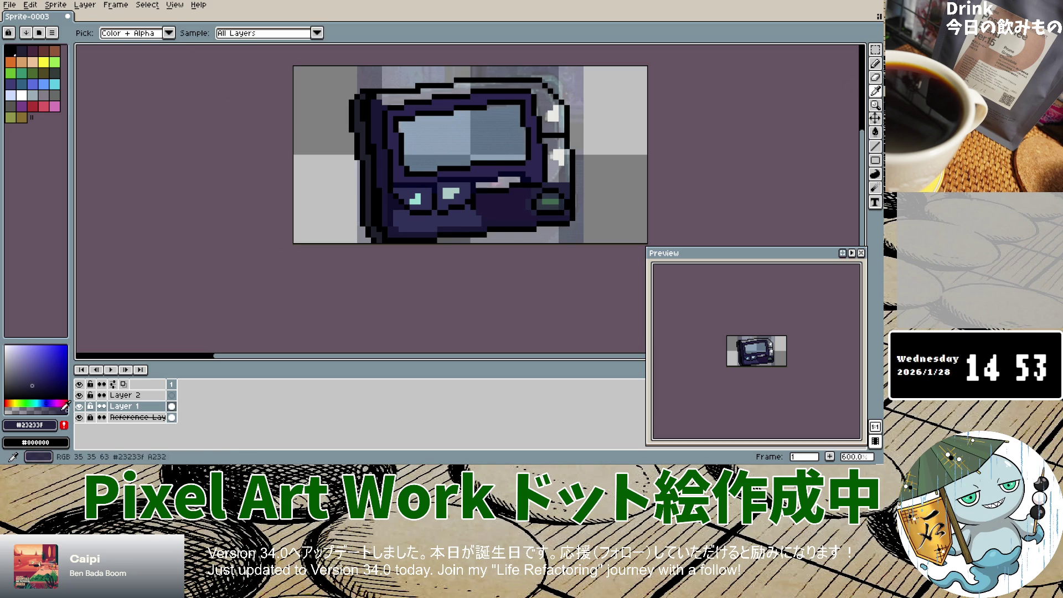
{"action": "left_click", "coordinate": [169, 417]}
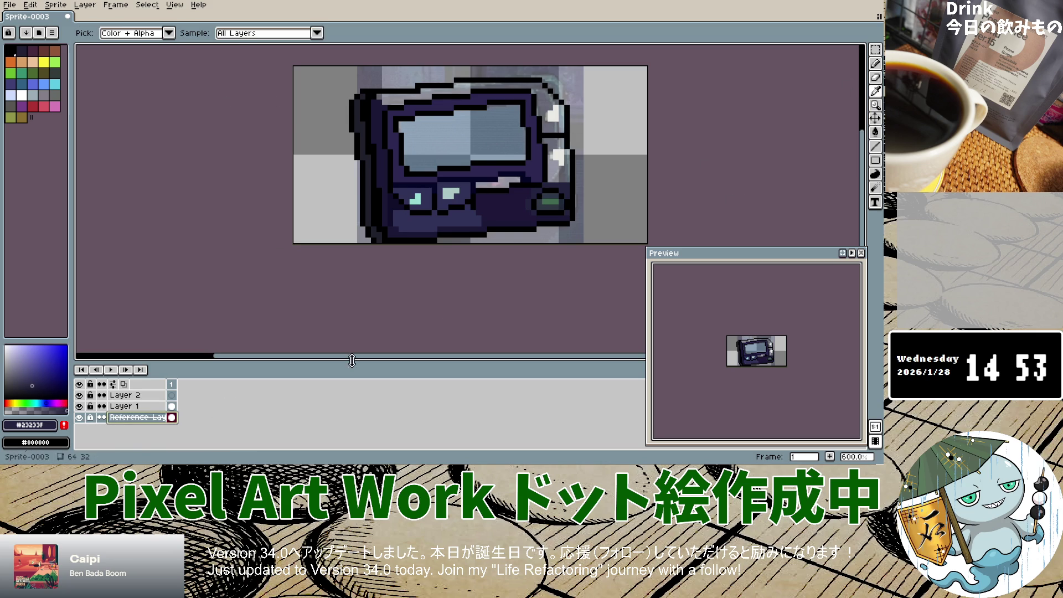
{"action": "left_click", "coordinate": [552, 123]}
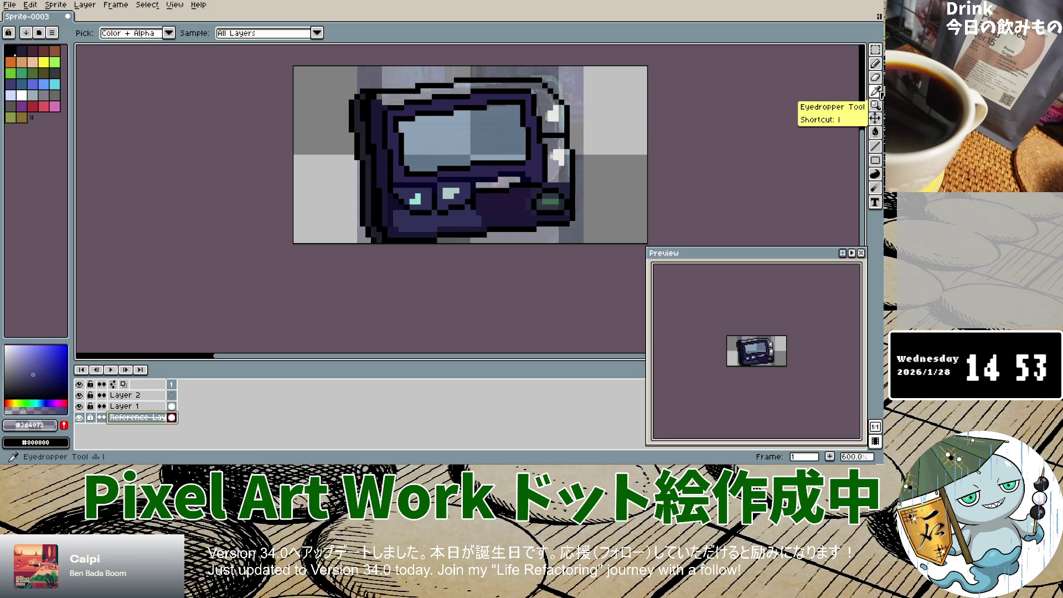
{"action": "left_click", "coordinate": [875, 63]}
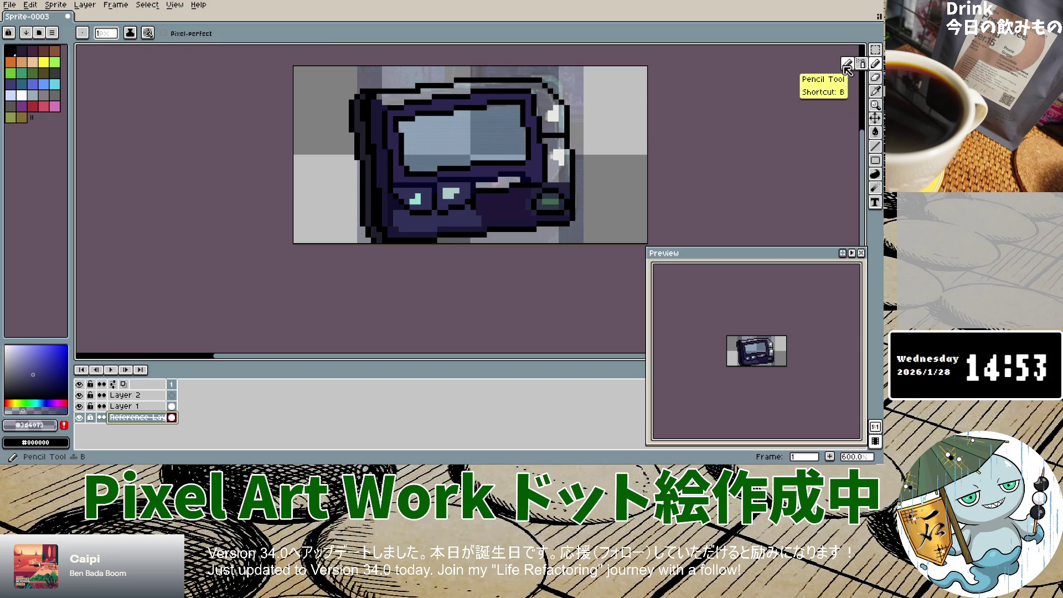
{"action": "left_click", "coordinate": [130, 406]}
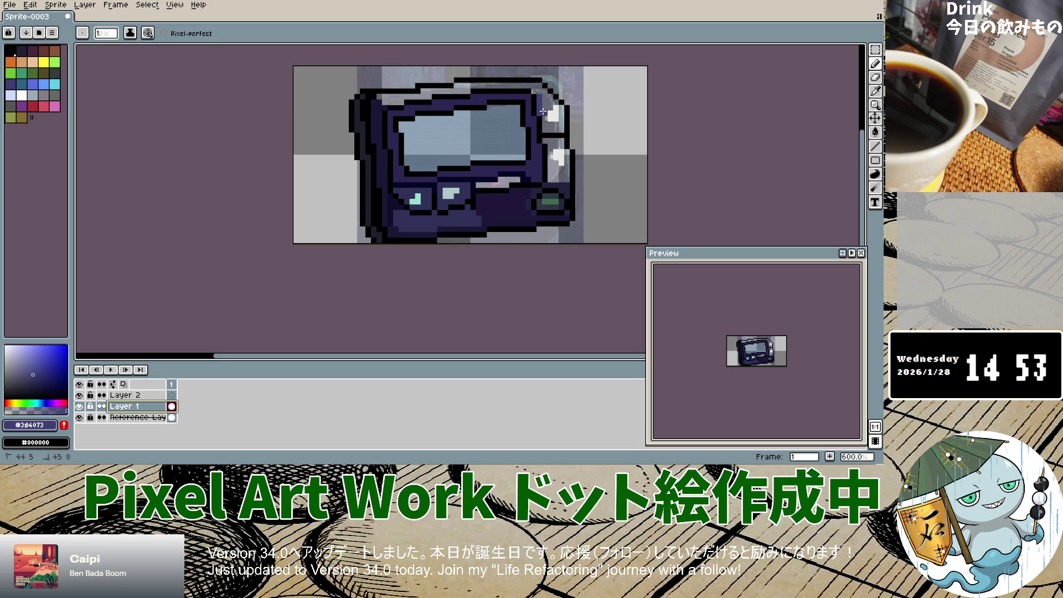
Paint mid navy along the pager's top rim and top-right corner.
{"action": "left_click_drag", "start_coordinate": [561, 128], "coordinate": [552, 123]}
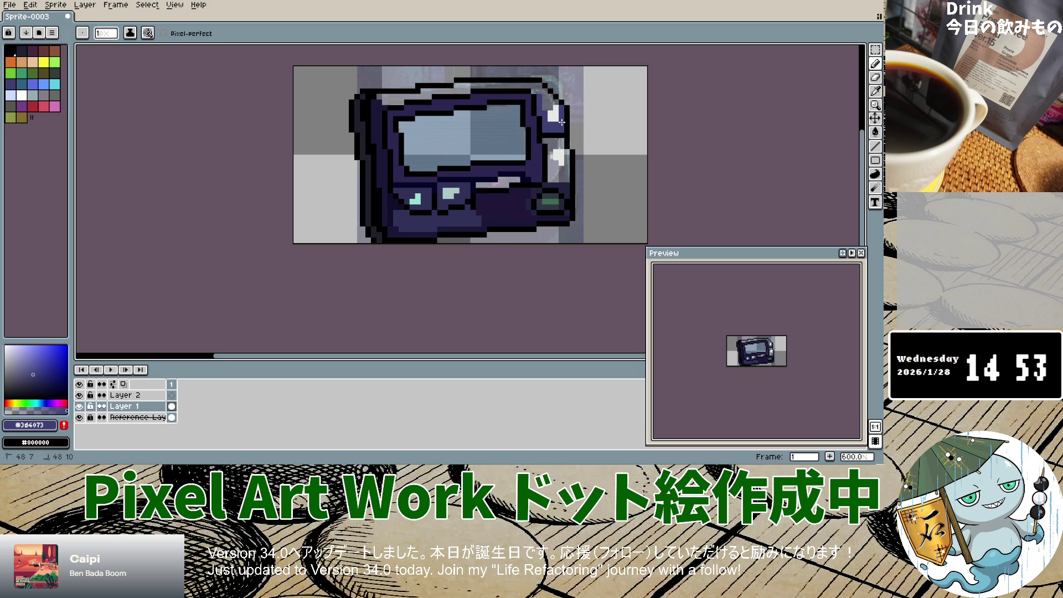
{"action": "left_click", "coordinate": [557, 102]}
{"action": "left_click", "coordinate": [544, 97]}
{"action": "left_click_drag", "start_coordinate": [544, 90], "coordinate": [472, 87]}
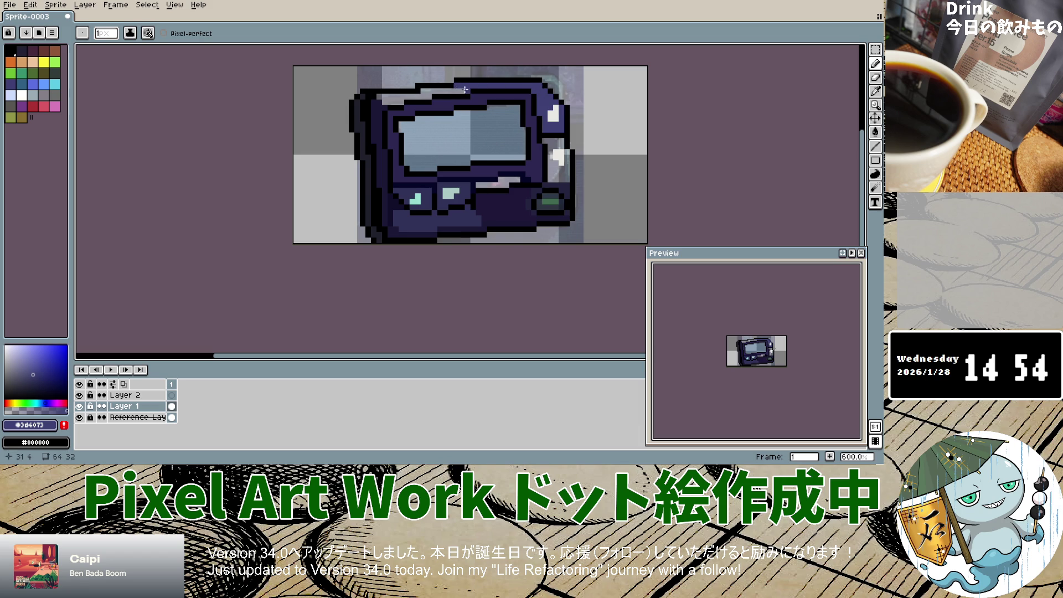
{"action": "mouse_move", "coordinate": [429, 97]}
{"action": "left_mouse_down"}
{"action": "mouse_move", "coordinate": [382, 96]}
{"action": "mouse_move", "coordinate": [400, 98]}
{"action": "left_mouse_up"}
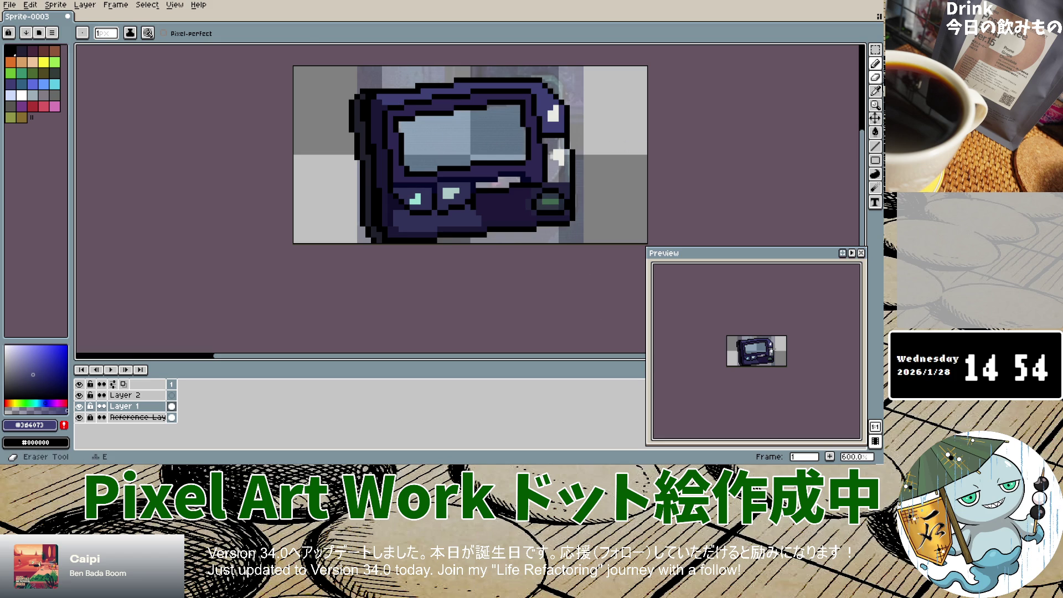
Sample a darker navy from the photo and paint it down the pager's right side.
{"action": "left_click", "coordinate": [875, 91]}
{"action": "left_click", "coordinate": [135, 417]}
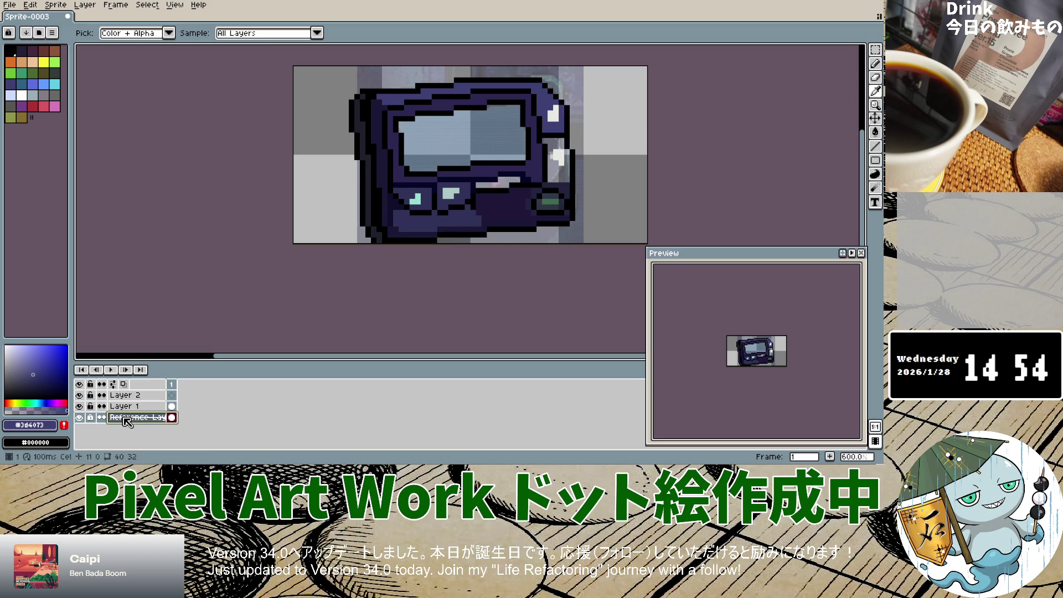
{"action": "left_click", "coordinate": [559, 137]}
{"action": "left_click", "coordinate": [875, 64]}
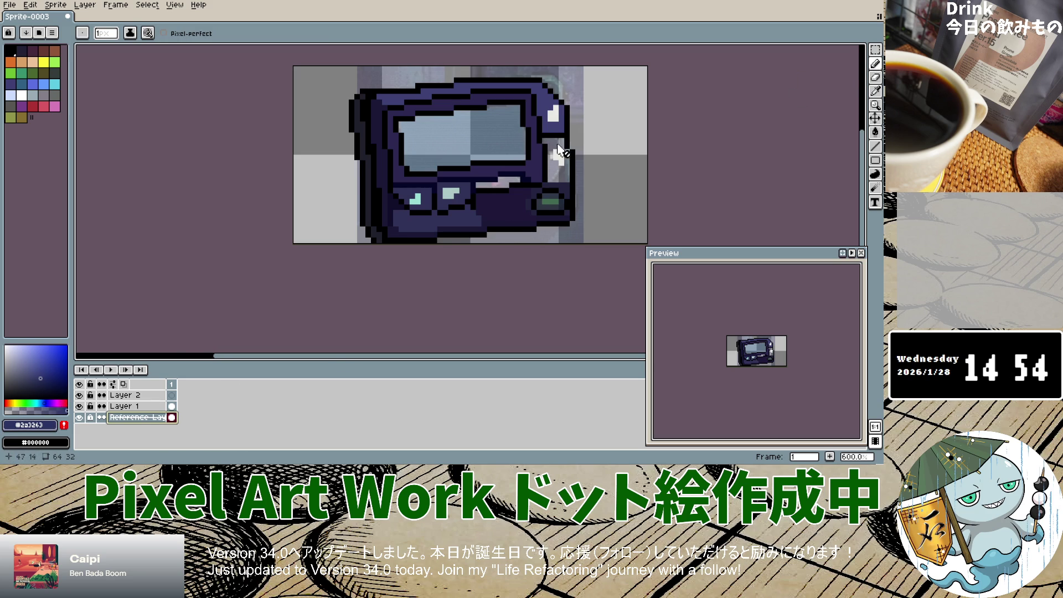
{"action": "left_click", "coordinate": [875, 63]}
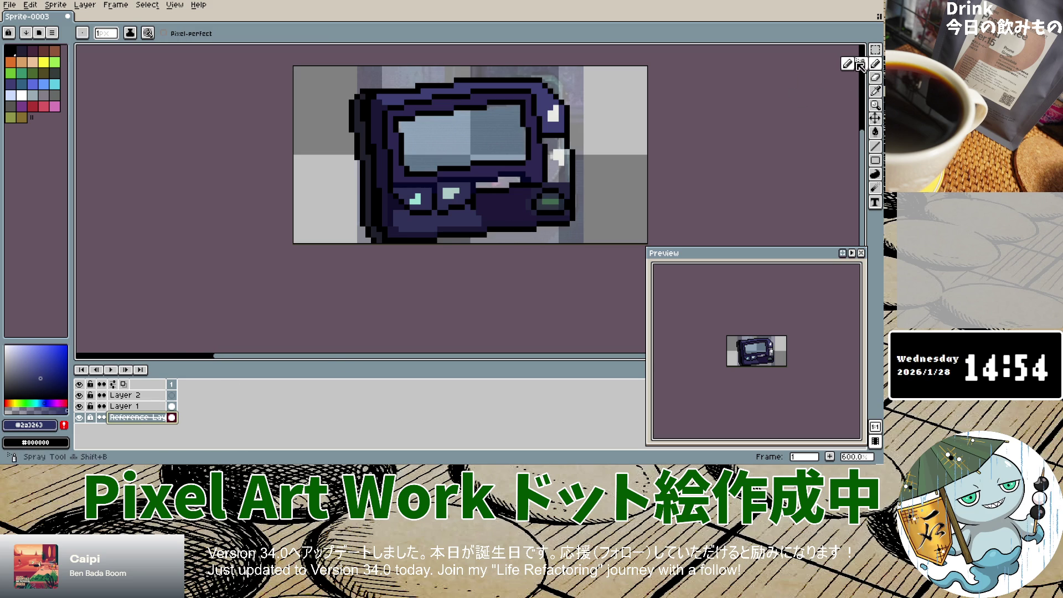
{"action": "left_click", "coordinate": [126, 405]}
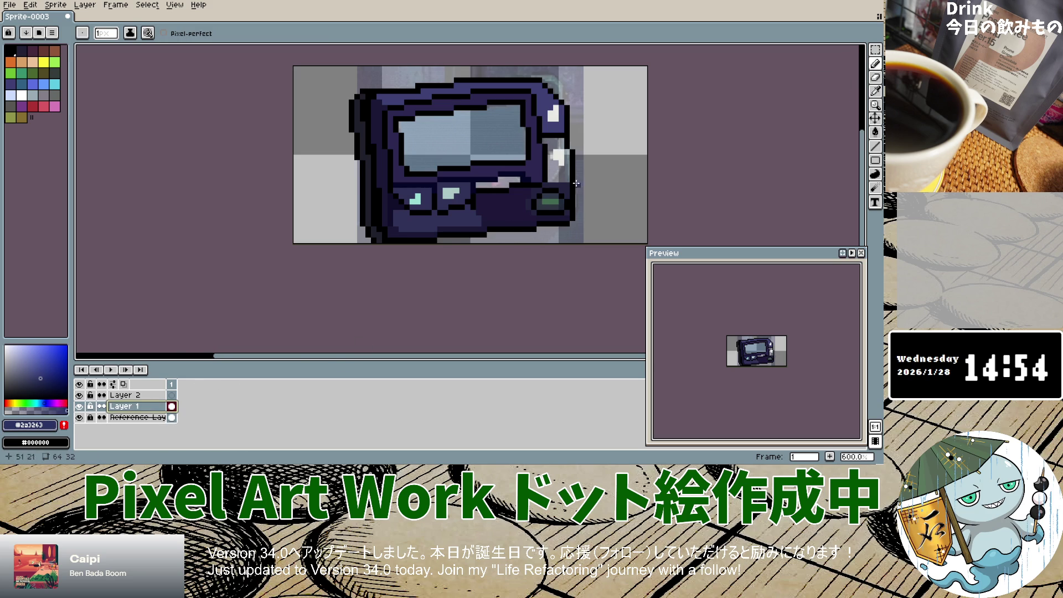
{"action": "left_click", "coordinate": [550, 147]}
{"action": "mouse_move", "coordinate": [551, 160]}
{"action": "left_mouse_down"}
{"action": "mouse_move", "coordinate": [566, 178]}
{"action": "mouse_move", "coordinate": [560, 145]}
{"action": "mouse_move", "coordinate": [561, 173]}
{"action": "left_mouse_up"}
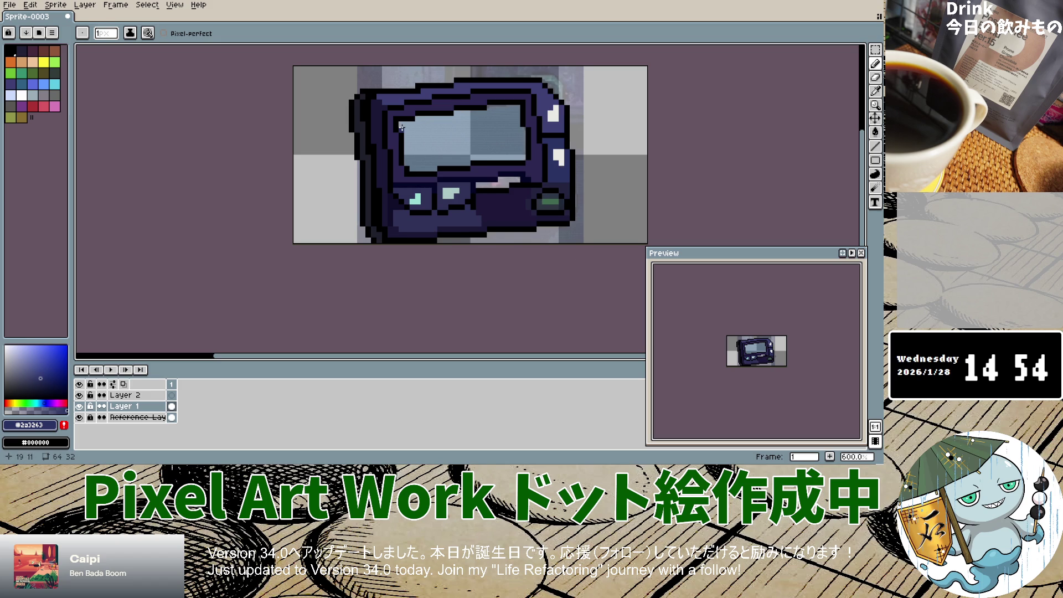
Eyedrop the screen's blue from the reference photo for the Pencil.
{"action": "key", "text": "i"}
{"action": "left_click", "coordinate": [135, 418]}
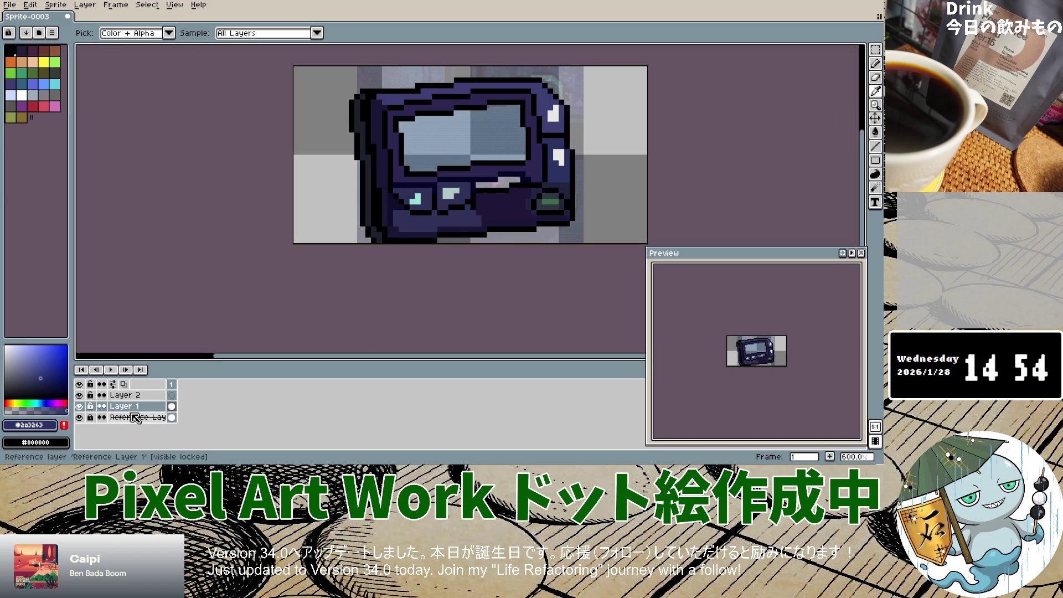
{"action": "left_click", "coordinate": [485, 134]}
{"action": "left_click", "coordinate": [875, 64]}
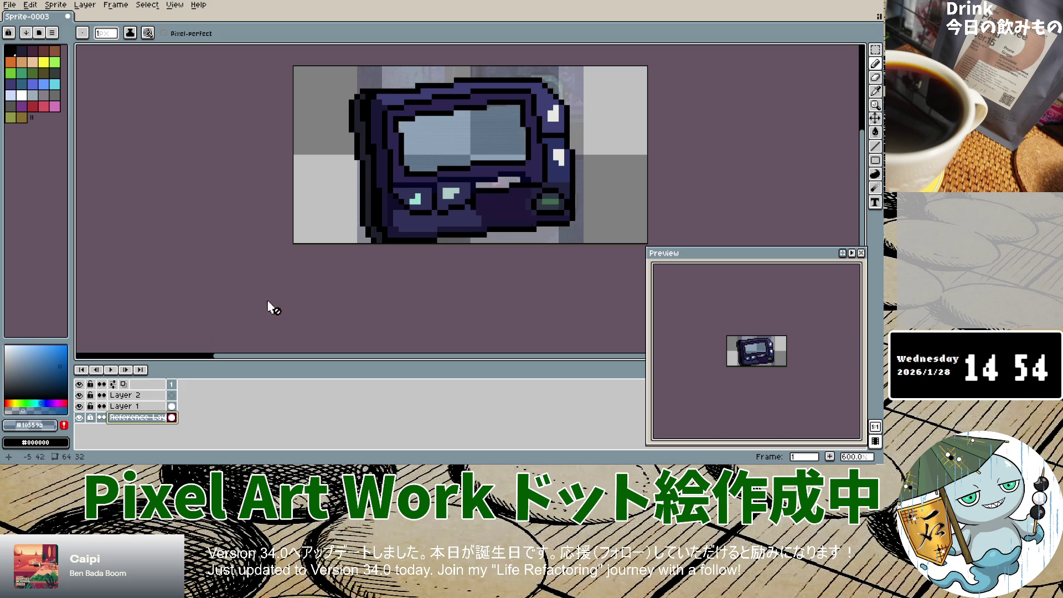
Paint the pager screen solid #10559a blue on Layer 1 with a 2px brush.
{"action": "left_click", "coordinate": [133, 406]}
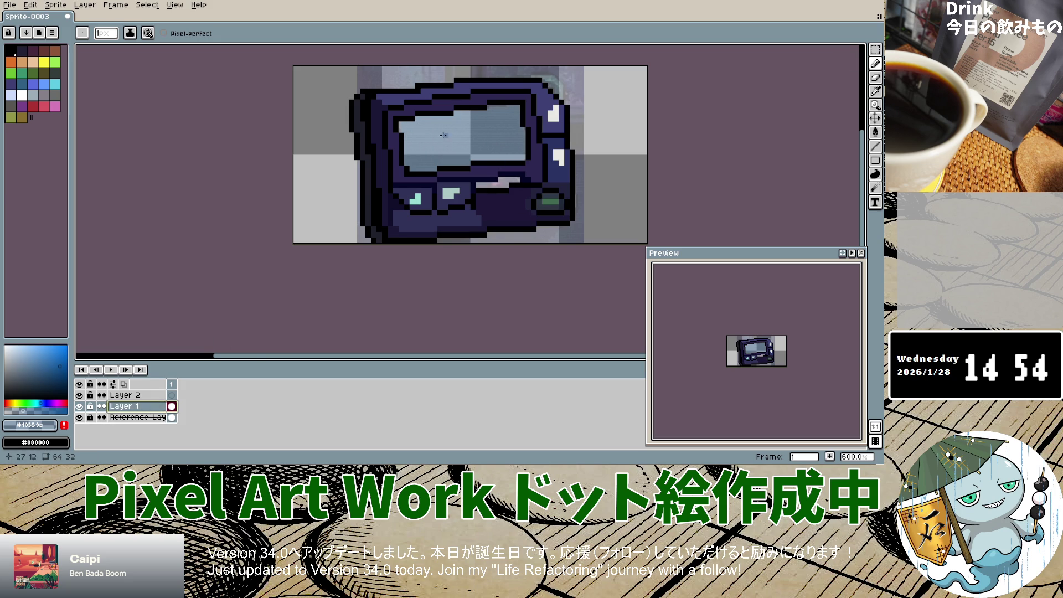
{"action": "left_click_drag", "start_coordinate": [402, 126], "coordinate": [499, 107]}
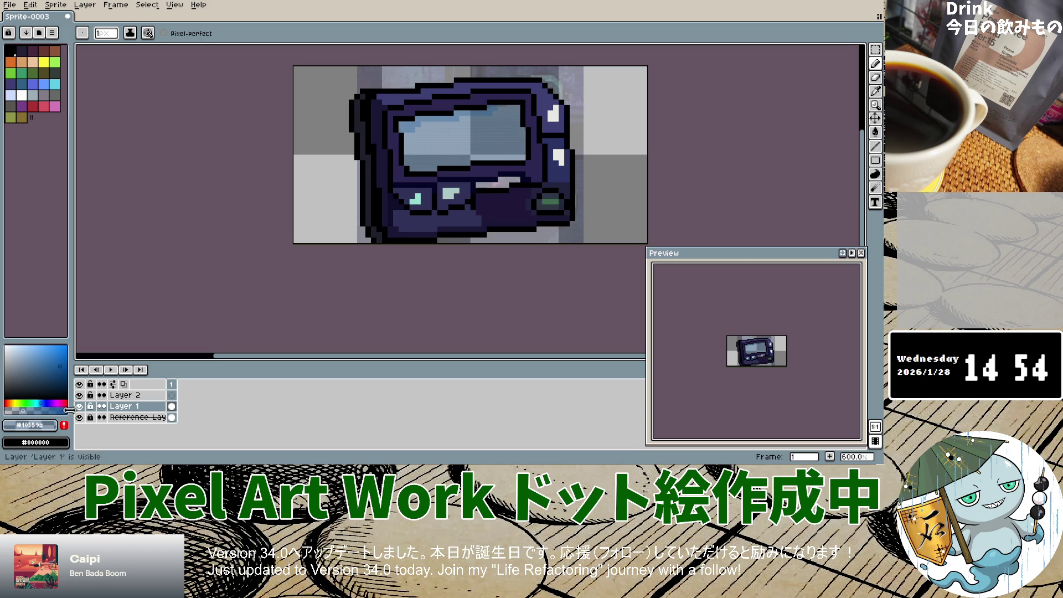
{"action": "mouse_move", "coordinate": [401, 127]}
{"action": "left_mouse_down"}
{"action": "mouse_move", "coordinate": [517, 108]}
{"action": "mouse_move", "coordinate": [524, 156]}
{"action": "mouse_move", "coordinate": [419, 169]}
{"action": "mouse_move", "coordinate": [406, 128]}
{"action": "left_mouse_up"}
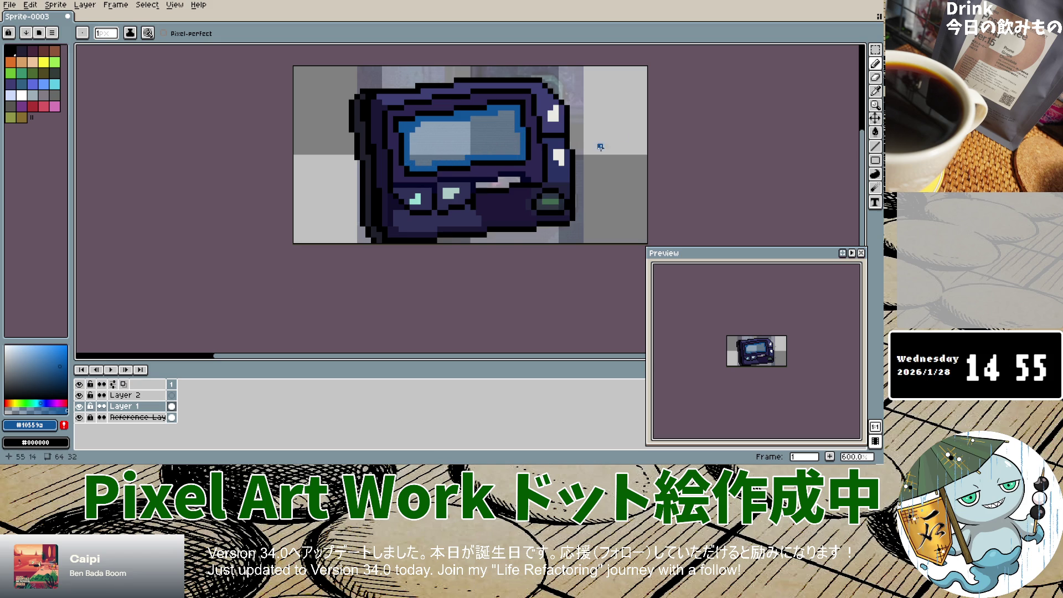
{"action": "key", "text": "plus"}
{"action": "left_click", "coordinate": [440, 142]}
{"action": "mouse_move", "coordinate": [417, 129]}
{"action": "left_mouse_down"}
{"action": "mouse_move", "coordinate": [430, 160]}
{"action": "mouse_move", "coordinate": [422, 124]}
{"action": "mouse_move", "coordinate": [468, 118]}
{"action": "mouse_move", "coordinate": [458, 130]}
{"action": "mouse_move", "coordinate": [420, 127]}
{"action": "mouse_move", "coordinate": [513, 127]}
{"action": "mouse_move", "coordinate": [515, 117]}
{"action": "mouse_move", "coordinate": [518, 139]}
{"action": "mouse_move", "coordinate": [416, 149]}
{"action": "mouse_move", "coordinate": [520, 149]}
{"action": "left_mouse_up"}
{"action": "key", "text": "ctrl+z"}
{"action": "left_click", "coordinate": [416, 159]}
{"action": "left_click_drag", "start_coordinate": [416, 161], "coordinate": [471, 159]}
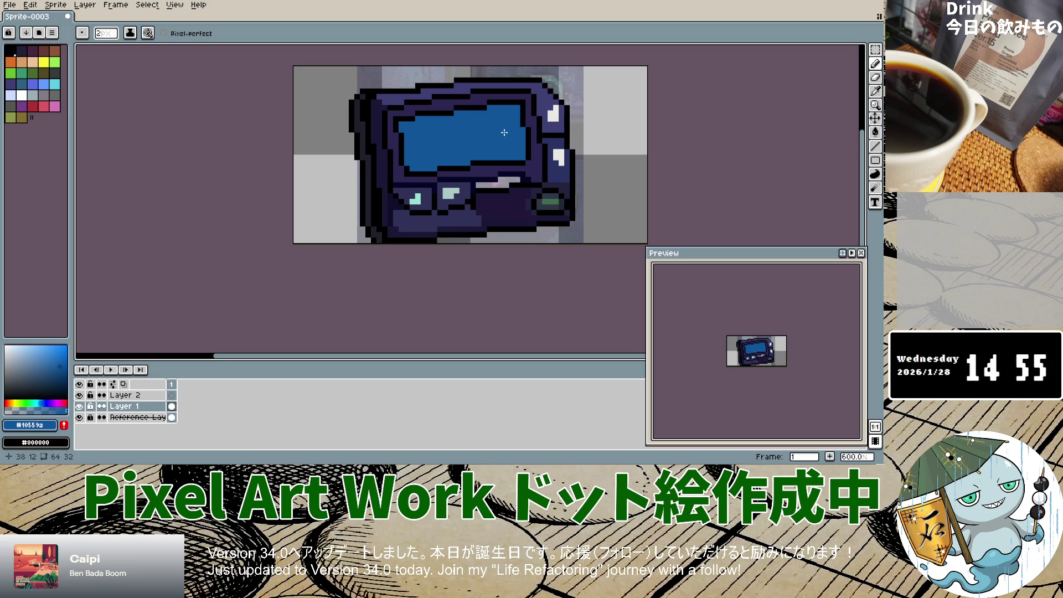
Hide the Reference Layer after comparing the screen against the photo.
{"action": "left_click", "coordinate": [79, 418]}
{"action": "left_click", "coordinate": [80, 418]}
{"action": "left_click", "coordinate": [80, 417]}
{"action": "left_click", "coordinate": [79, 417]}
{"action": "left_click", "coordinate": [79, 418]}
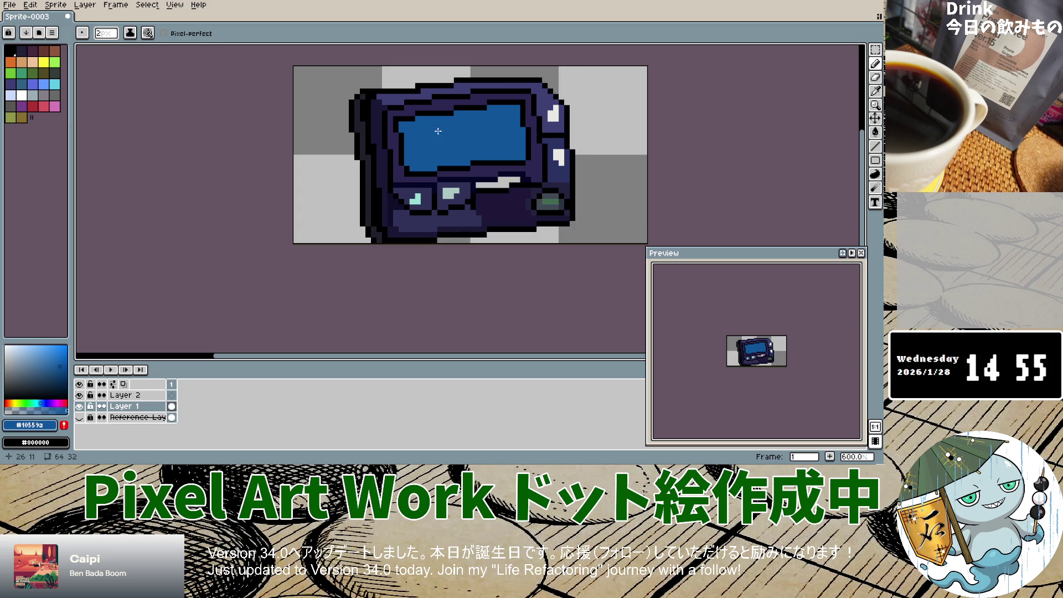
Add a white highlight dot near the screen's upper-left corner.
{"action": "left_click", "coordinate": [5, 346]}
{"action": "left_click", "coordinate": [427, 134]}
{"action": "scroll", "coordinate": [426, 133], "scroll_direction": "up", "scroll_amount": 3}
{"action": "scroll", "coordinate": [428, 135], "scroll_direction": "down", "scroll_amount": 3}
Sketch white digits '31' on the screen with a 1px brush.
{"action": "key", "text": "minus"}
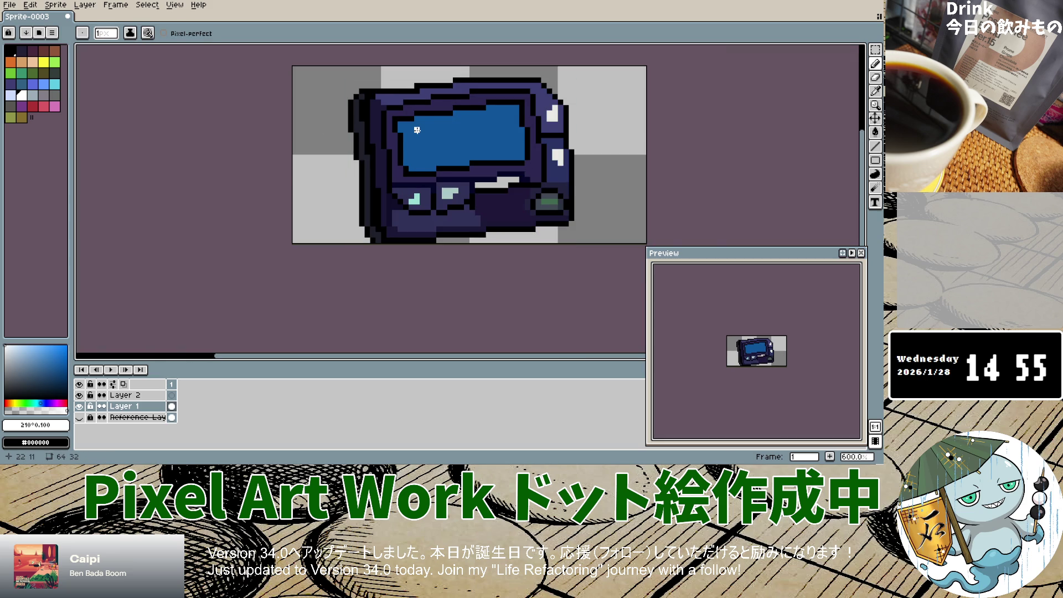
{"action": "left_click_drag", "start_coordinate": [417, 130], "coordinate": [423, 130]}
{"action": "left_click", "coordinate": [422, 148]}
{"action": "left_click_drag", "start_coordinate": [422, 151], "coordinate": [416, 154]}
{"action": "left_click", "coordinate": [421, 158]}
{"action": "key", "text": "ctrl+z"}
{"action": "key", "text": "ctrl+z"}
{"action": "key", "text": "ctrl+z"}
{"action": "key", "text": "ctrl+z"}
{"action": "key", "text": "ctrl+z"}
{"action": "key", "text": "z"}
{"action": "left_click", "coordinate": [431, 146]}
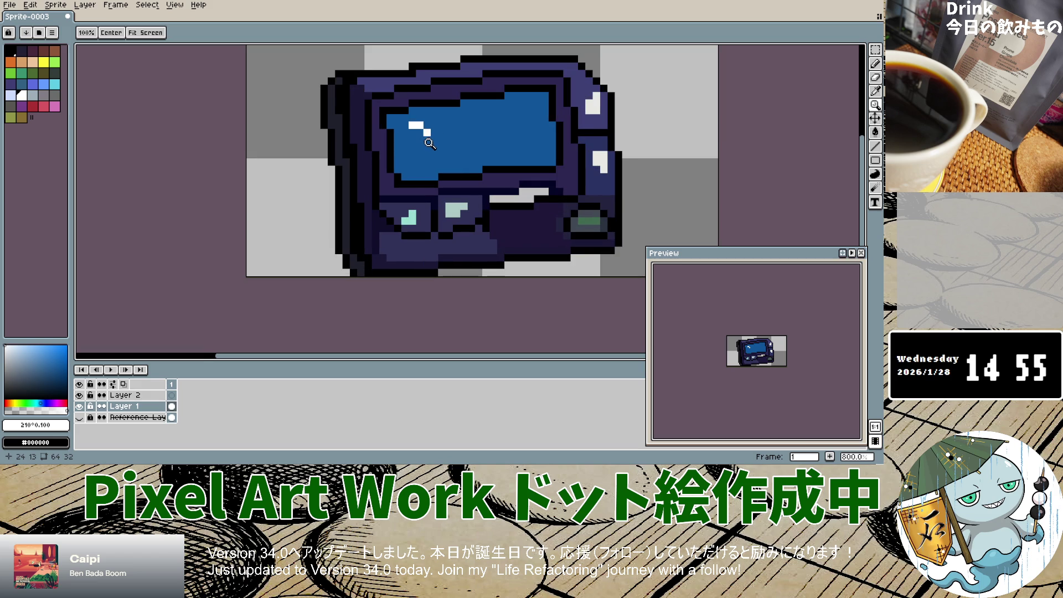
{"action": "key", "text": "b"}
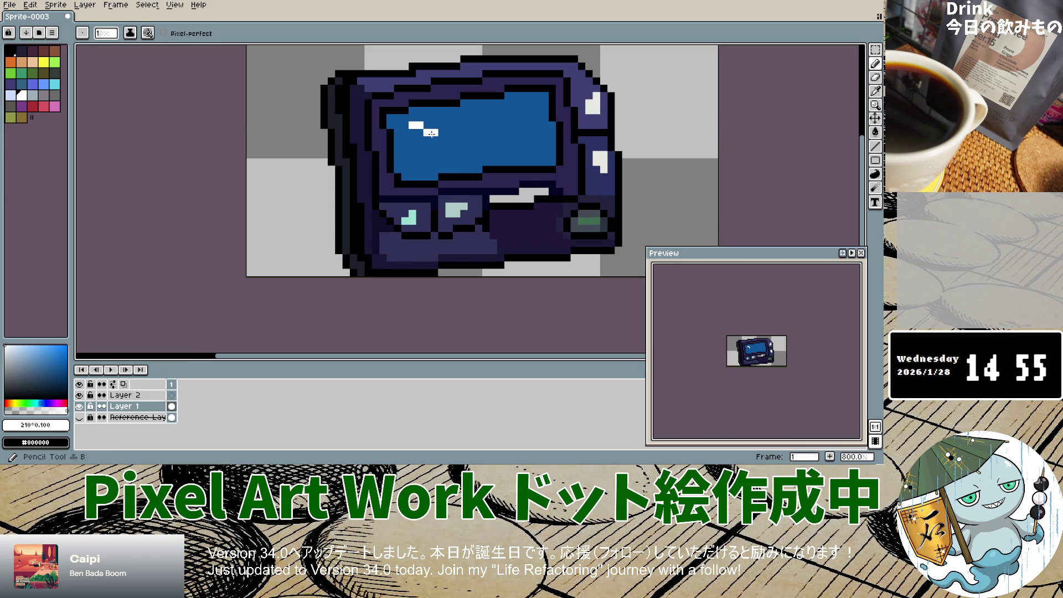
{"action": "mouse_move", "coordinate": [419, 147]}
{"action": "left_mouse_down"}
{"action": "mouse_move", "coordinate": [427, 168]}
{"action": "mouse_move", "coordinate": [411, 168]}
{"action": "left_mouse_up"}
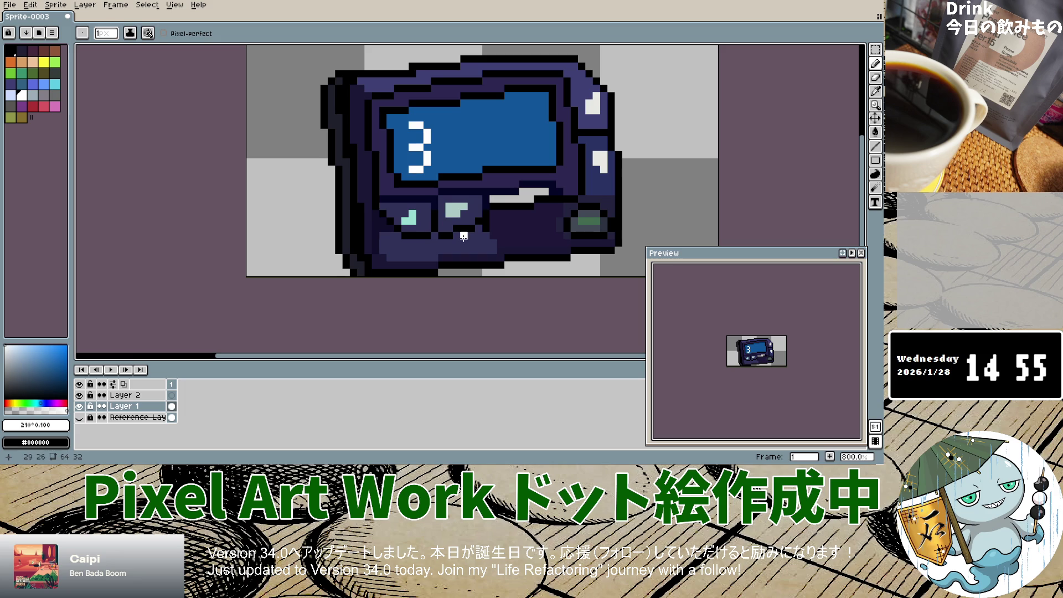
{"action": "left_click", "coordinate": [449, 125]}
{"action": "left_click", "coordinate": [449, 132]}
{"action": "left_click_drag", "start_coordinate": [449, 154], "coordinate": [449, 167]}
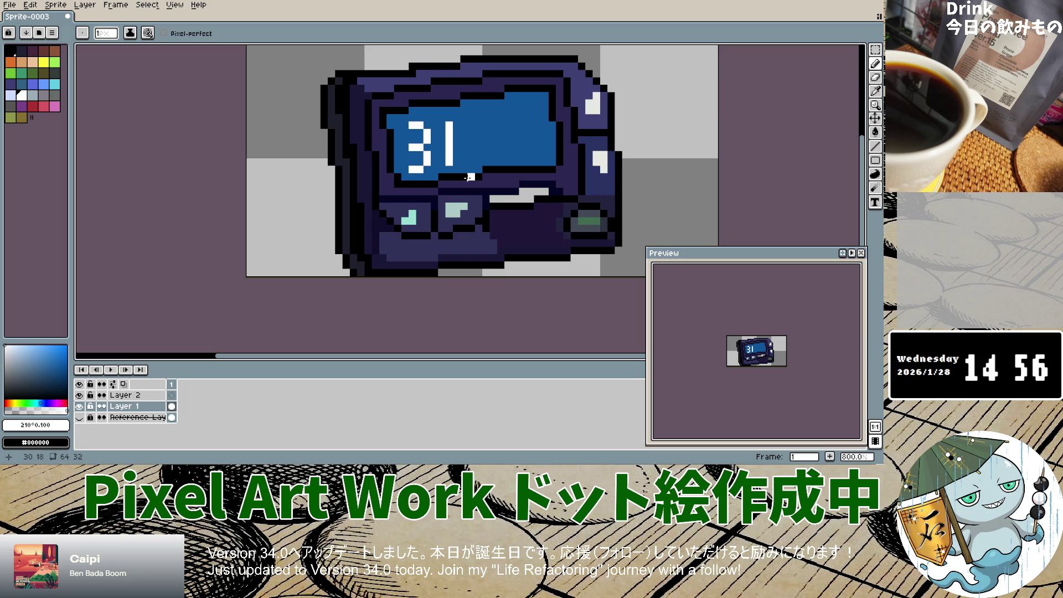
Undo a stray blue line, eyedrop the screen blue, and paint over the 31 digits.
{"action": "key", "text": "i"}
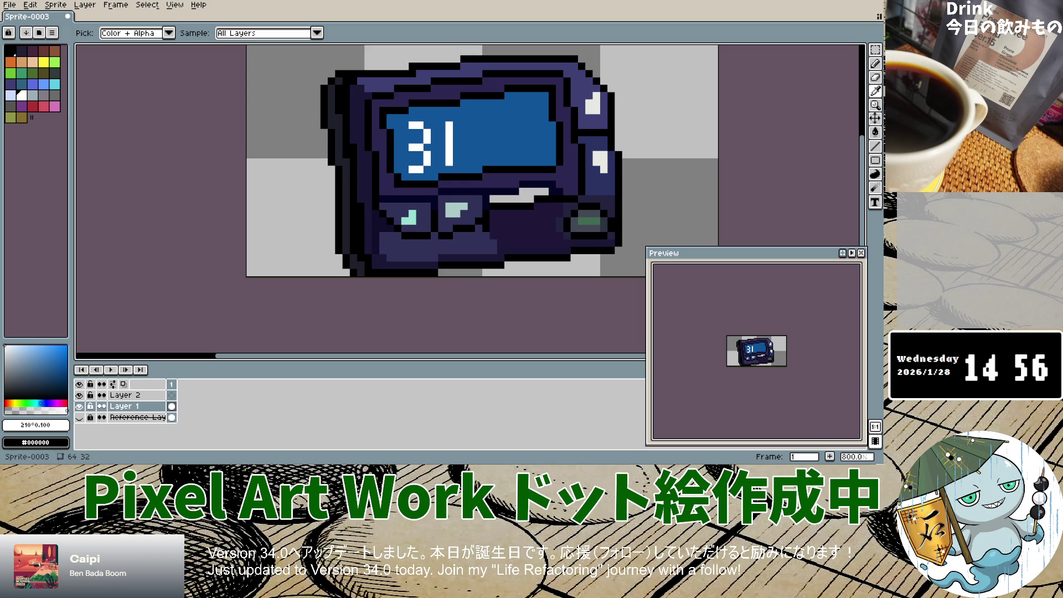
{"action": "key", "text": "b"}
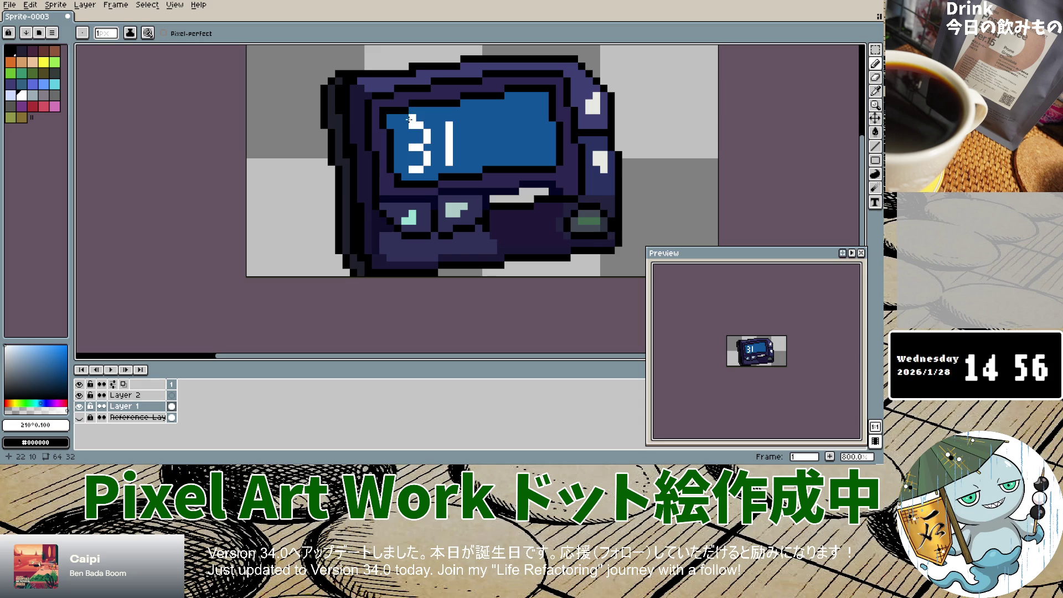
{"action": "left_click_drag", "start_coordinate": [33, 366], "coordinate": [76, 335]}
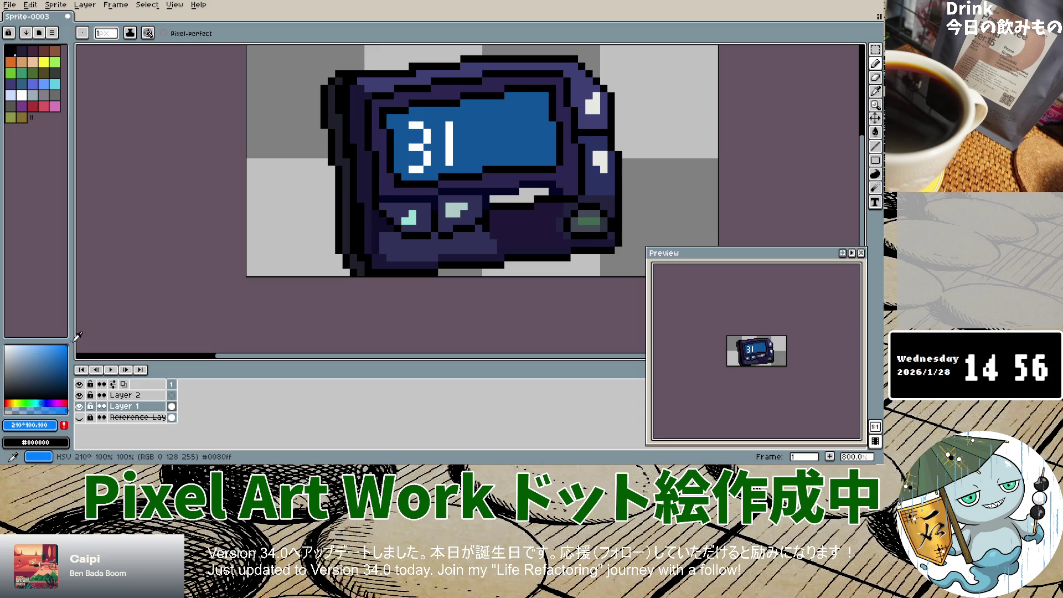
{"action": "left_click_drag", "start_coordinate": [412, 125], "coordinate": [455, 125]}
{"action": "key", "text": "v"}
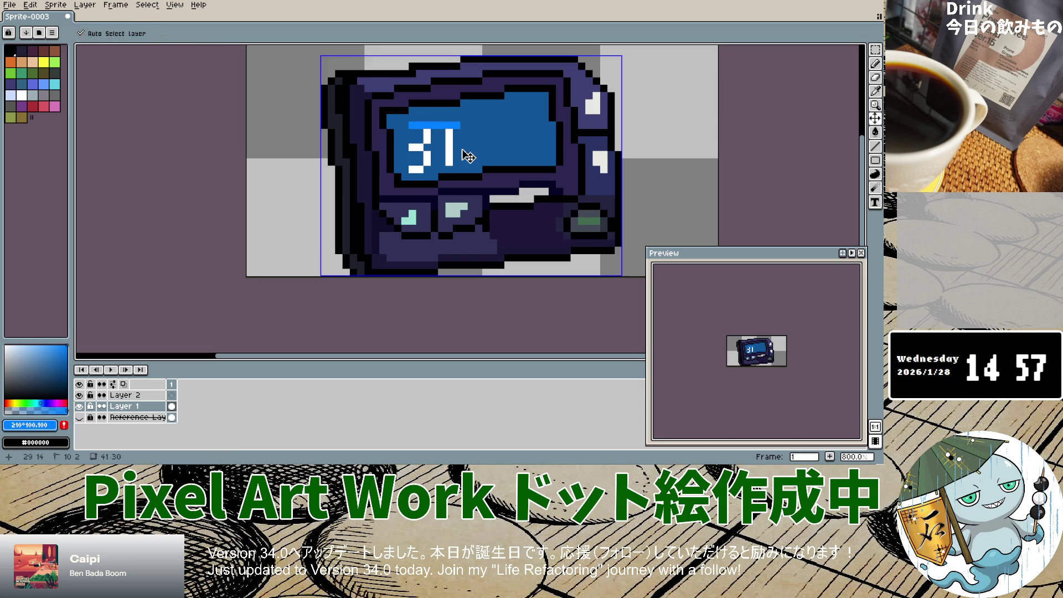
{"action": "key", "text": "ctrl+z"}
{"action": "left_click", "coordinate": [875, 90]}
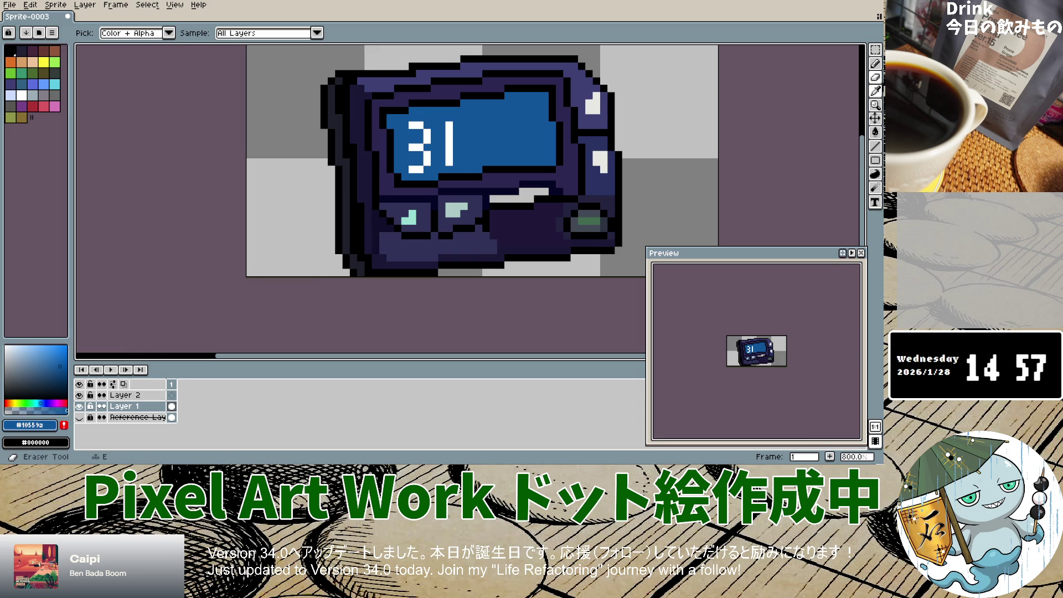
{"action": "left_click", "coordinate": [875, 64]}
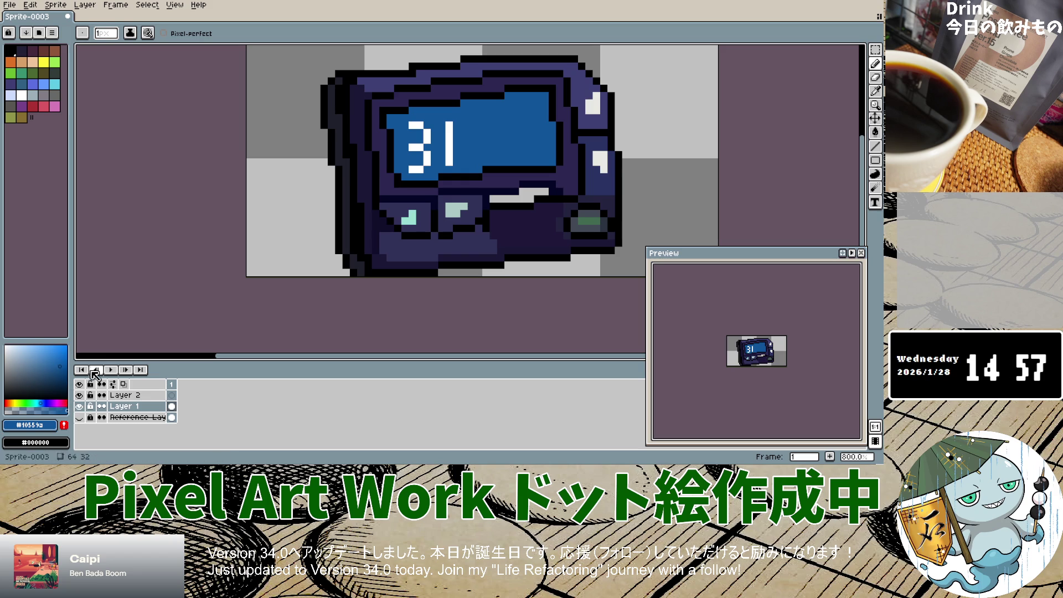
{"action": "mouse_move", "coordinate": [415, 121]}
{"action": "left_mouse_down"}
{"action": "mouse_move", "coordinate": [464, 122]}
{"action": "mouse_move", "coordinate": [423, 127]}
{"action": "mouse_move", "coordinate": [449, 155]}
{"action": "mouse_move", "coordinate": [422, 165]}
{"action": "left_mouse_up"}
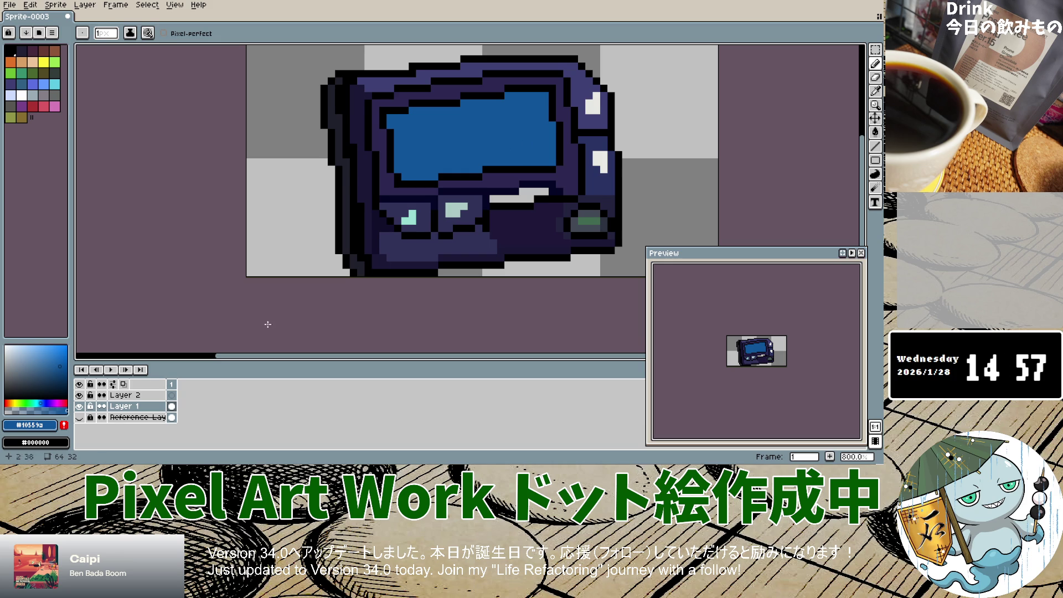
Show the reference photo and raise its opacity in Layer Properties.
{"action": "double_click", "coordinate": [79, 407]}
{"action": "left_click", "coordinate": [79, 417]}
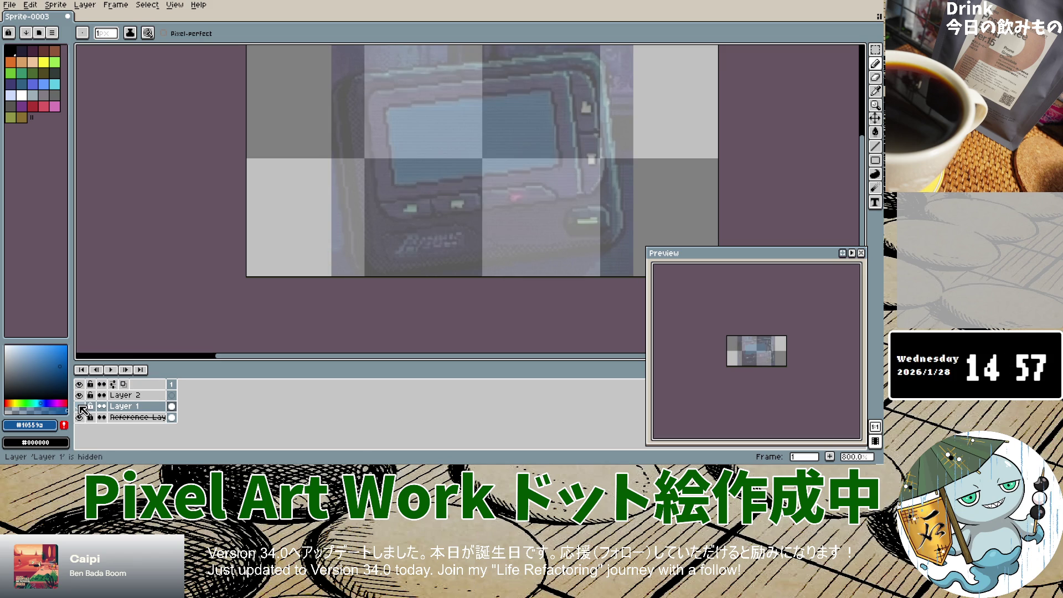
{"action": "double_click", "coordinate": [135, 417]}
{"action": "left_click", "coordinate": [480, 259]}
{"action": "mouse_move", "coordinate": [479, 259]}
{"action": "left_mouse_down"}
{"action": "mouse_move", "coordinate": [523, 259]}
{"action": "mouse_move", "coordinate": [411, 261]}
{"action": "mouse_move", "coordinate": [536, 261]}
{"action": "left_mouse_up"}
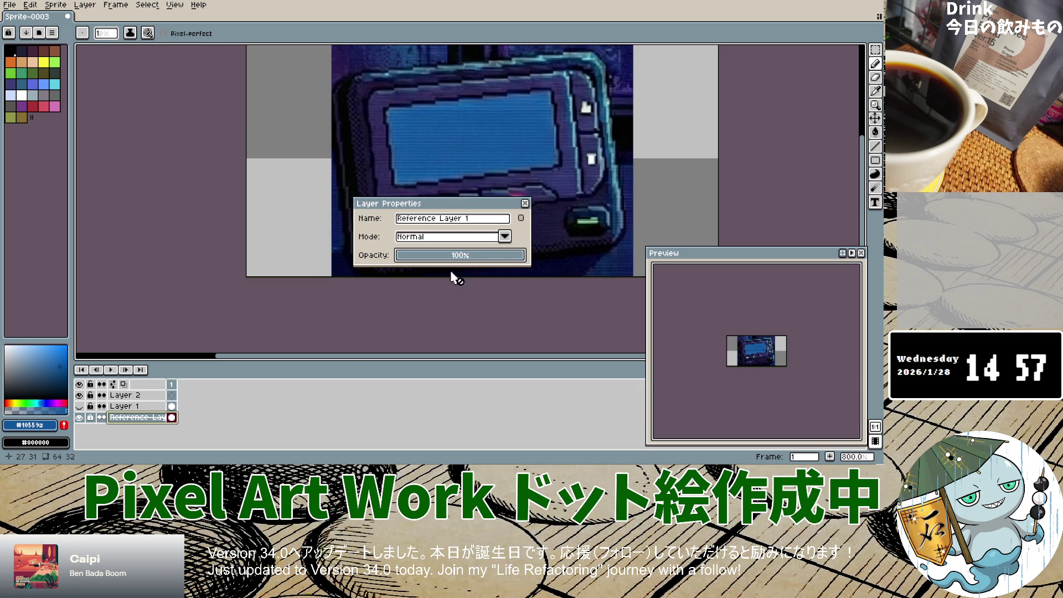
{"action": "left_click", "coordinate": [525, 203]}
Compare the drawing against the photo, then eyedrop the pink glint colour.
{"action": "left_click", "coordinate": [79, 406]}
{"action": "left_click", "coordinate": [81, 417]}
{"action": "left_click", "coordinate": [81, 417]}
{"action": "left_click", "coordinate": [81, 417]}
{"action": "left_click", "coordinate": [81, 417]}
{"action": "left_click", "coordinate": [80, 417]}
{"action": "left_click", "coordinate": [81, 417]}
{"action": "left_click", "coordinate": [80, 417]}
{"action": "left_click", "coordinate": [81, 417]}
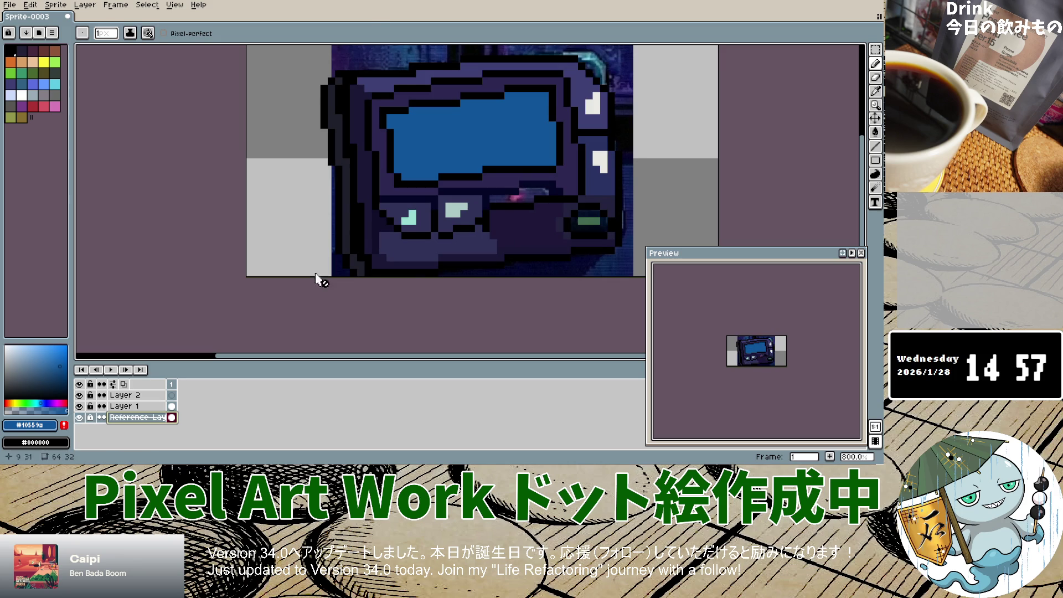
{"action": "key", "text": "i"}
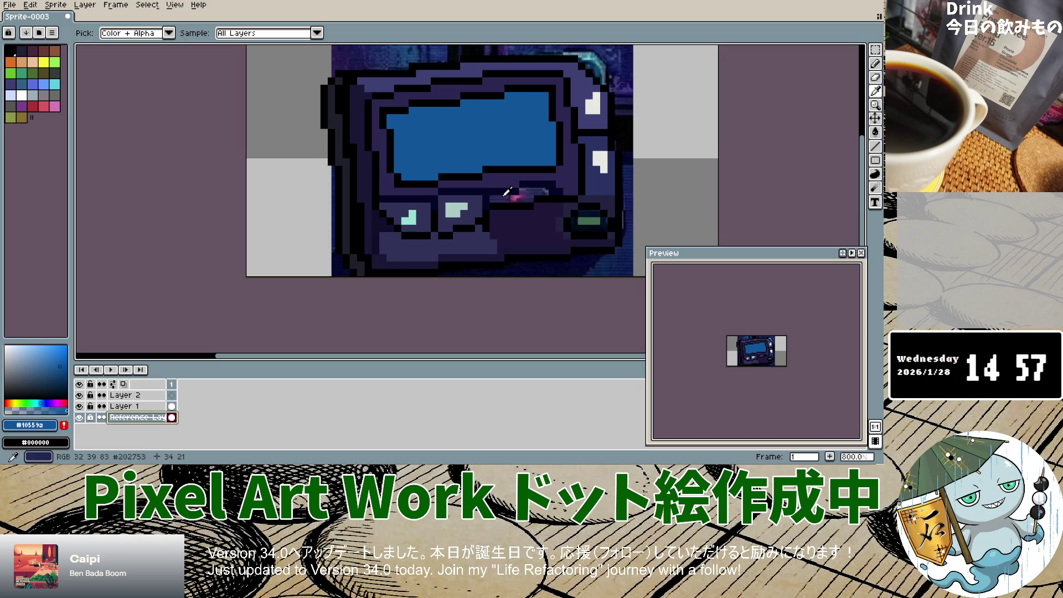
{"action": "left_click", "coordinate": [513, 195]}
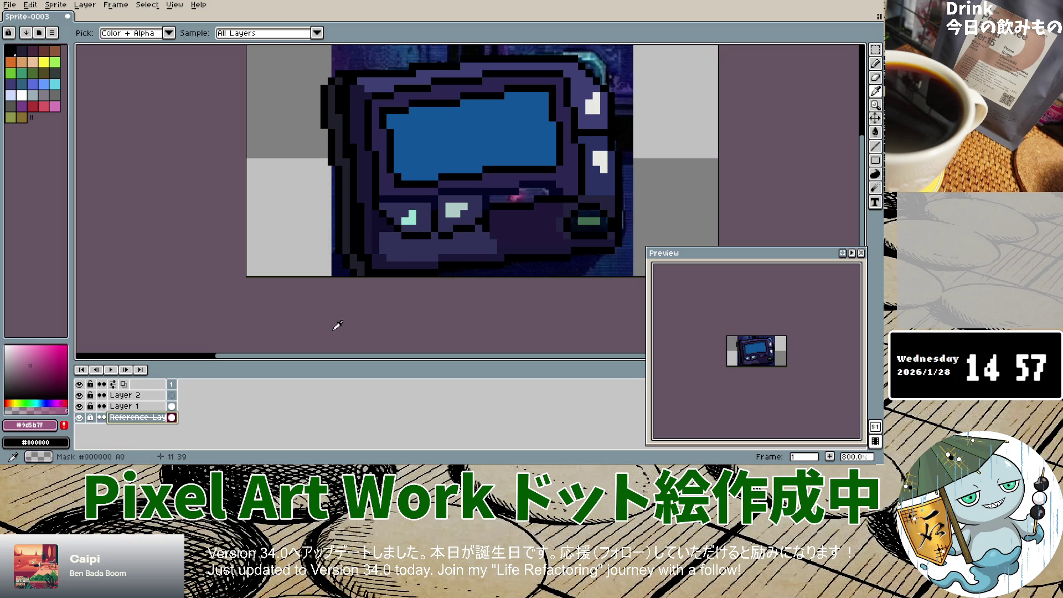
Lower Reference Layer 1's opacity to 29% and sample a dark purple.
{"action": "double_click", "coordinate": [135, 417]}
{"action": "left_click_drag", "start_coordinate": [440, 261], "coordinate": [422, 263]}
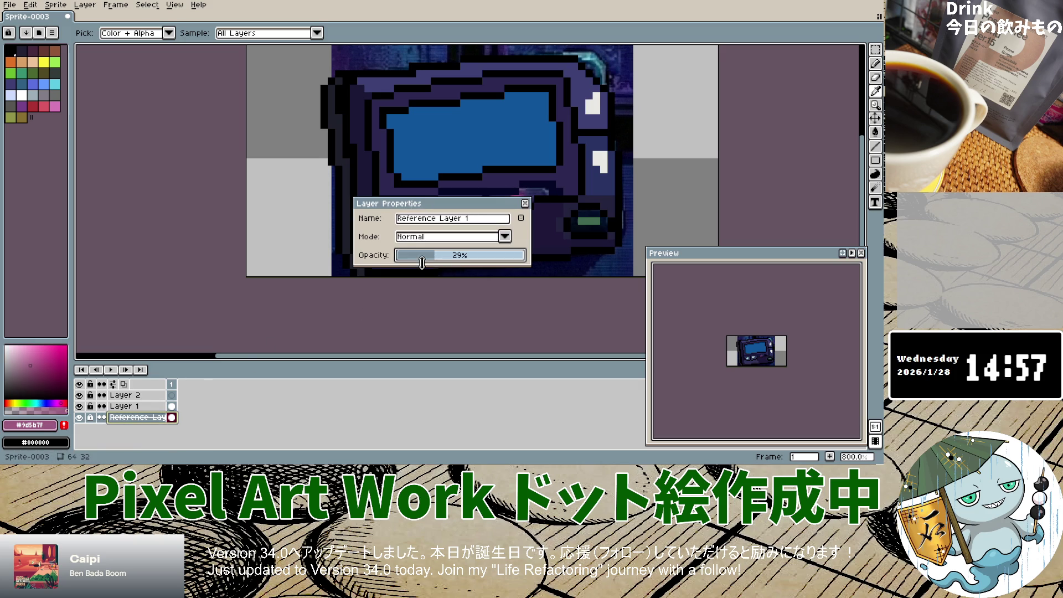
{"action": "left_click", "coordinate": [125, 407]}
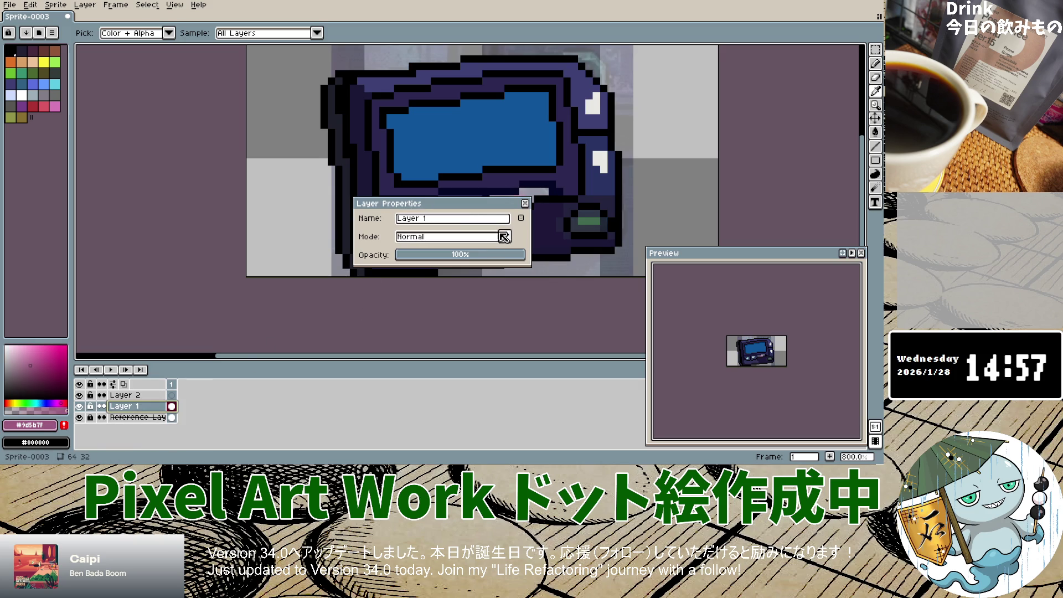
{"action": "left_click", "coordinate": [525, 204]}
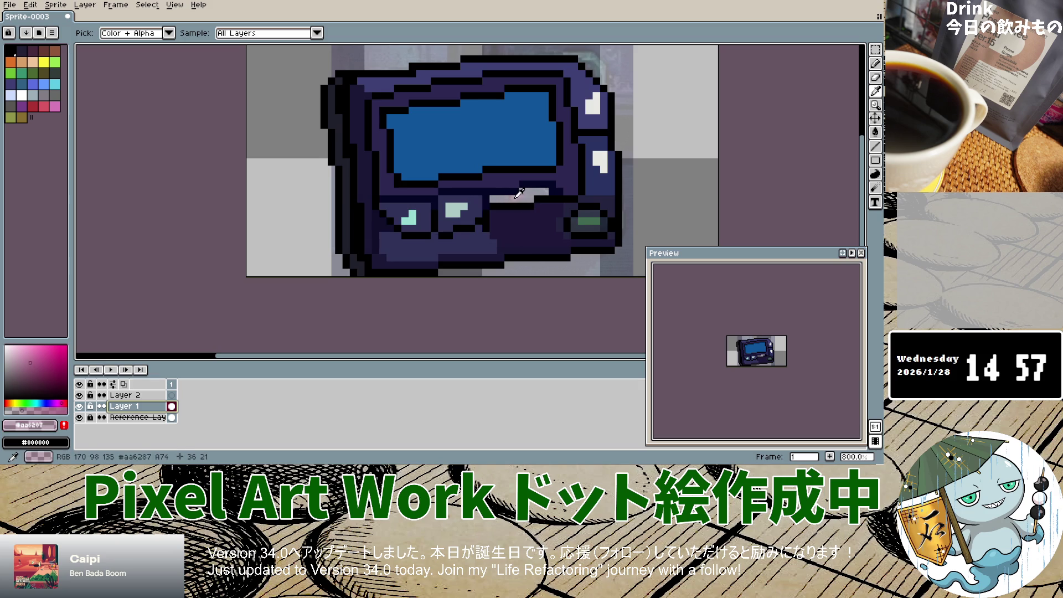
{"action": "left_click", "coordinate": [519, 193]}
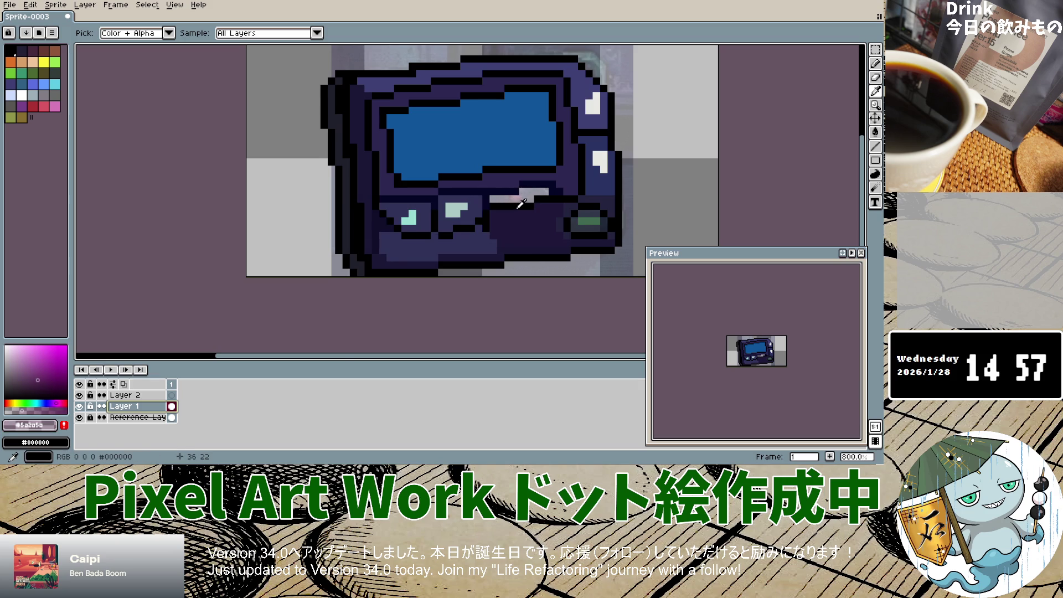
Paint pink highlight pixels just below the pager's screen.
{"action": "scroll", "coordinate": [521, 203], "scroll_direction": "up", "scroll_amount": 5}
{"action": "left_click", "coordinate": [520, 159]}
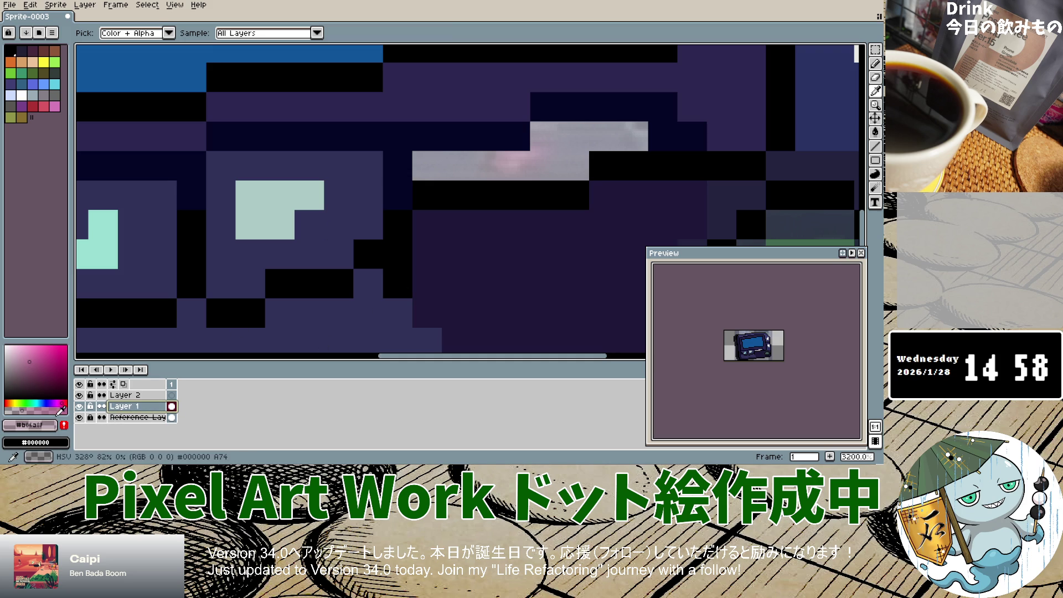
{"action": "left_click", "coordinate": [875, 63]}
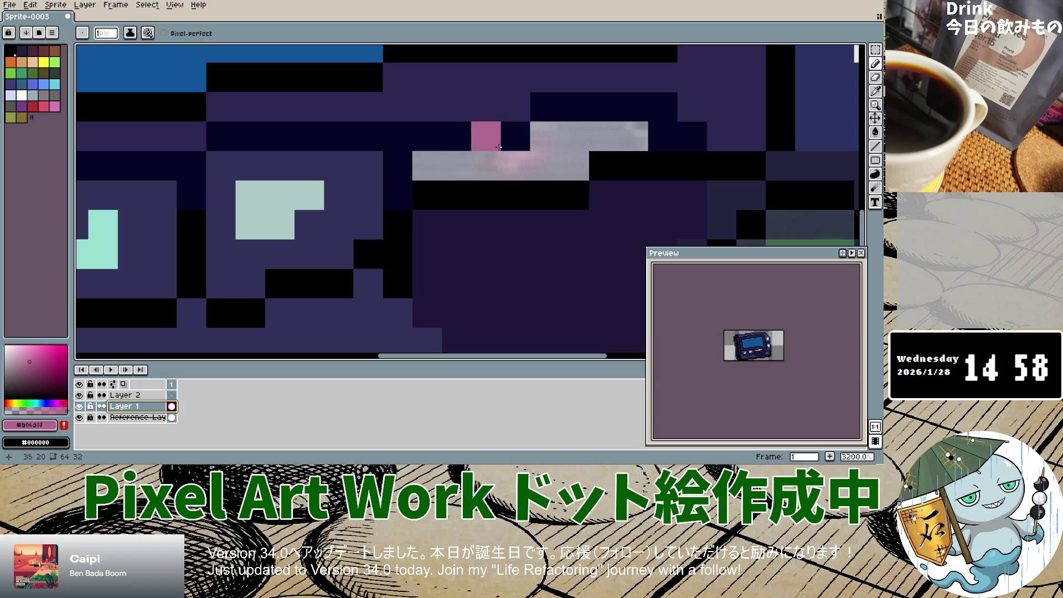
{"action": "left_click_drag", "start_coordinate": [499, 147], "coordinate": [506, 146]}
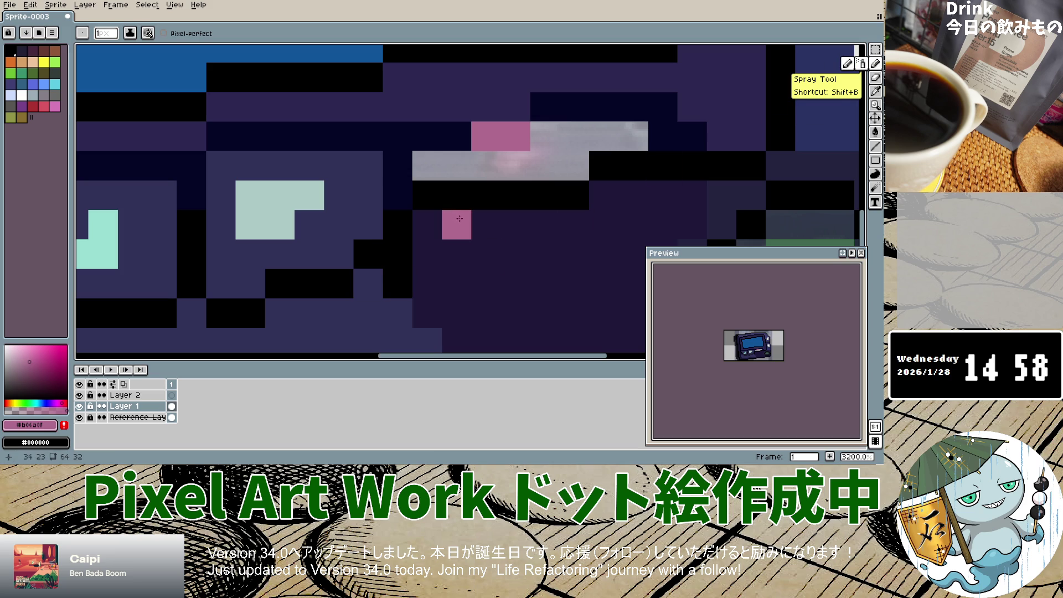
Add near-black outline pixels beside the pink highlight.
{"action": "key", "text": "i"}
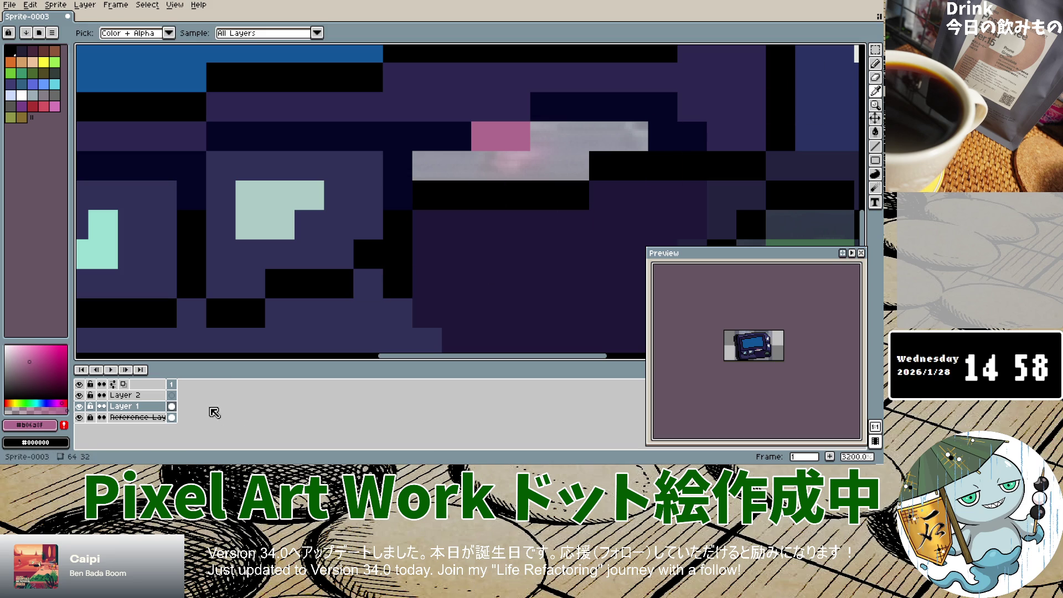
{"action": "left_click", "coordinate": [437, 138]}
{"action": "left_click", "coordinate": [875, 63]}
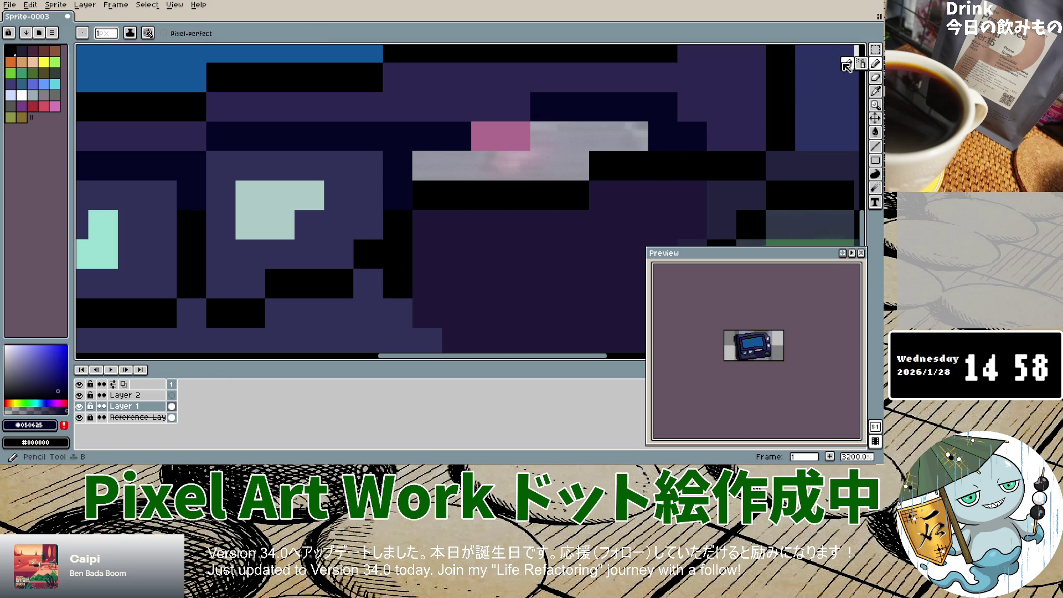
{"action": "left_click", "coordinate": [496, 88]}
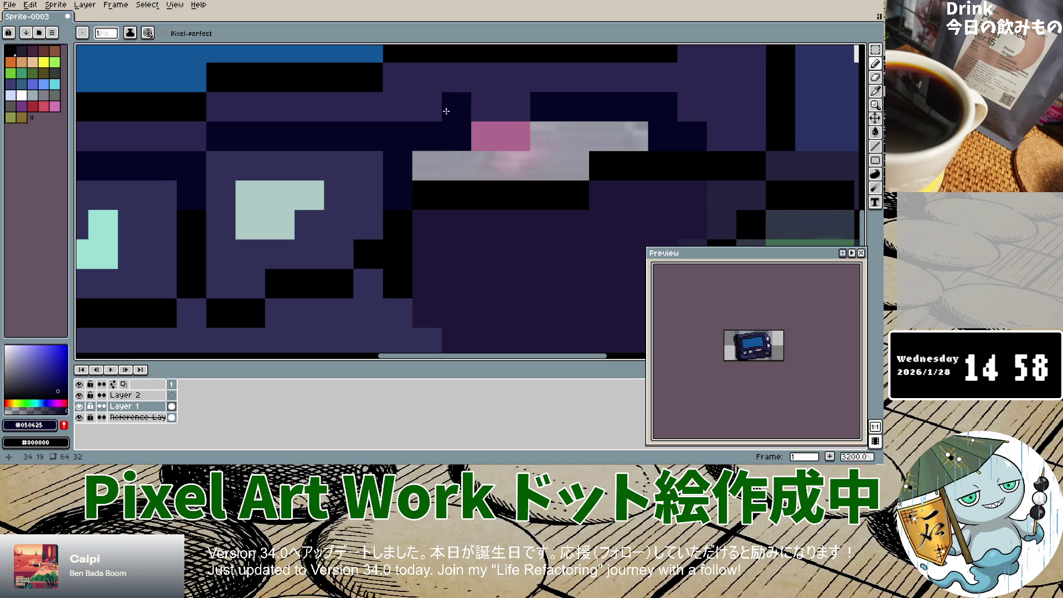
{"action": "left_click", "coordinate": [515, 77]}
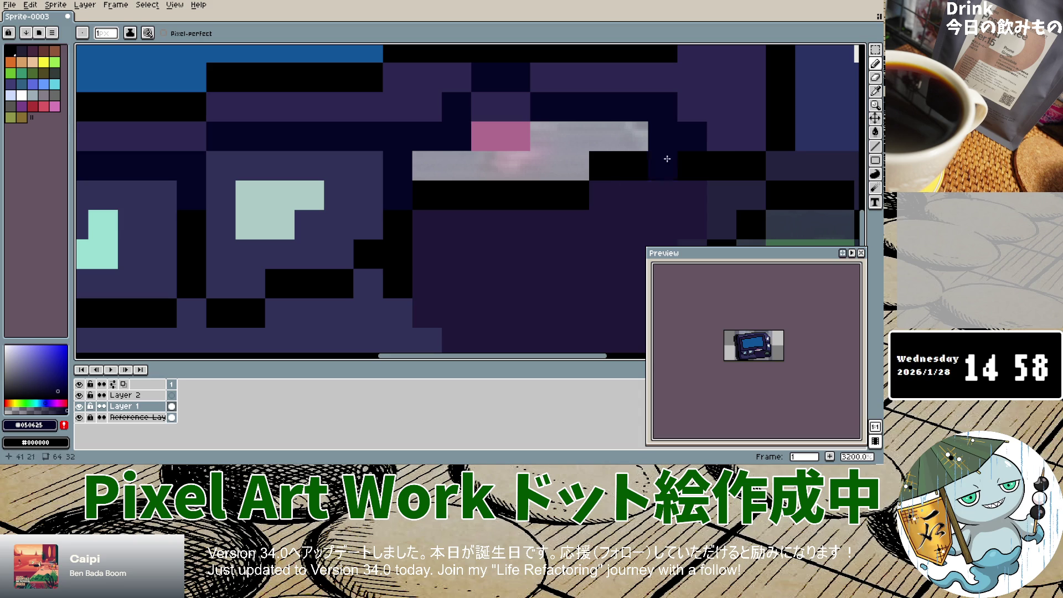
Sample a purple from the photo and paint it around the highlight over the grey strip.
{"action": "left_click", "coordinate": [875, 91]}
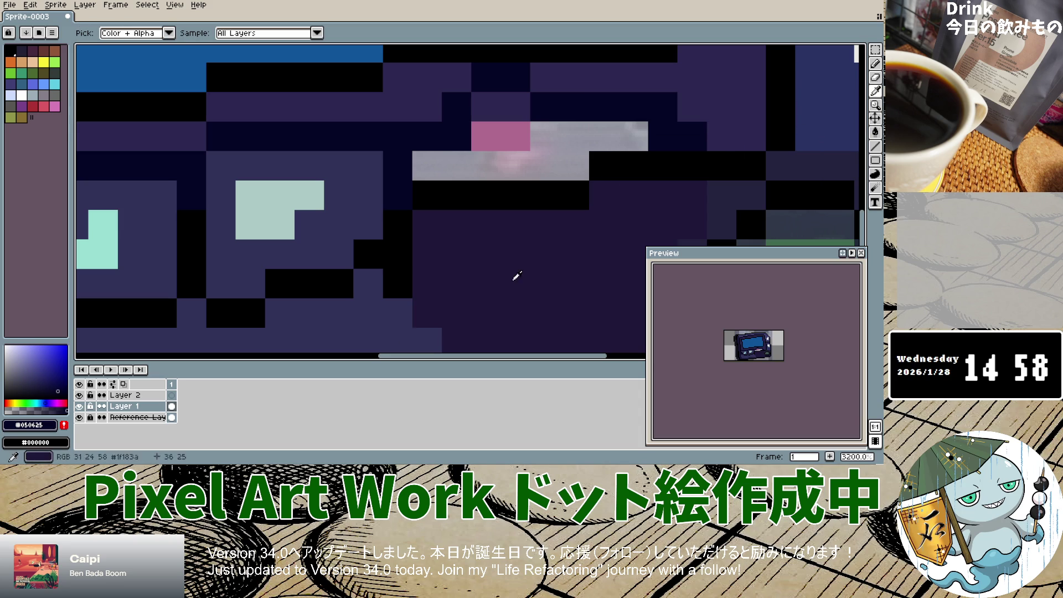
{"action": "left_click", "coordinate": [135, 417]}
{"action": "left_click", "coordinate": [557, 138]}
{"action": "left_click", "coordinate": [875, 77]}
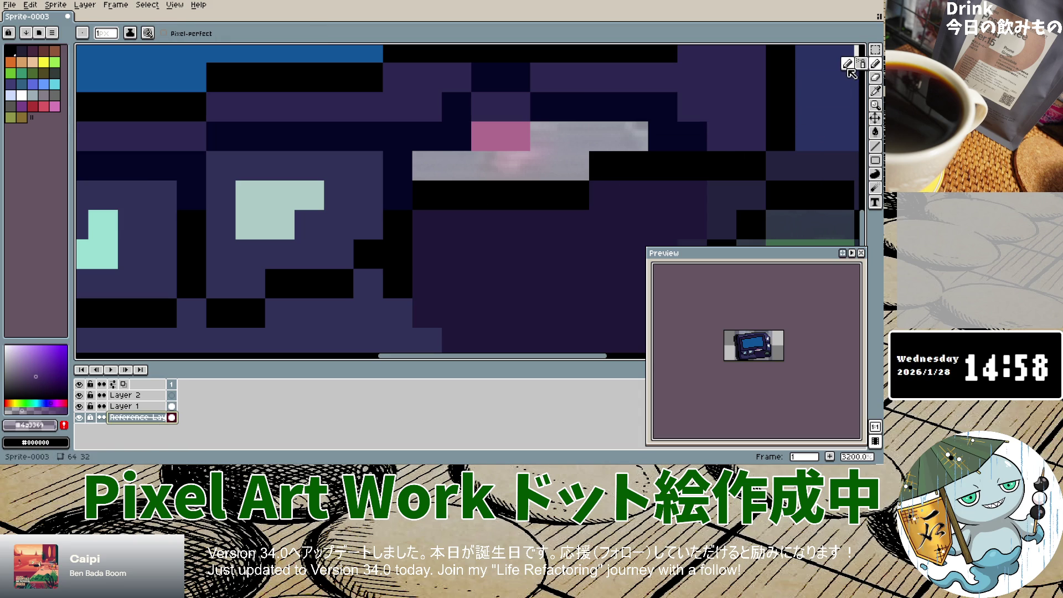
{"action": "left_click", "coordinate": [133, 406]}
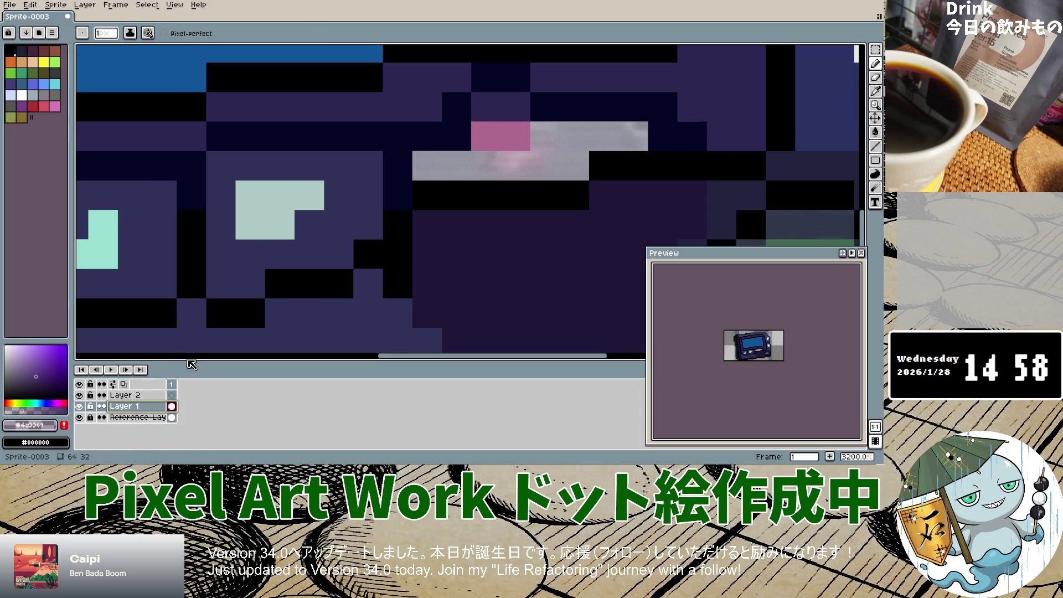
{"action": "left_click", "coordinate": [457, 136]}
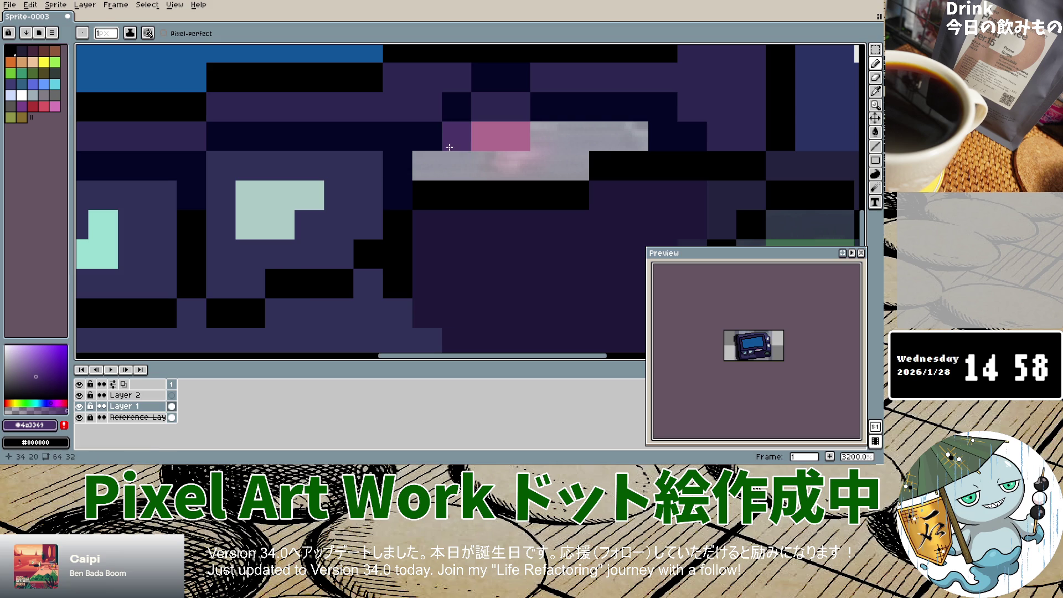
{"action": "left_click", "coordinate": [427, 166]}
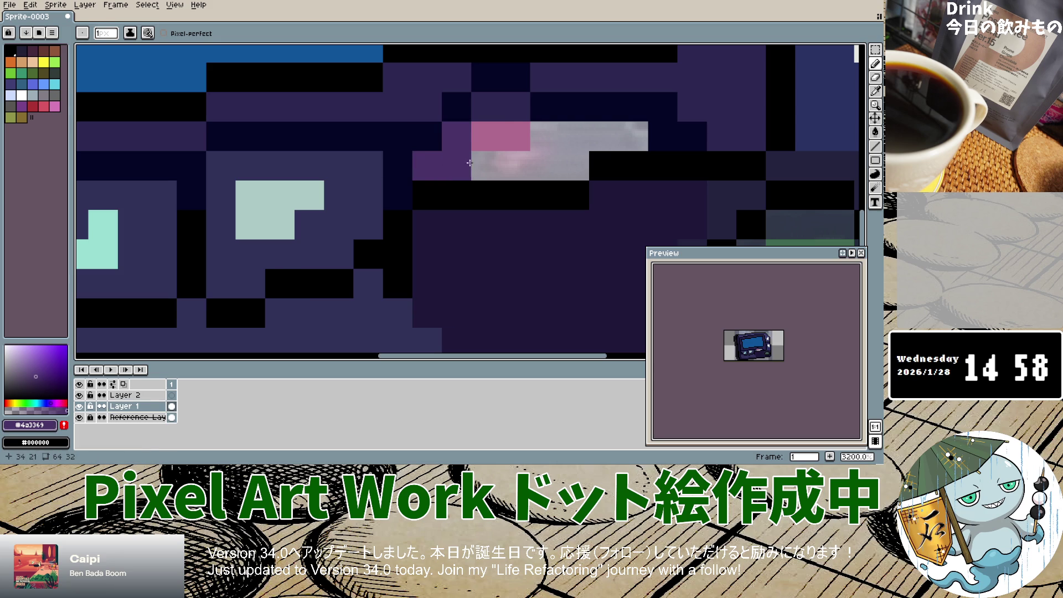
{"action": "left_click", "coordinate": [485, 106]}
{"action": "left_click", "coordinate": [515, 106]}
{"action": "mouse_move", "coordinate": [468, 164]}
{"action": "left_mouse_down"}
{"action": "mouse_move", "coordinate": [542, 163]}
{"action": "mouse_move", "coordinate": [637, 136]}
{"action": "left_mouse_up"}
{"action": "left_click", "coordinate": [576, 161]}
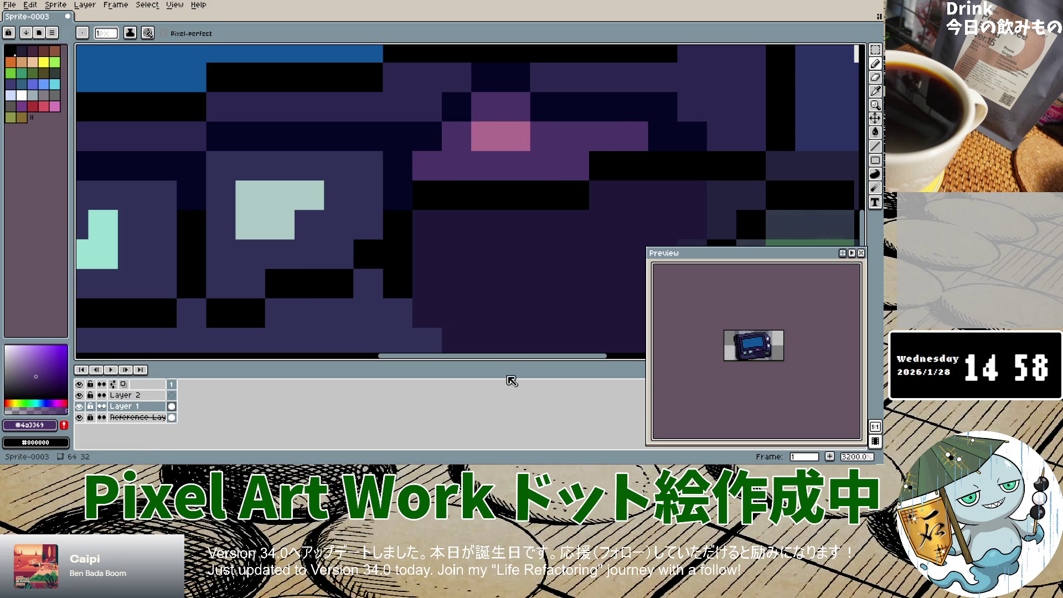
{"action": "scroll", "coordinate": [501, 274], "scroll_direction": "down", "scroll_amount": 5}
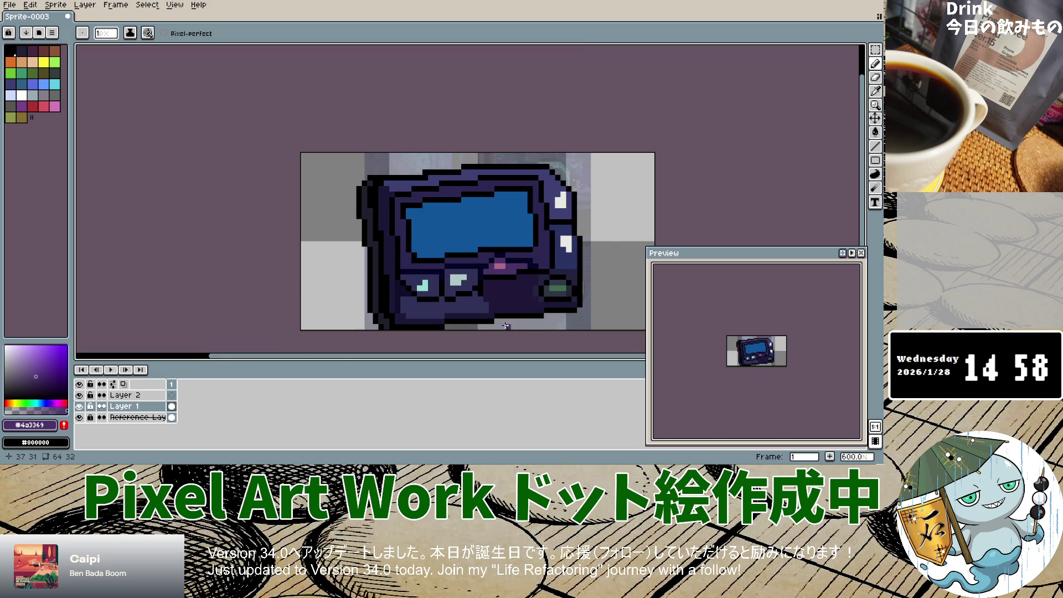
Lock the reference layer and toggle Layer 1 off and on to compare.
{"action": "scroll", "coordinate": [513, 327], "scroll_direction": "up", "scroll_amount": 5}
{"action": "scroll", "coordinate": [507, 324], "scroll_direction": "down", "scroll_amount": 5}
{"action": "scroll", "coordinate": [500, 321], "scroll_direction": "up", "scroll_amount": 2}
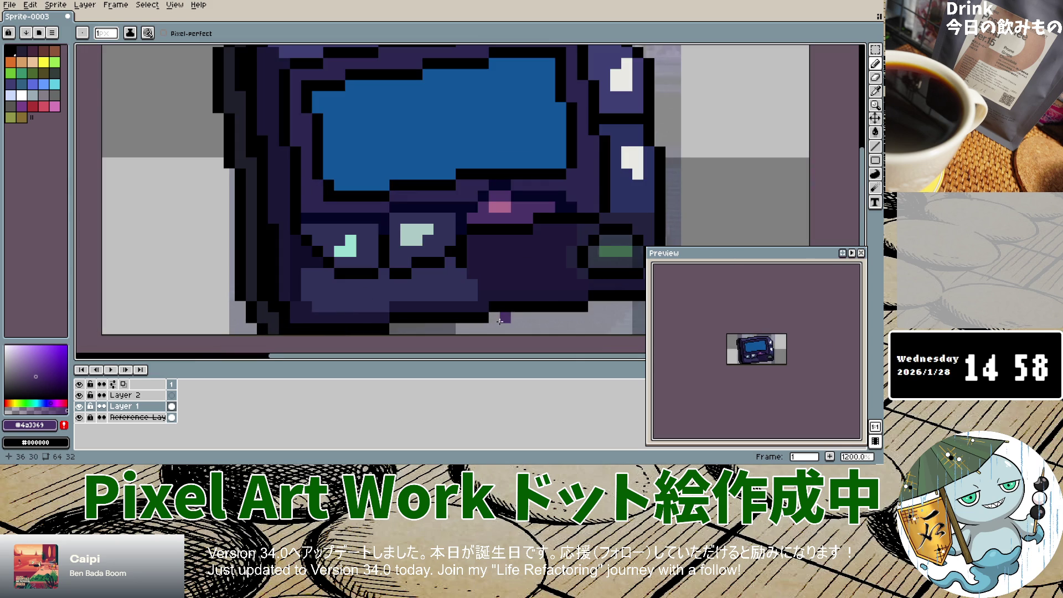
{"action": "left_click", "coordinate": [88, 410]}
{"action": "left_click", "coordinate": [79, 407]}
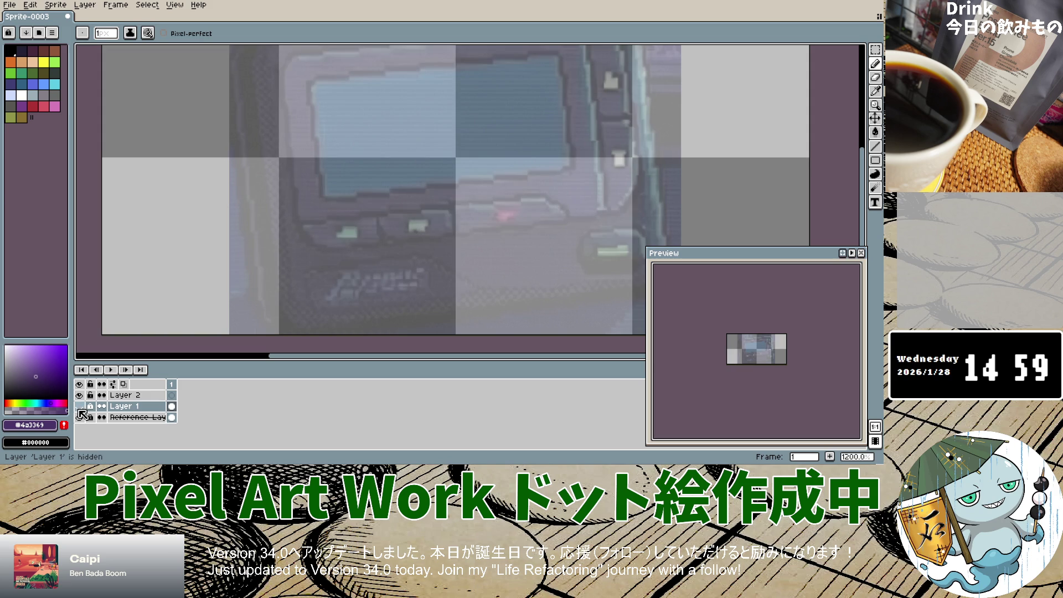
{"action": "left_click", "coordinate": [80, 407]}
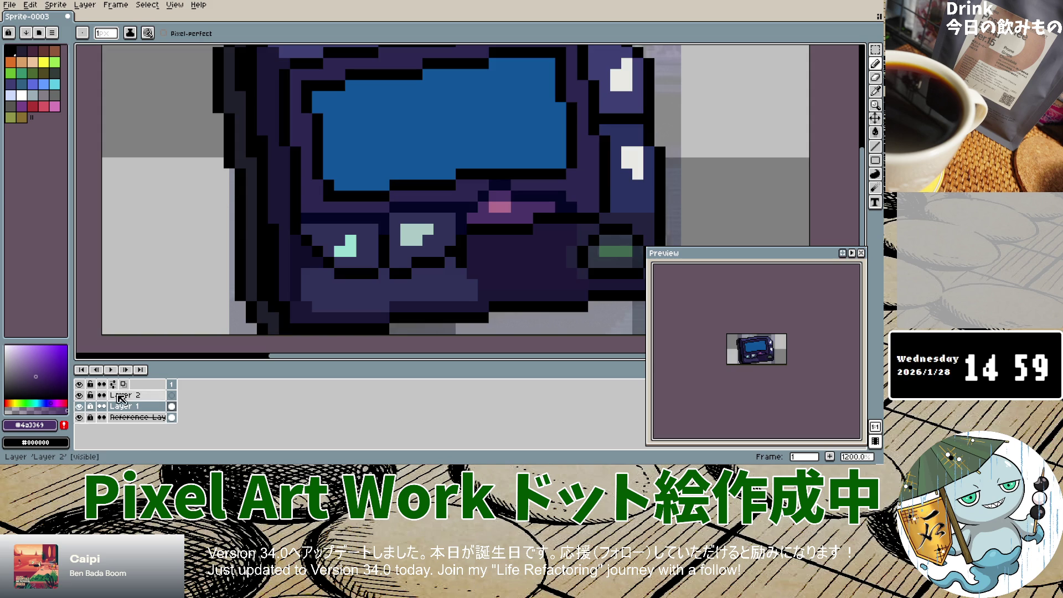
Eyedrop the pager body's dark navy and return to the Pencil.
{"action": "left_click", "coordinate": [876, 90]}
{"action": "left_click", "coordinate": [473, 223]}
{"action": "left_click", "coordinate": [875, 64]}
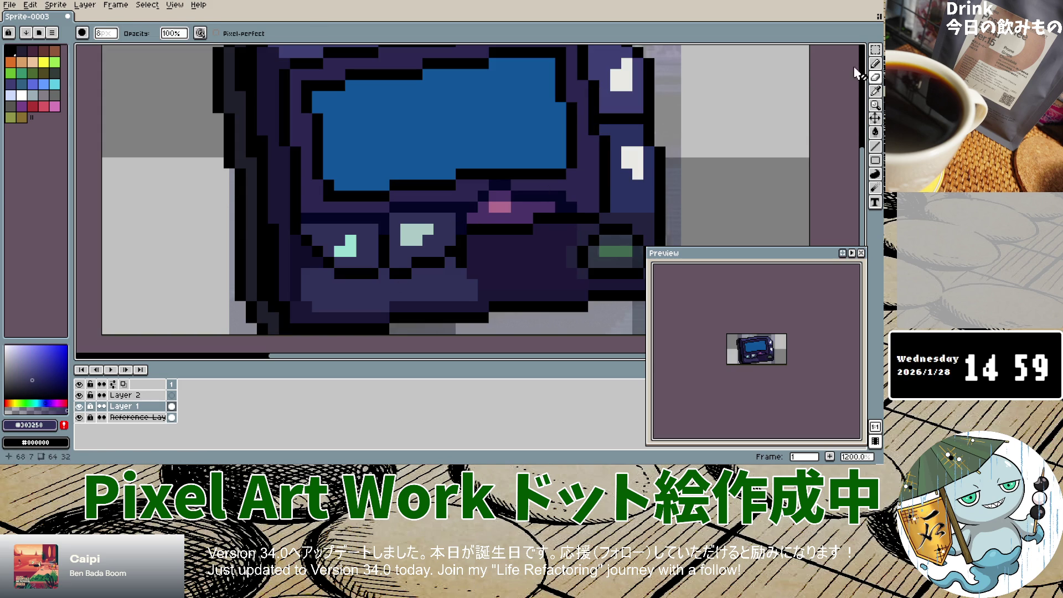
{"action": "left_click", "coordinate": [875, 63]}
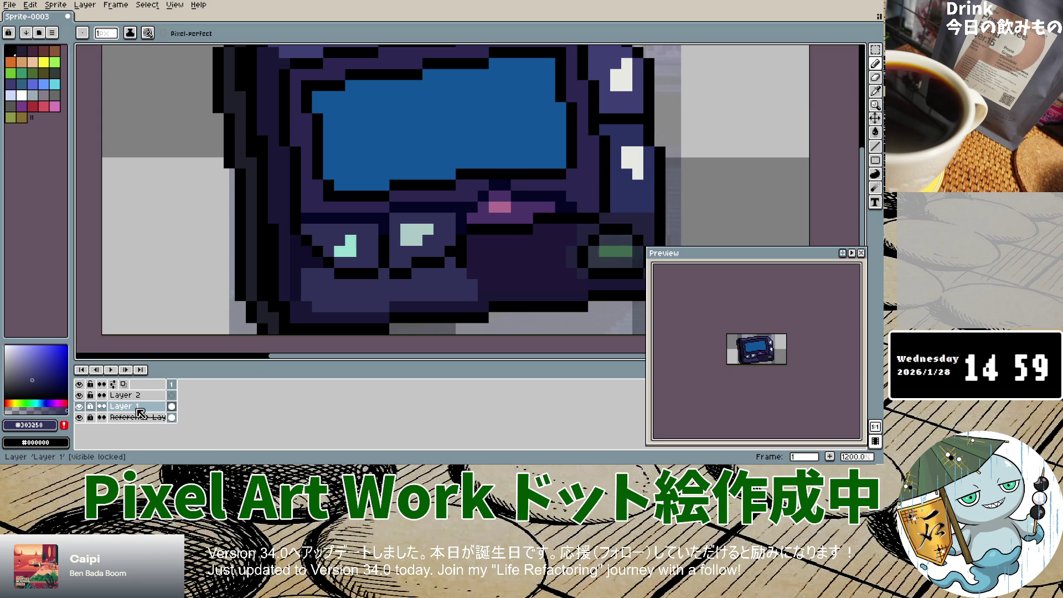
{"action": "left_click", "coordinate": [880, 65]}
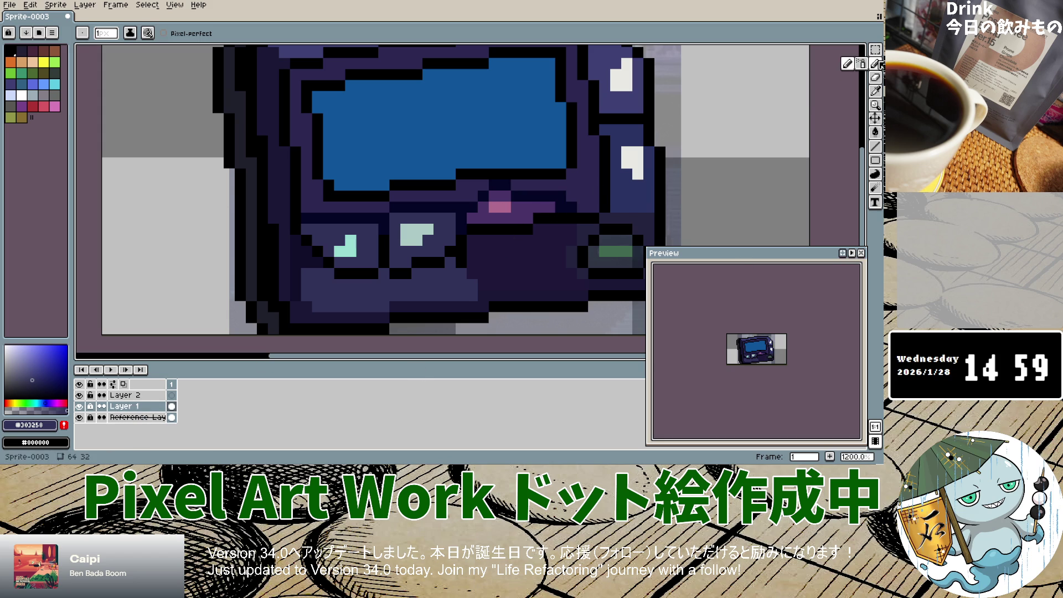
{"action": "left_click", "coordinate": [875, 91]}
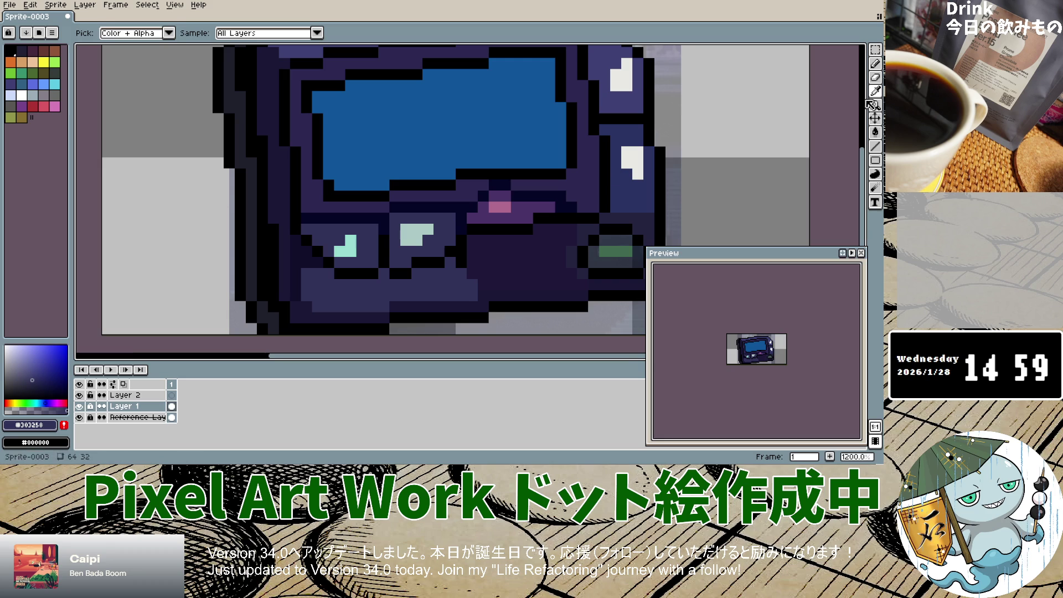
{"action": "left_click", "coordinate": [875, 64]}
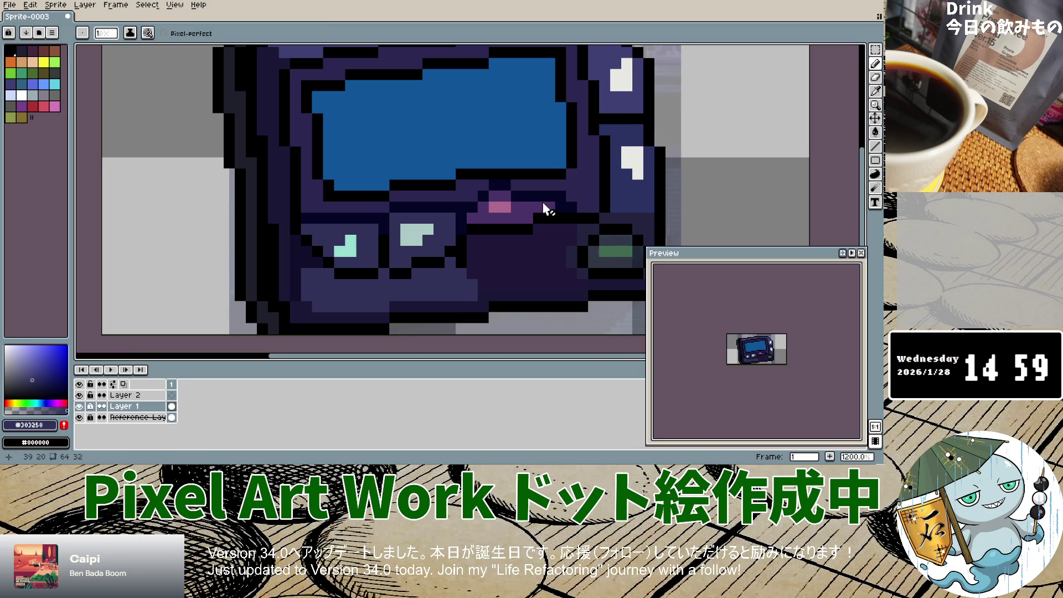
Try painting dark navy on the pager's lower front while Layer 1 is locked.
{"action": "left_click", "coordinate": [525, 217]}
{"action": "scroll", "coordinate": [522, 216], "scroll_direction": "up", "scroll_amount": 1}
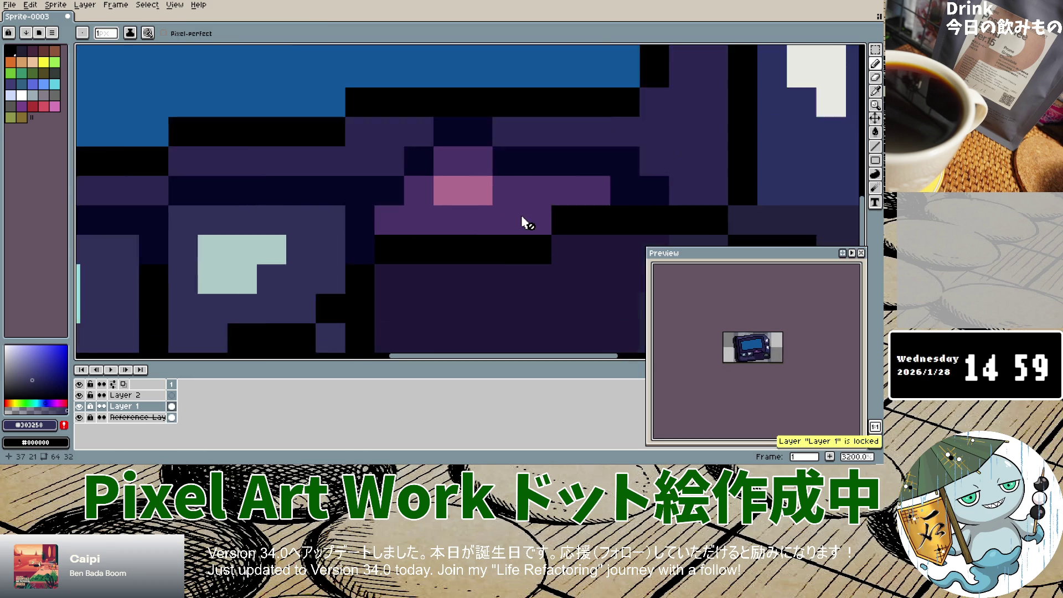
{"action": "scroll", "coordinate": [521, 216], "scroll_direction": "down", "scroll_amount": 1}
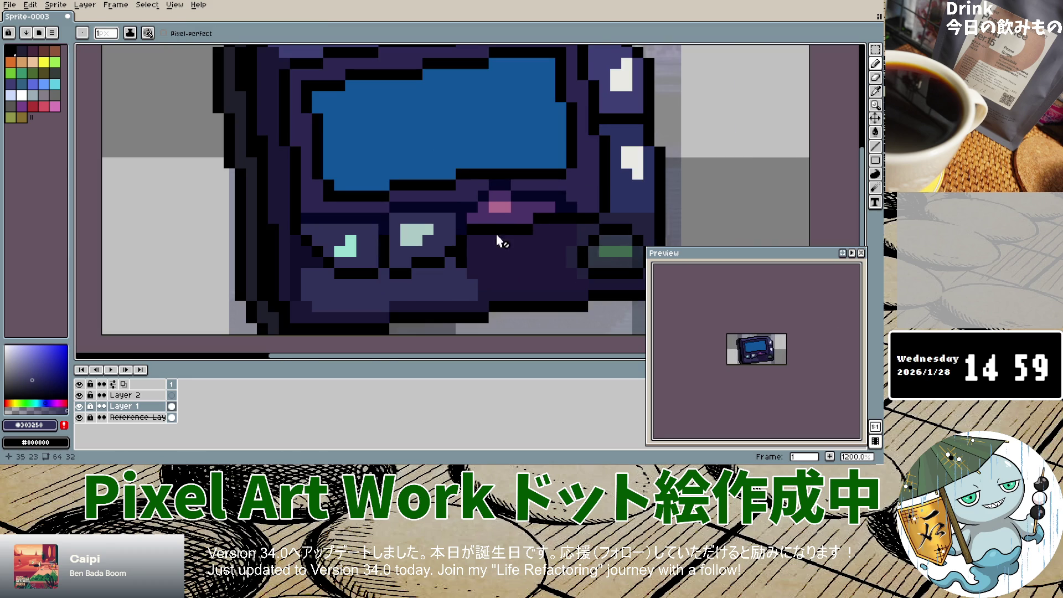
{"action": "left_click", "coordinate": [806, 176]}
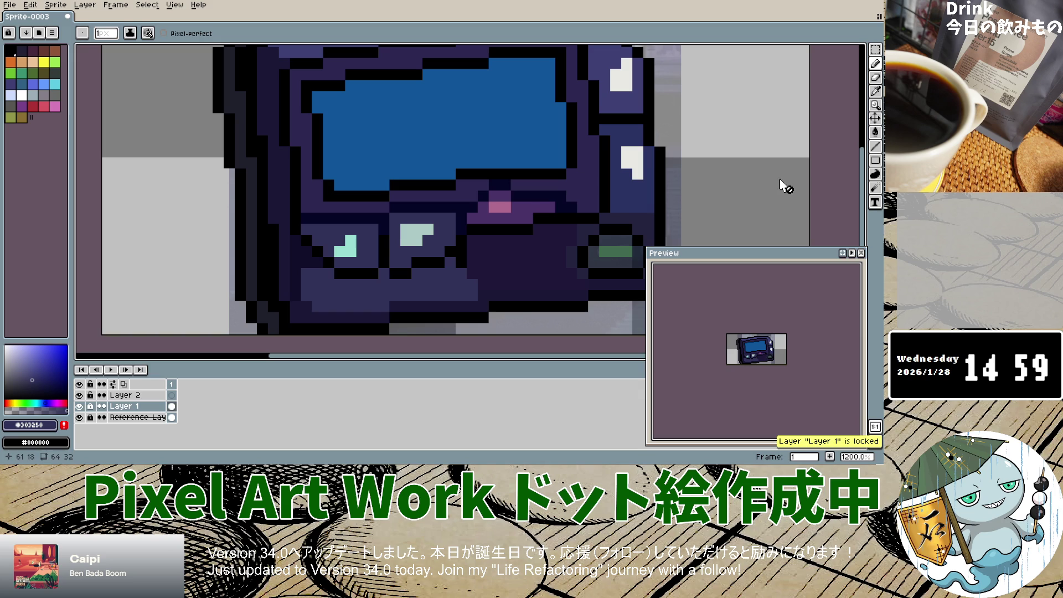
{"action": "left_click", "coordinate": [808, 139]}
{"action": "mouse_move", "coordinate": [879, 71]}
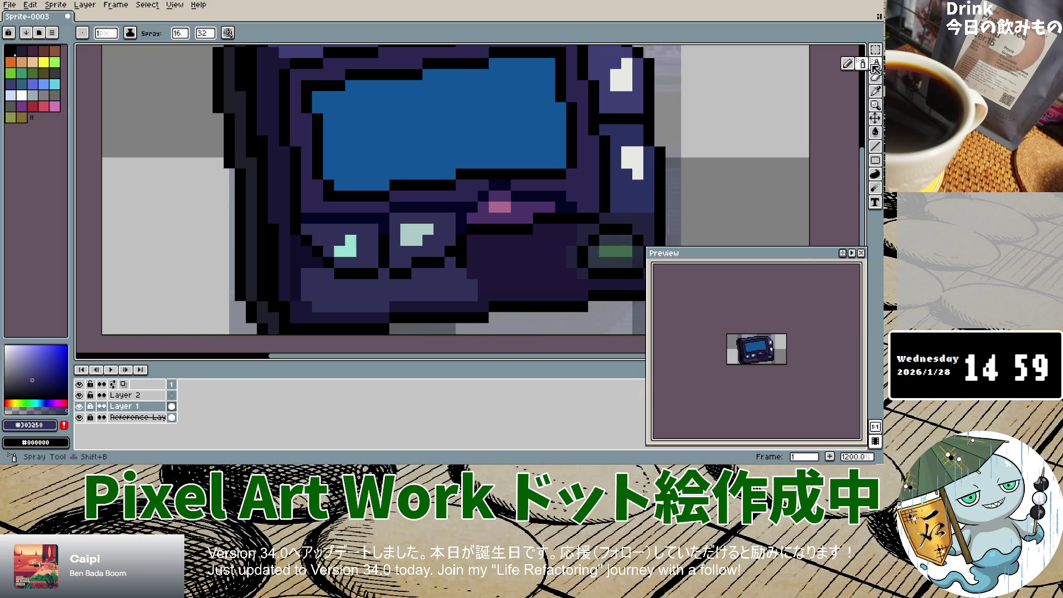
{"action": "scroll", "coordinate": [540, 249], "scroll_direction": "up", "scroll_amount": 1}
{"action": "scroll", "coordinate": [540, 249], "scroll_direction": "down", "scroll_amount": 1}
{"action": "scroll", "coordinate": [537, 256], "scroll_direction": "up", "scroll_amount": 2, "text": "ctrl"}
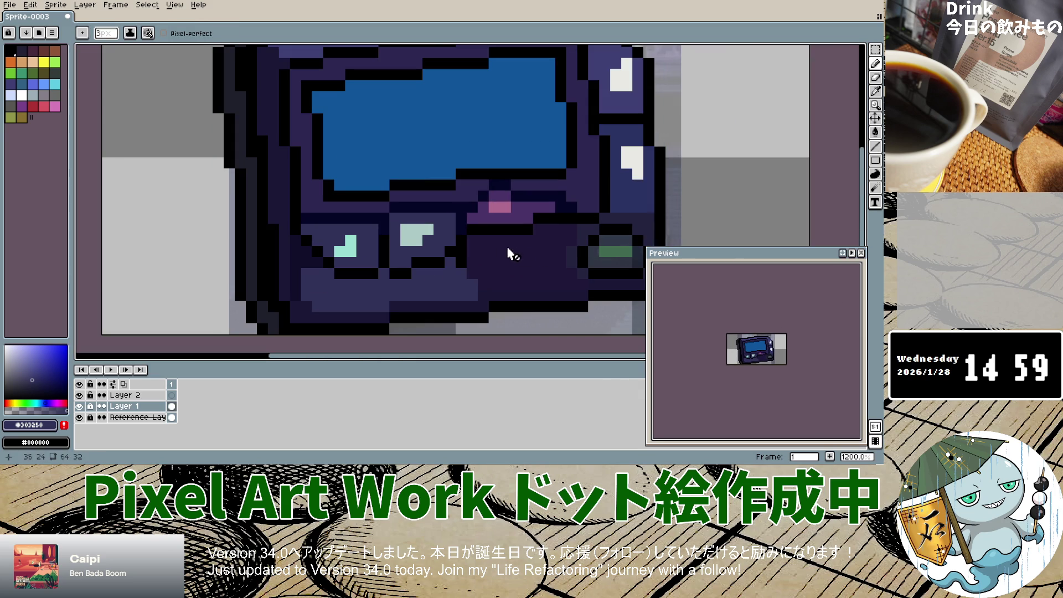
{"action": "key", "text": "ctrl"}
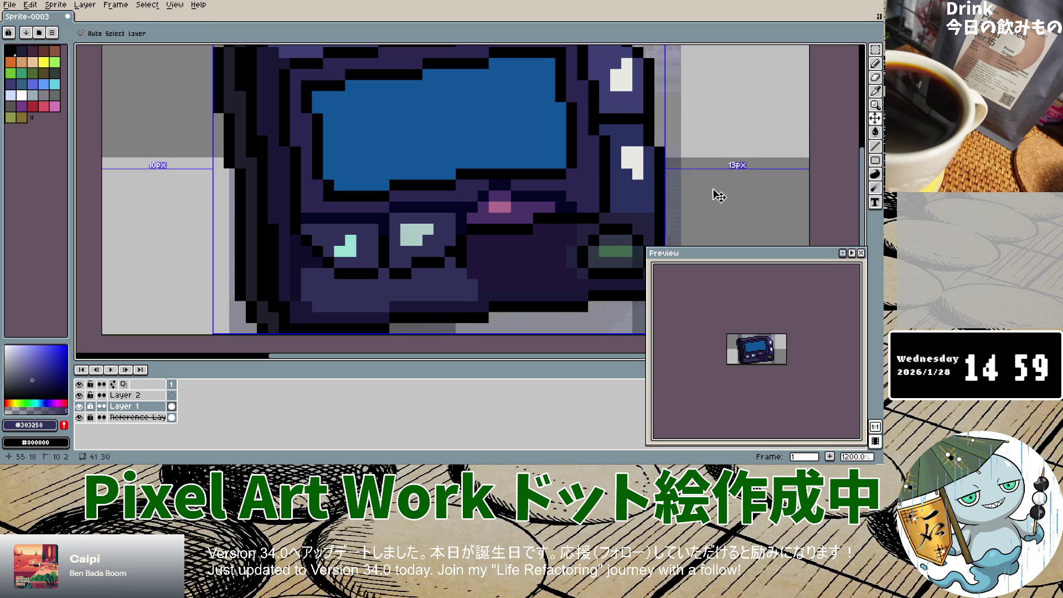
{"action": "left_click", "coordinate": [750, 174]}
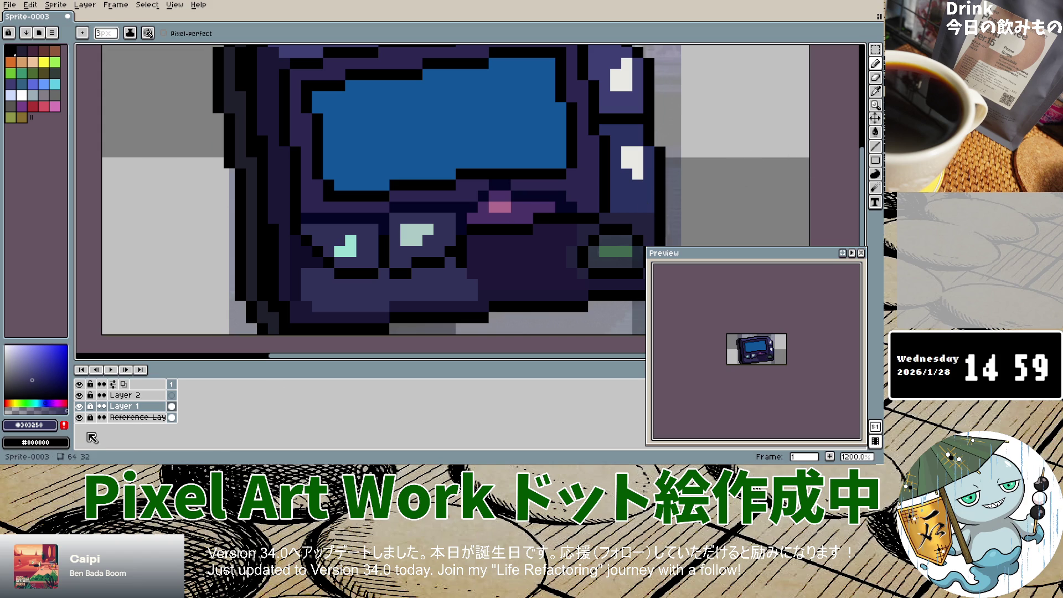
{"action": "double_click", "coordinate": [130, 418]}
{"action": "left_click", "coordinate": [172, 407]}
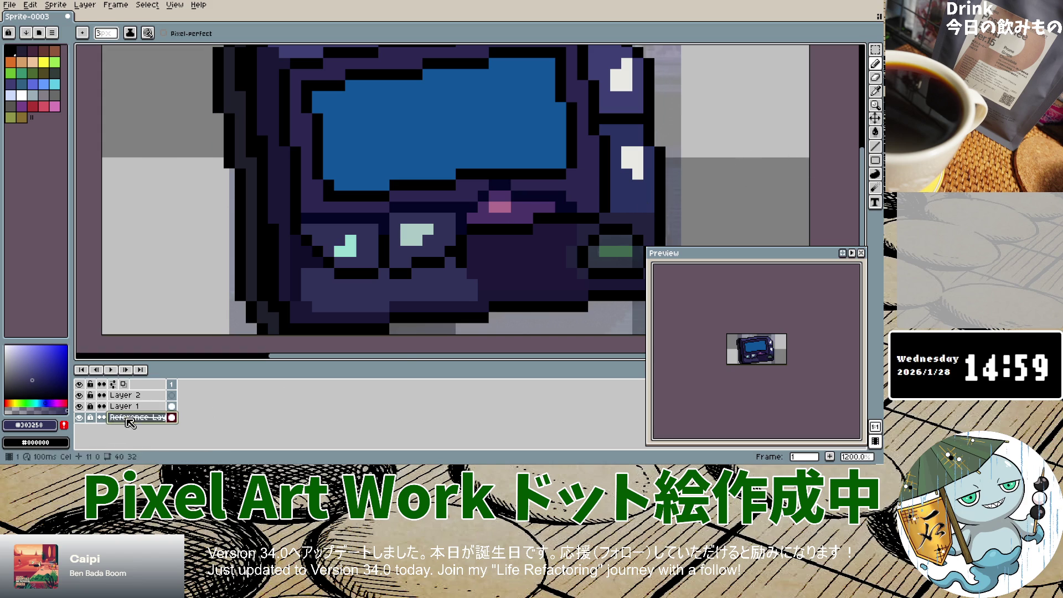
{"action": "double_click", "coordinate": [173, 409]}
{"action": "left_click", "coordinate": [555, 207]}
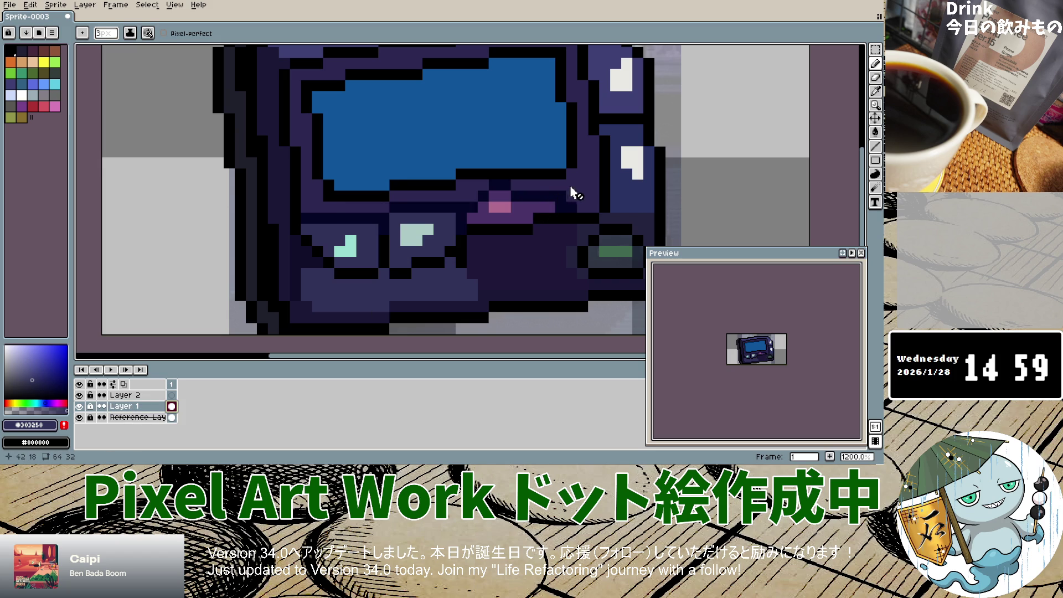
{"action": "left_click", "coordinate": [521, 212]}
{"action": "left_click", "coordinate": [133, 395]}
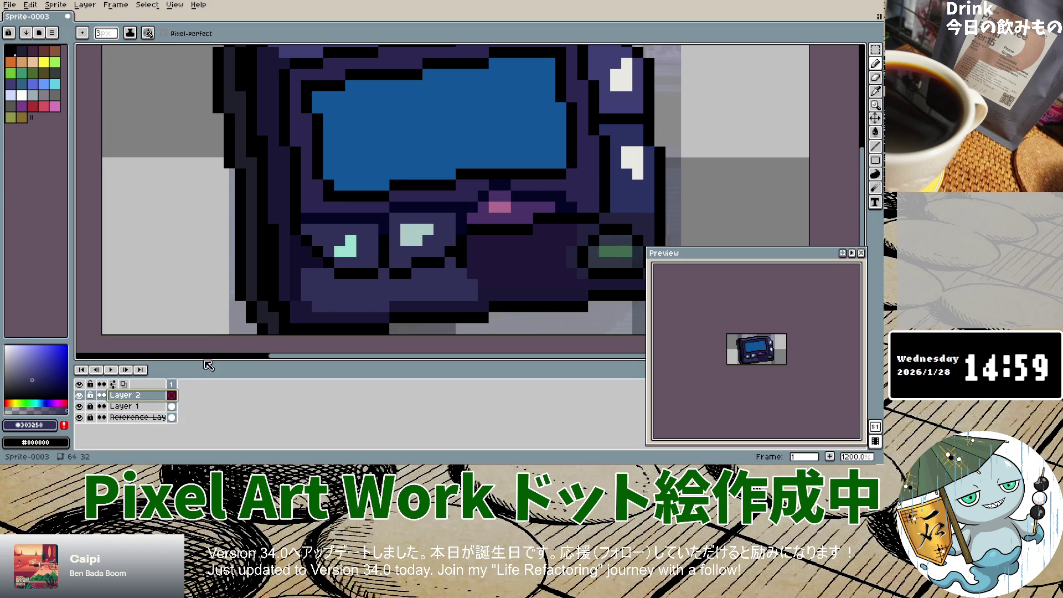
{"action": "double_click", "coordinate": [171, 406]}
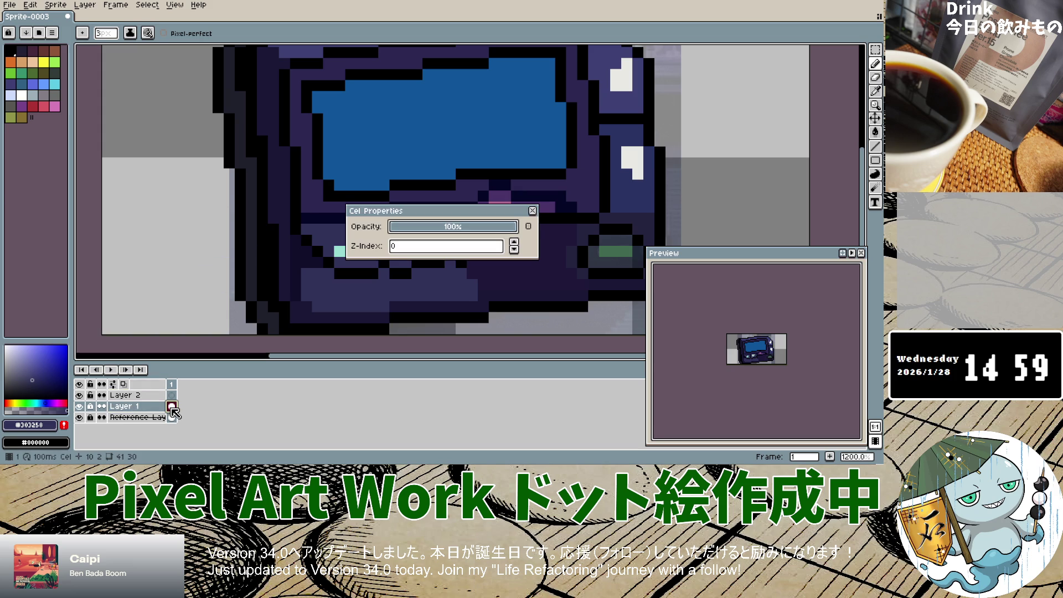
{"action": "left_click", "coordinate": [533, 210]}
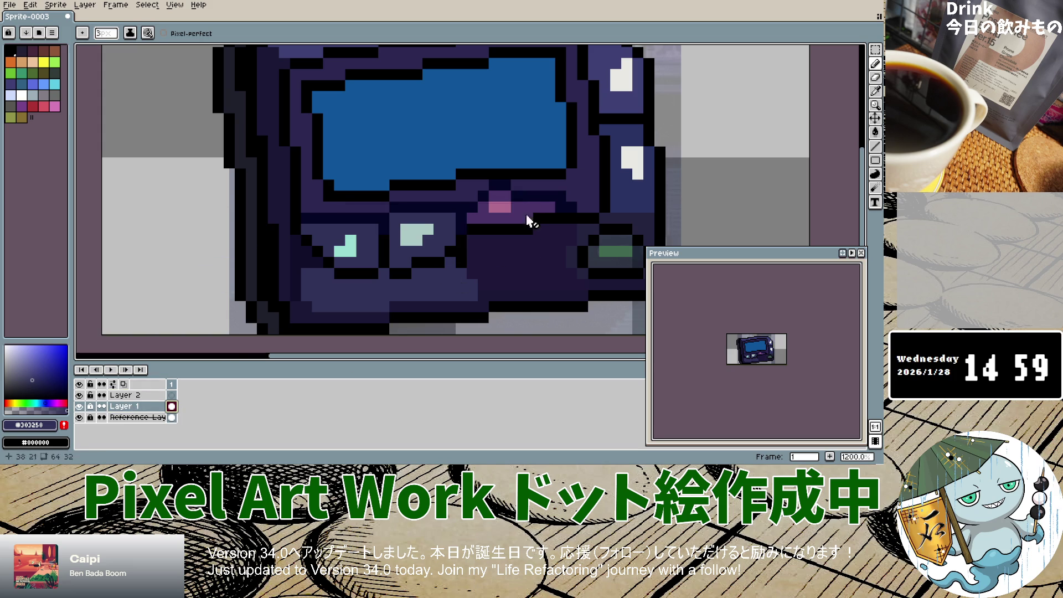
{"action": "right_click", "coordinate": [175, 410]}
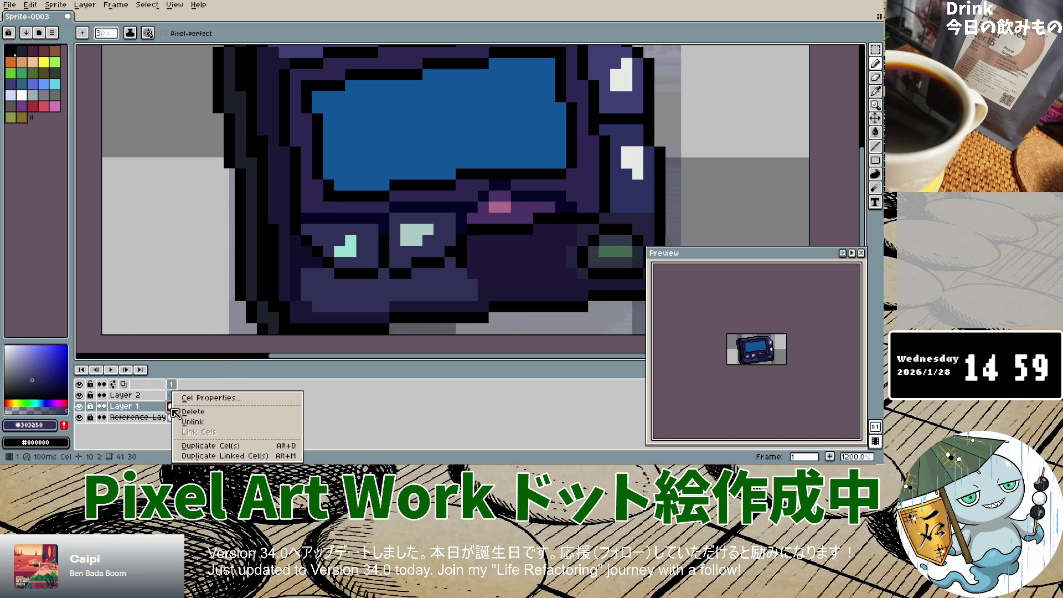
{"action": "left_click", "coordinate": [161, 412]}
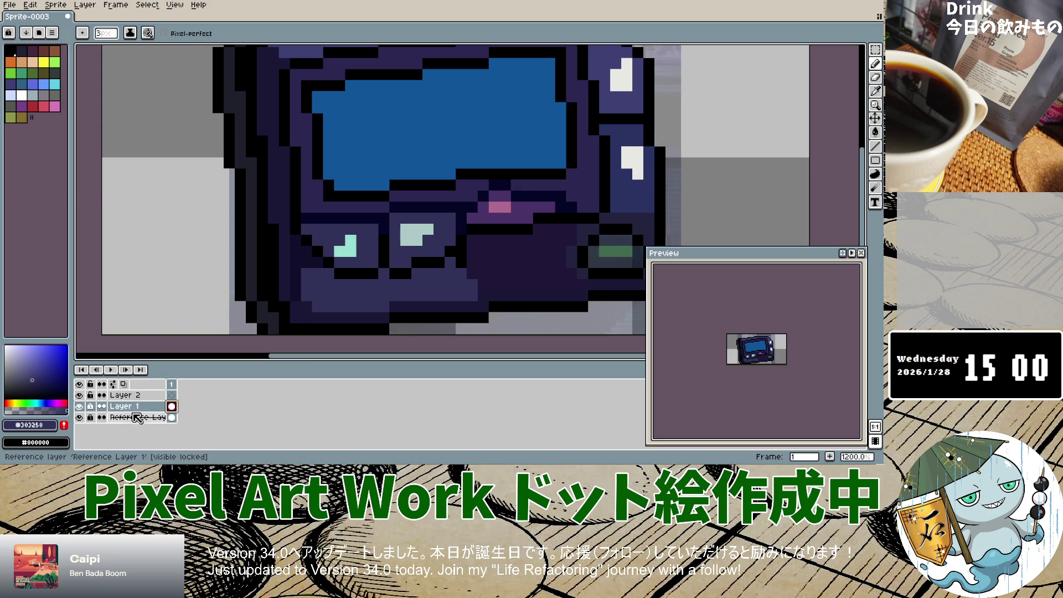
{"action": "left_click", "coordinate": [145, 410]}
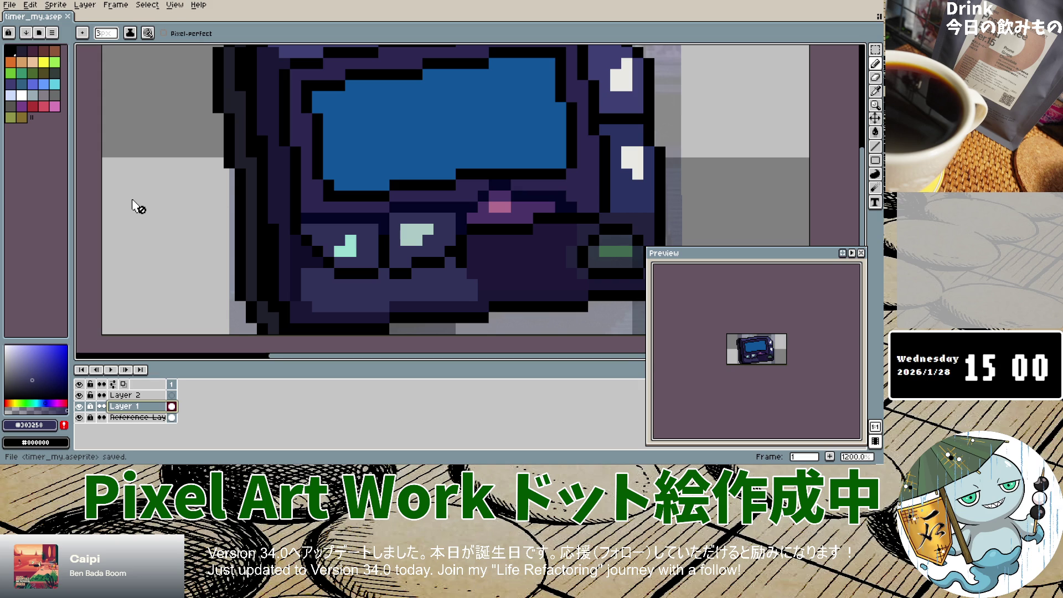
Zoom out and back in to review the saved timer_my.aseprite pager.
{"action": "scroll", "coordinate": [300, 188], "scroll_direction": "down", "scroll_amount": 5}
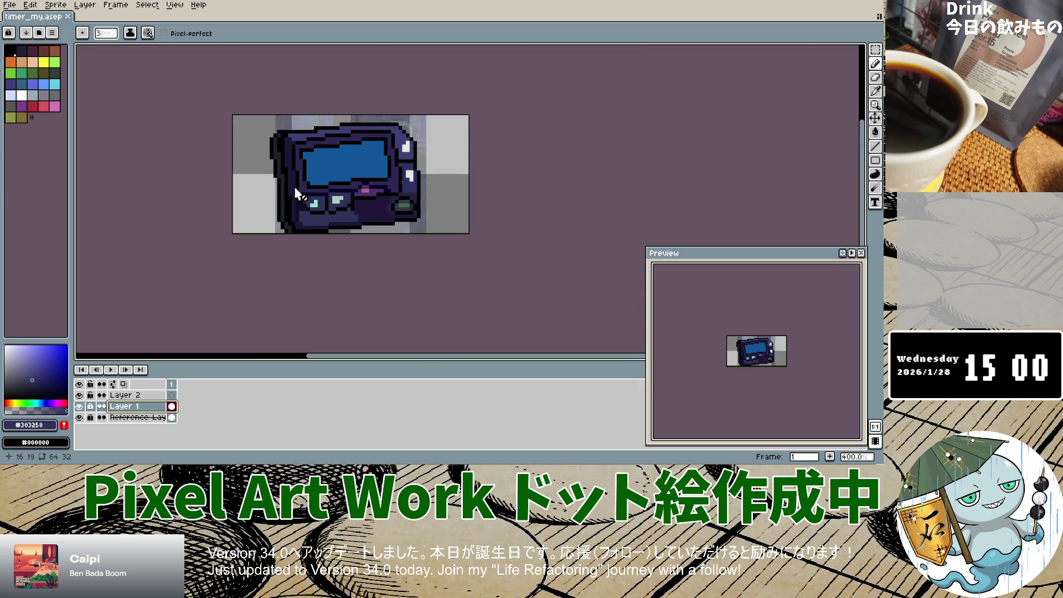
{"action": "scroll", "coordinate": [299, 207], "scroll_direction": "up", "scroll_amount": 6}
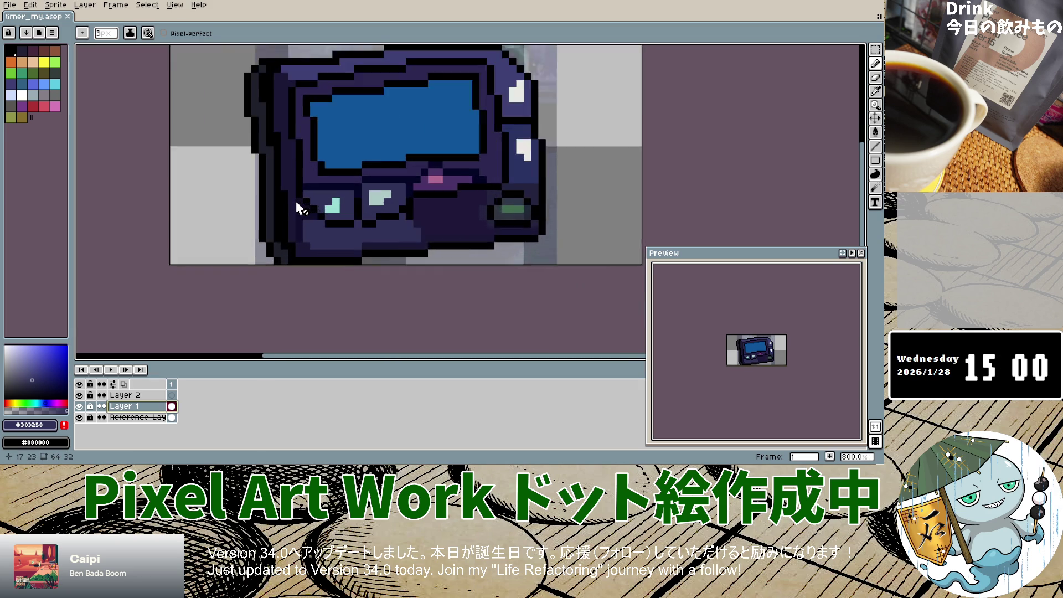
{"action": "scroll", "coordinate": [299, 208], "scroll_direction": "down", "scroll_amount": 6}
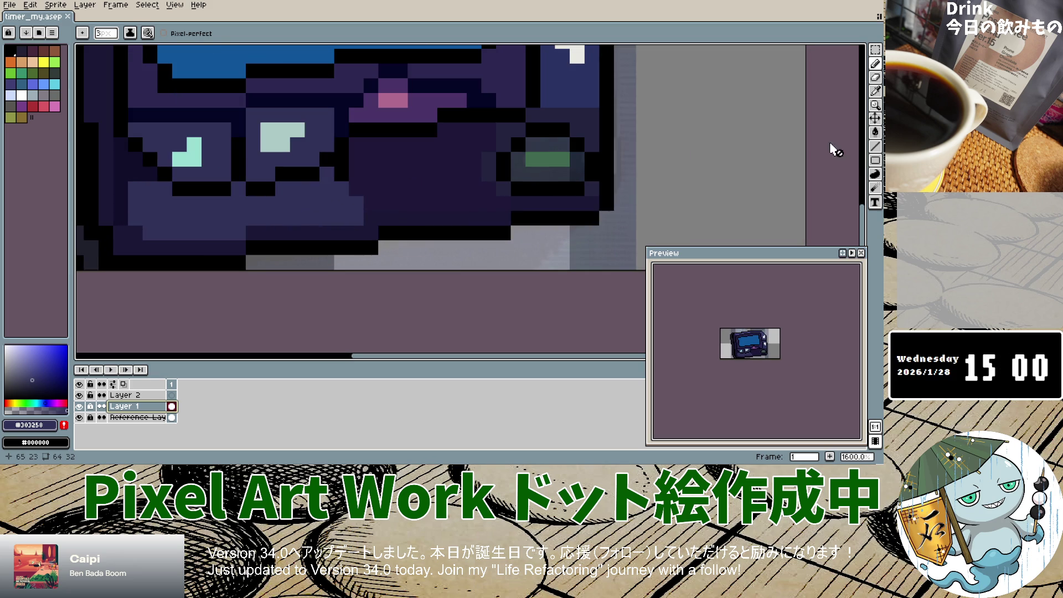
Sample the darkest purple from the pager body and lighten a few lower-body pixels.
{"action": "left_click", "coordinate": [876, 91]}
{"action": "left_click", "coordinate": [436, 186]}
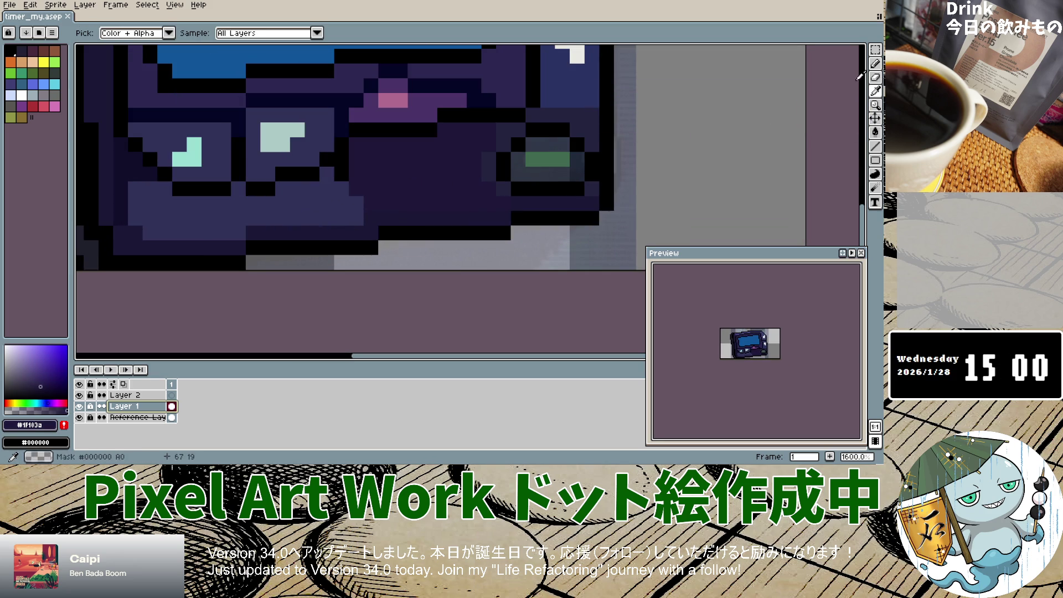
{"action": "left_click", "coordinate": [875, 64]}
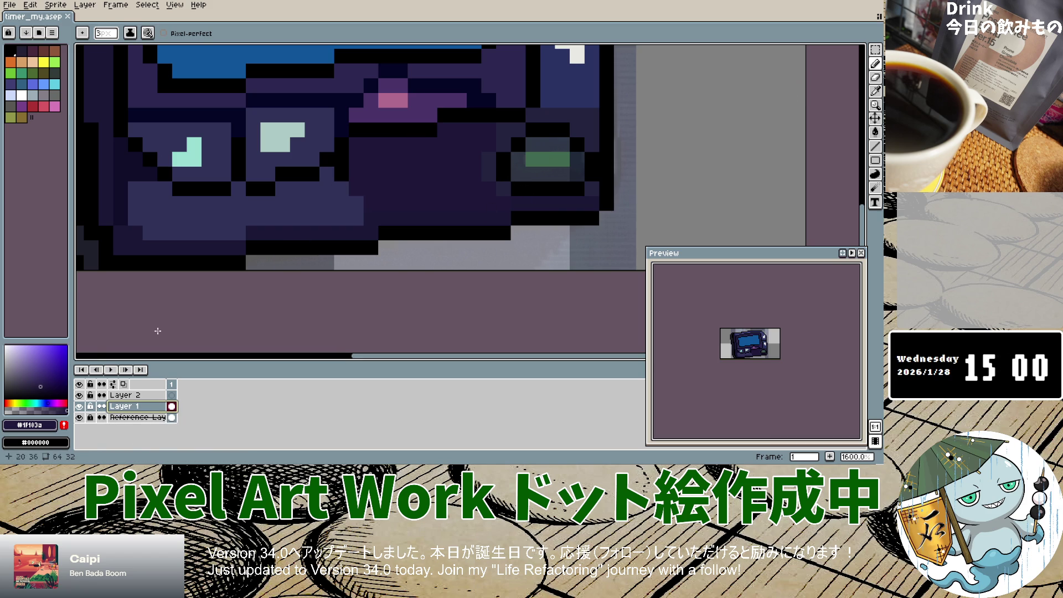
{"action": "key", "text": "v"}
{"action": "key", "text": "b"}
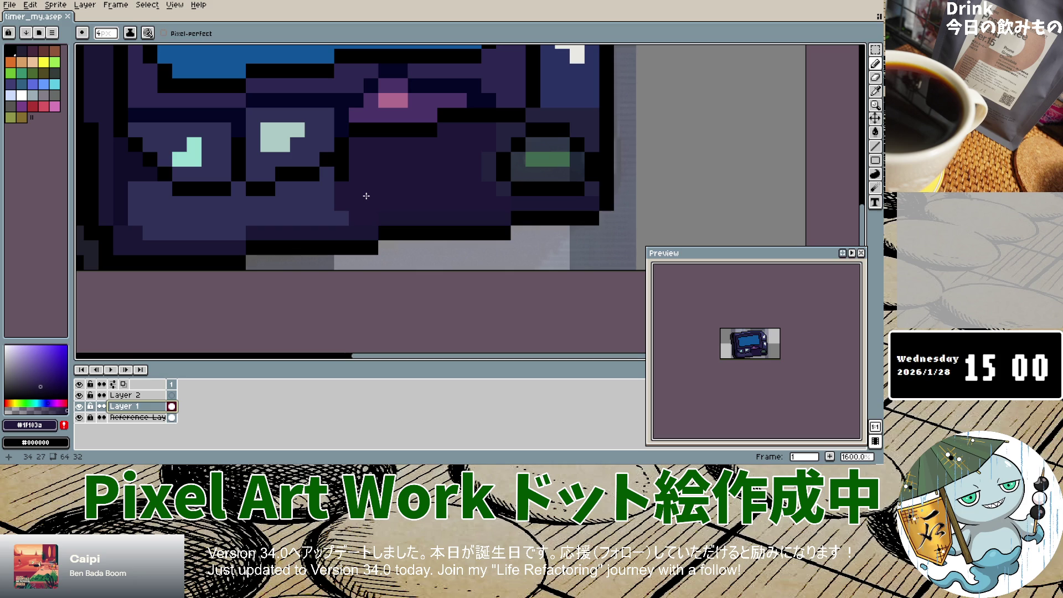
{"action": "left_click_drag", "start_coordinate": [342, 189], "coordinate": [356, 218]}
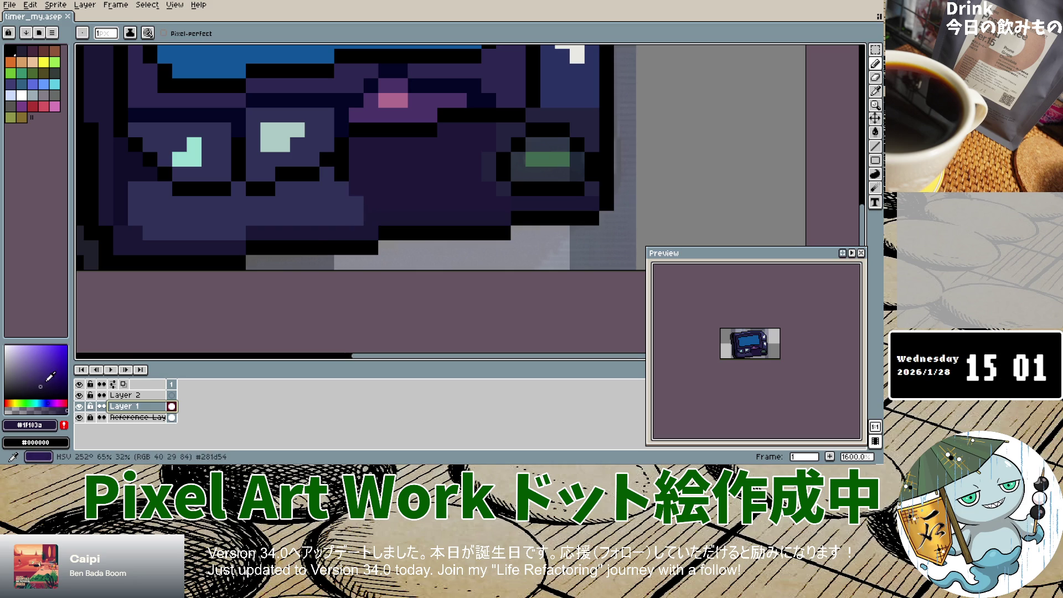
Try lighter purple highlight strokes on the lower body, then undo them.
{"action": "left_click", "coordinate": [35, 378]}
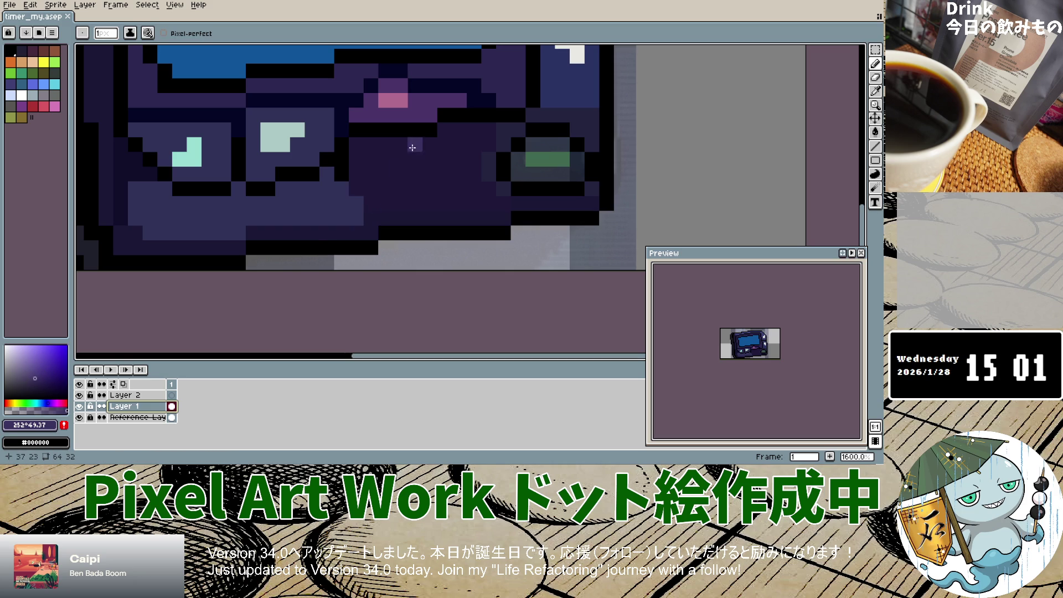
{"action": "left_click_drag", "start_coordinate": [355, 173], "coordinate": [371, 219]}
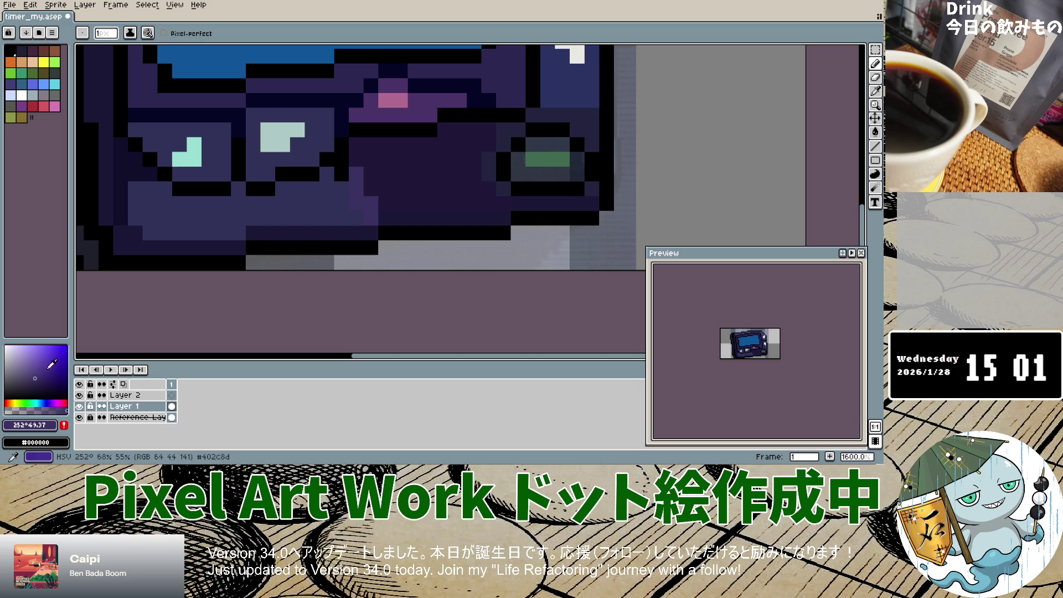
{"action": "left_click", "coordinate": [358, 207], "text": "alt"}
{"action": "left_click_drag", "start_coordinate": [354, 159], "coordinate": [382, 206]}
{"action": "key", "text": "ctrl+z"}
{"action": "key", "text": "ctrl+z"}
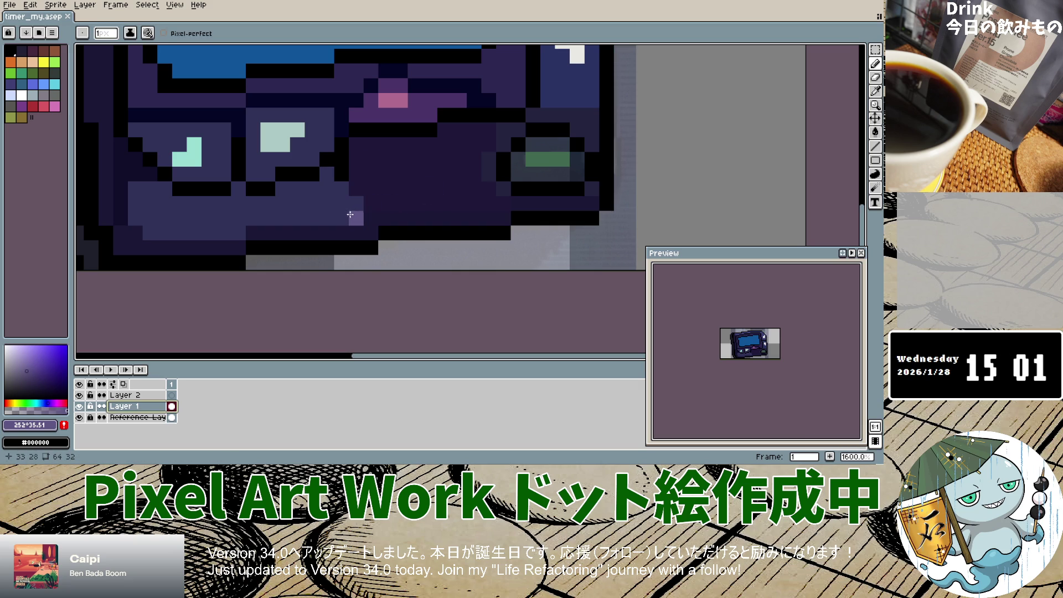
Paint two lighter purple shading pixels on the lower body and recolour one pixel dark navy.
{"action": "left_click", "coordinate": [875, 90]}
{"action": "left_click", "coordinate": [429, 183]}
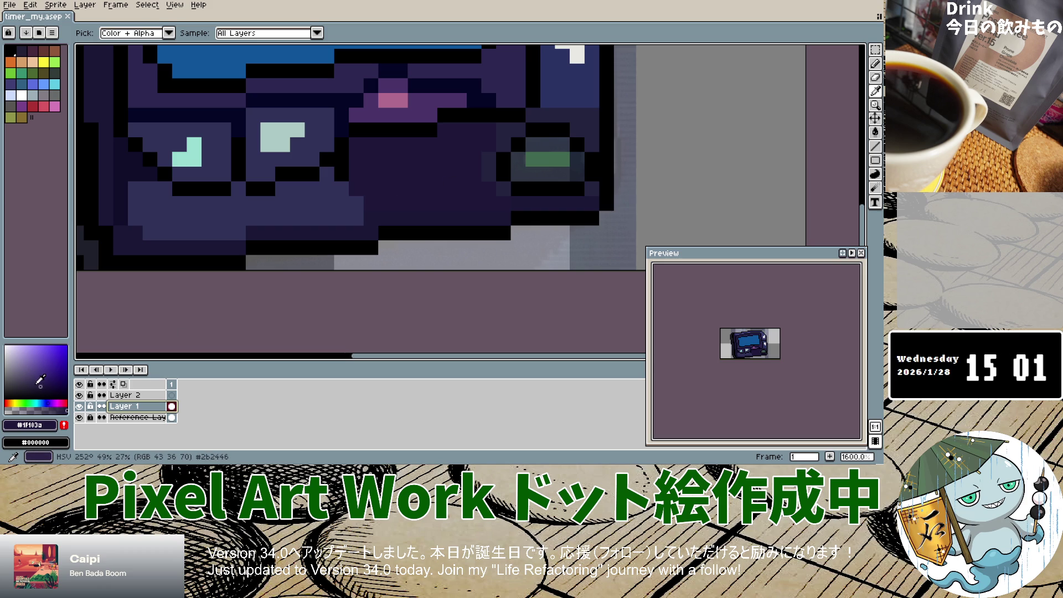
{"action": "left_click", "coordinate": [35, 384]}
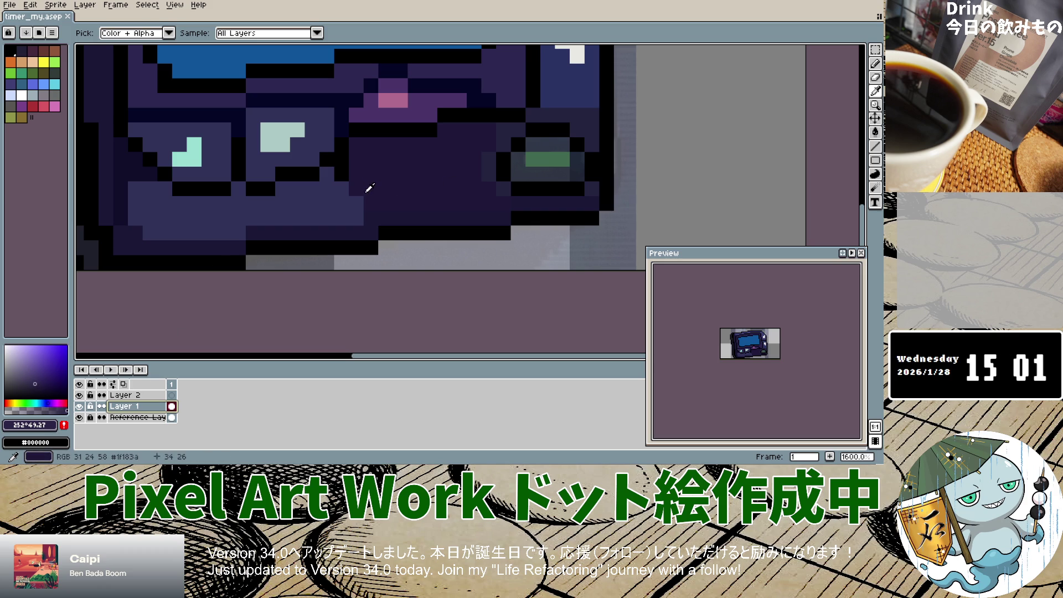
{"action": "left_click", "coordinate": [875, 63]}
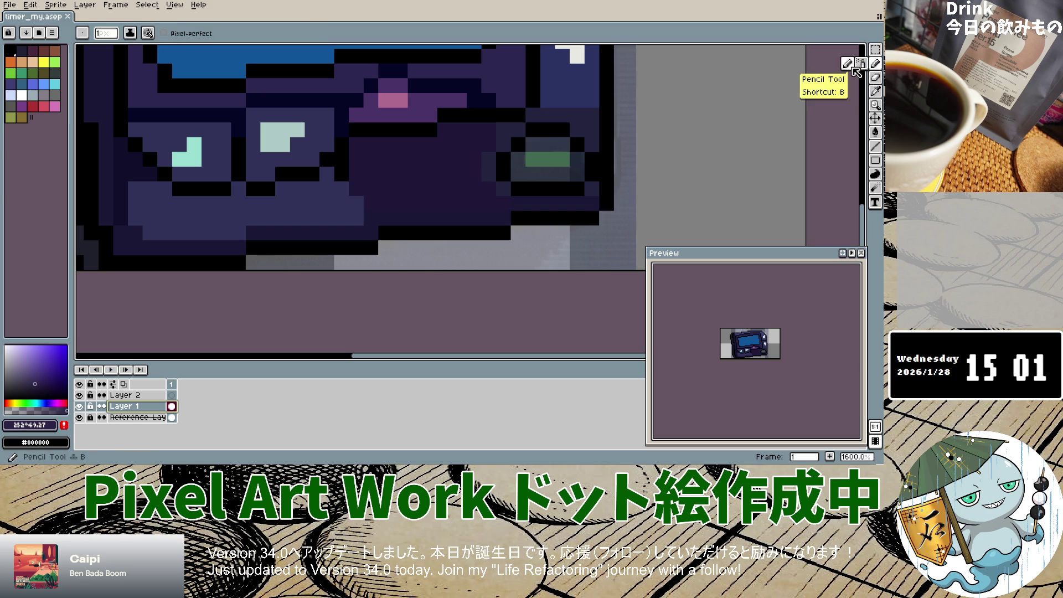
{"action": "left_click", "coordinate": [371, 204]}
{"action": "left_click", "coordinate": [371, 218]}
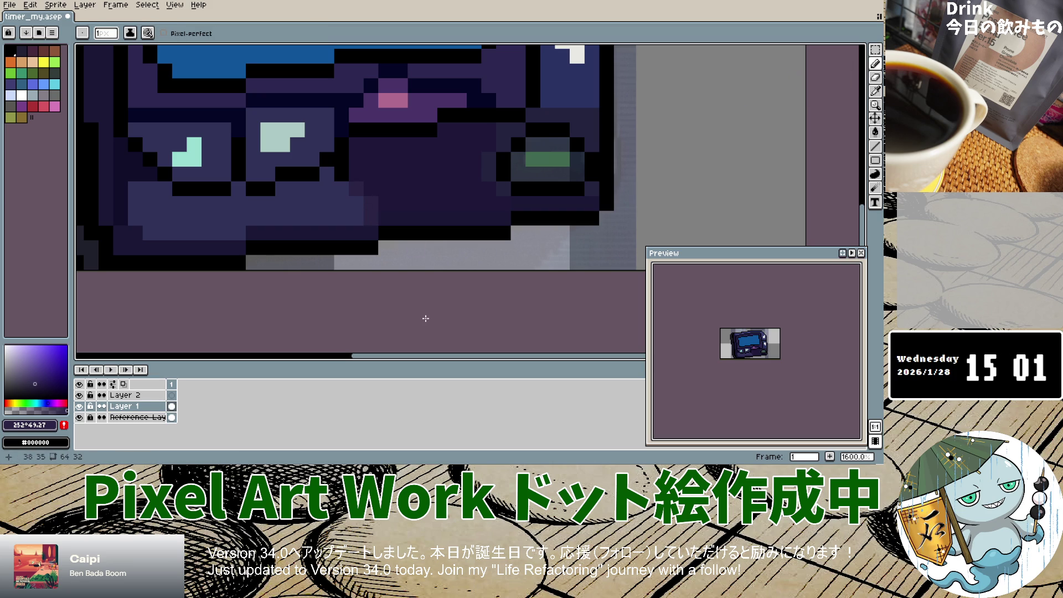
{"action": "left_click", "coordinate": [355, 116]}
Choose a slightly brighter purple shade and undo the last pixel stroke.
{"action": "scroll", "coordinate": [366, 200], "scroll_direction": "down", "scroll_amount": 5}
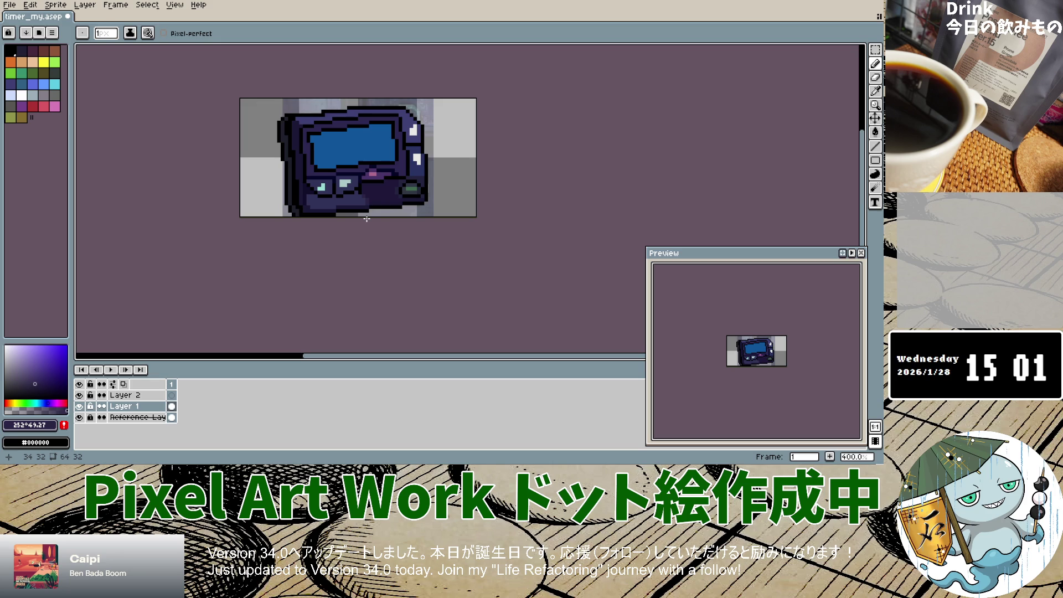
{"action": "scroll", "coordinate": [366, 219], "scroll_direction": "up", "scroll_amount": 5}
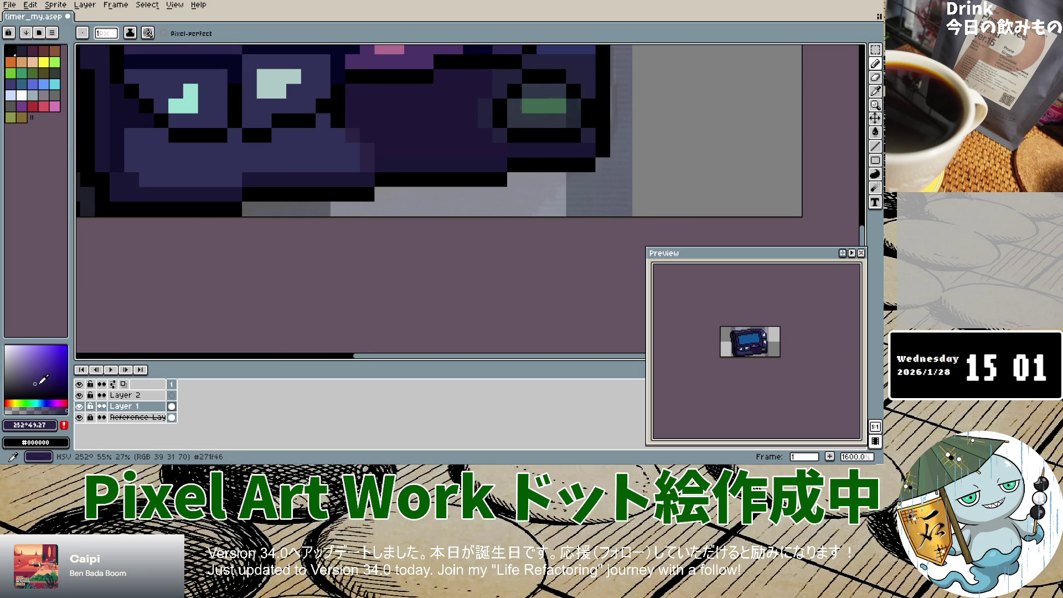
{"action": "left_click", "coordinate": [38, 385]}
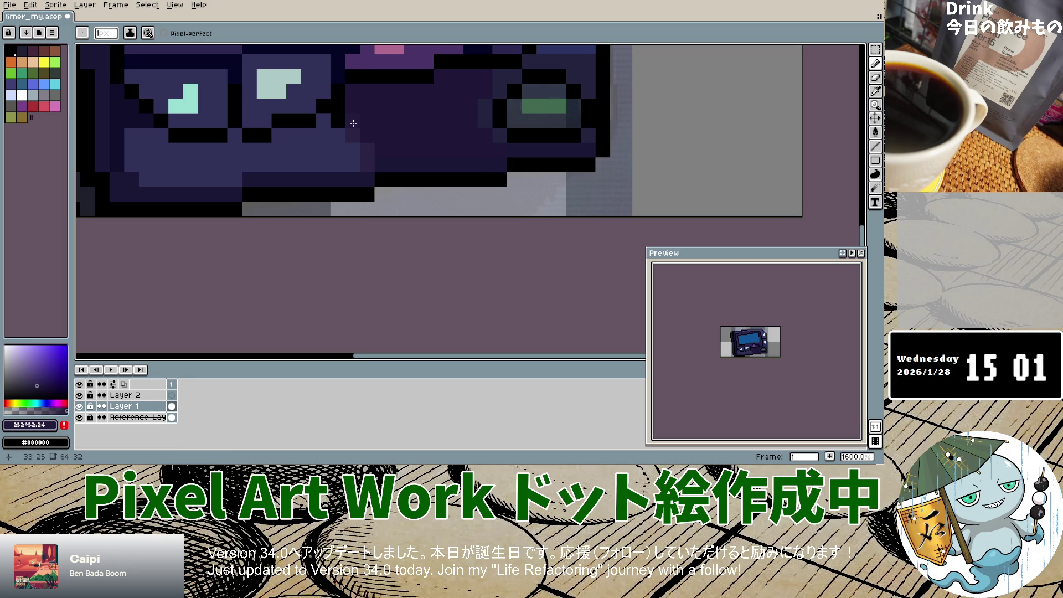
{"action": "key", "text": "ctrl+z"}
Zoom in and paint a single dark navy pixel near the pager's bottom edge.
{"action": "scroll", "coordinate": [377, 239], "scroll_direction": "down", "scroll_amount": 6}
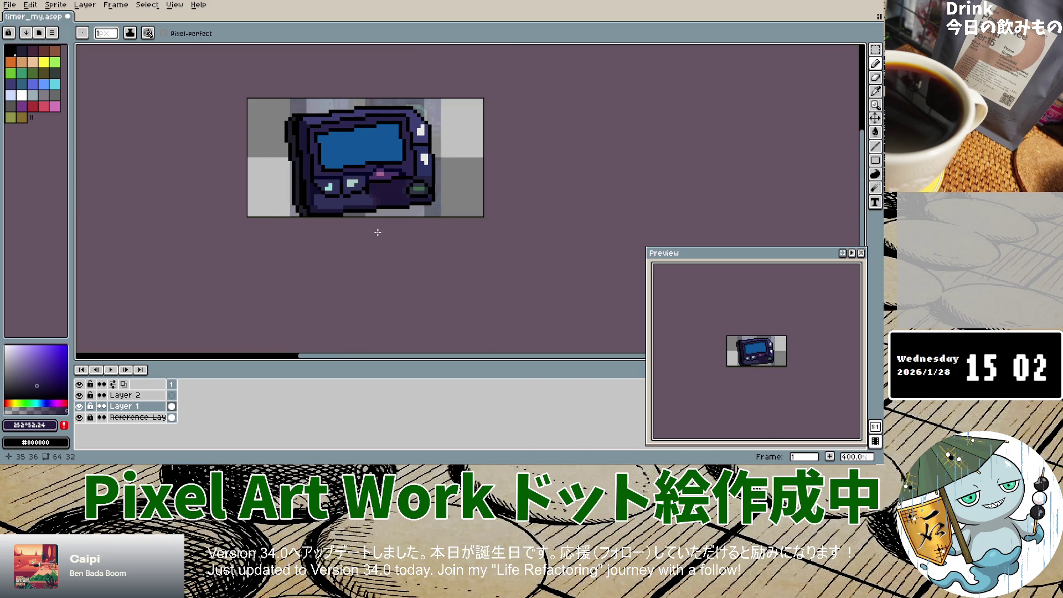
{"action": "scroll", "coordinate": [377, 232], "scroll_direction": "up", "scroll_amount": 2}
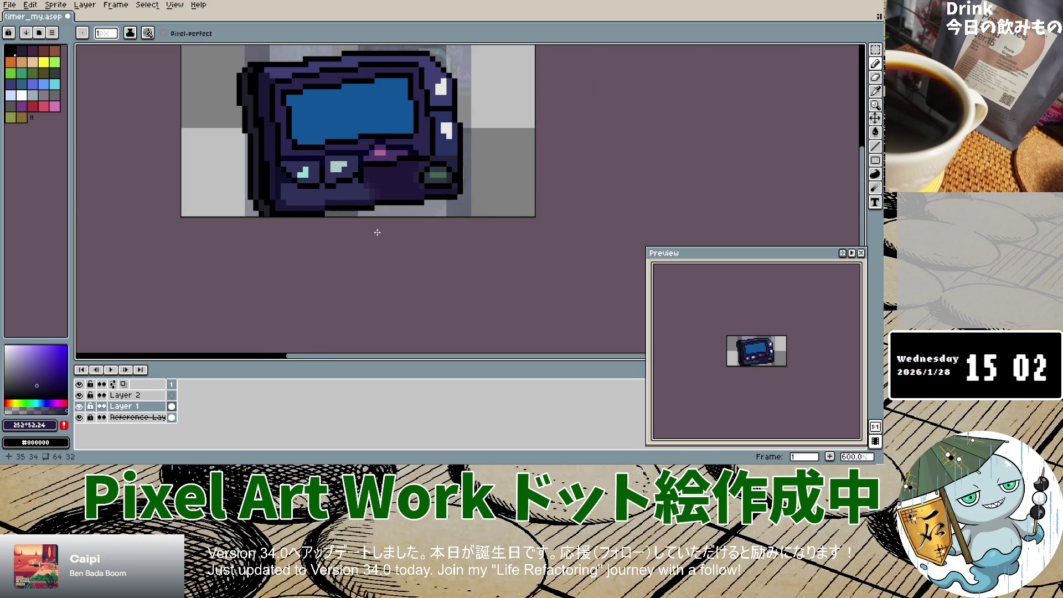
{"action": "scroll", "coordinate": [377, 232], "scroll_direction": "up", "scroll_amount": 3}
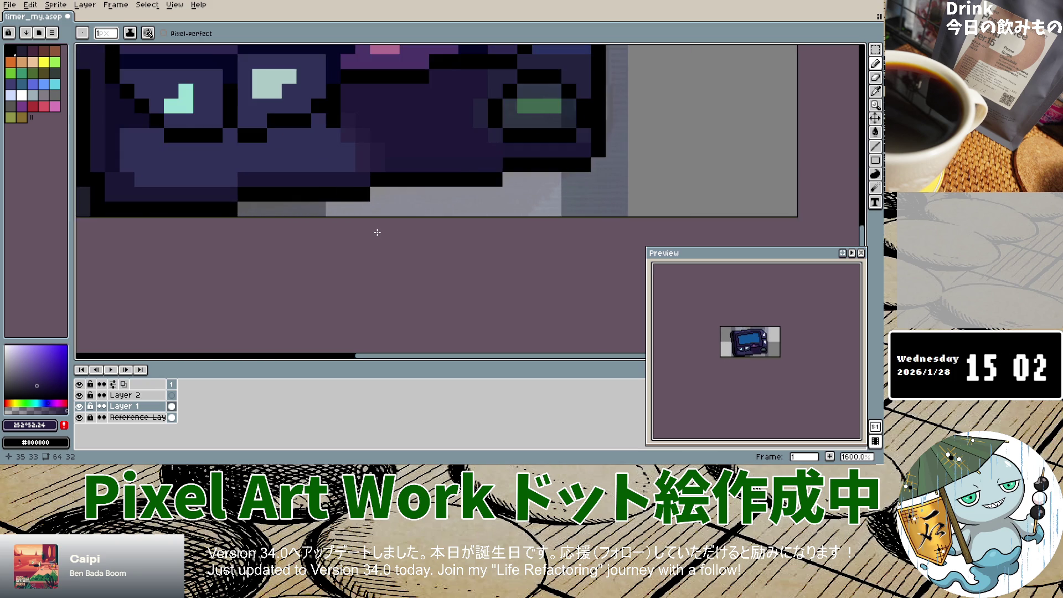
{"action": "scroll", "coordinate": [377, 233], "scroll_direction": "down", "scroll_amount": 5}
{"action": "scroll", "coordinate": [377, 234], "scroll_direction": "up", "scroll_amount": 4}
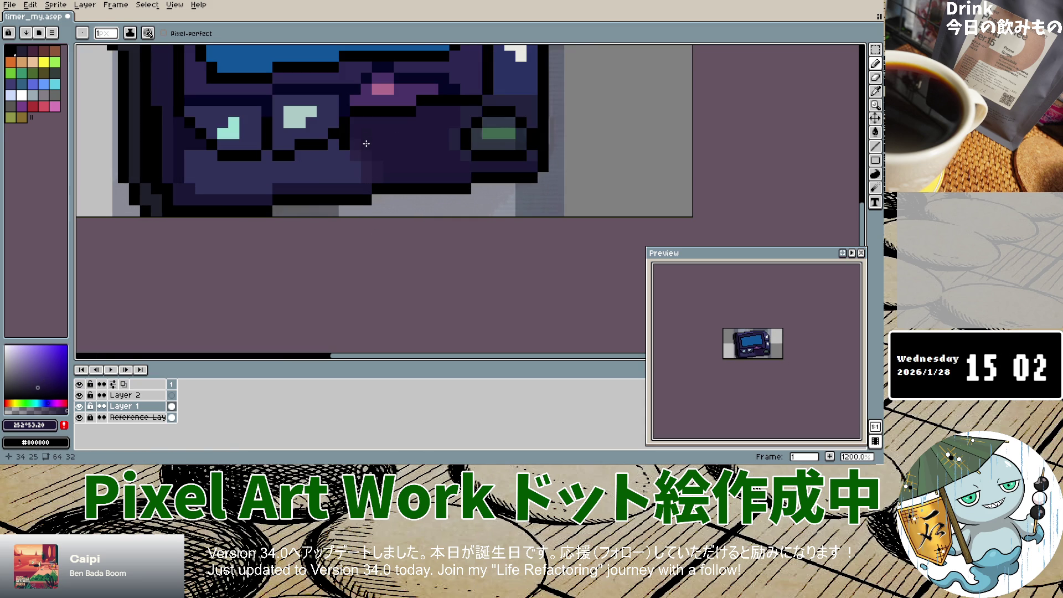
{"action": "left_click", "coordinate": [412, 200]}
{"action": "scroll", "coordinate": [394, 163], "scroll_direction": "up", "scroll_amount": 9}
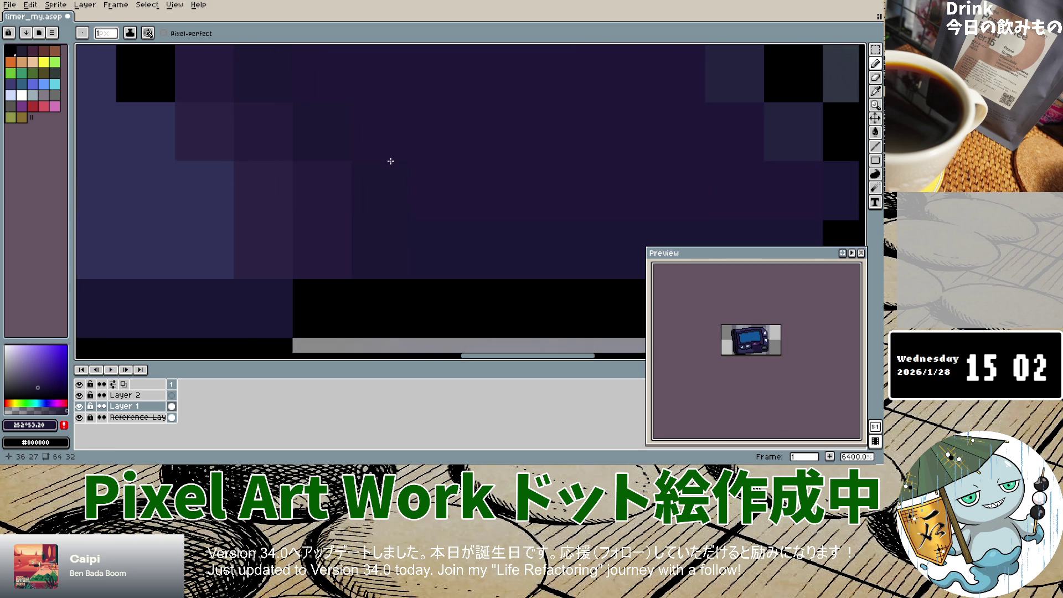
{"action": "scroll", "coordinate": [402, 207], "scroll_direction": "down", "scroll_amount": 8}
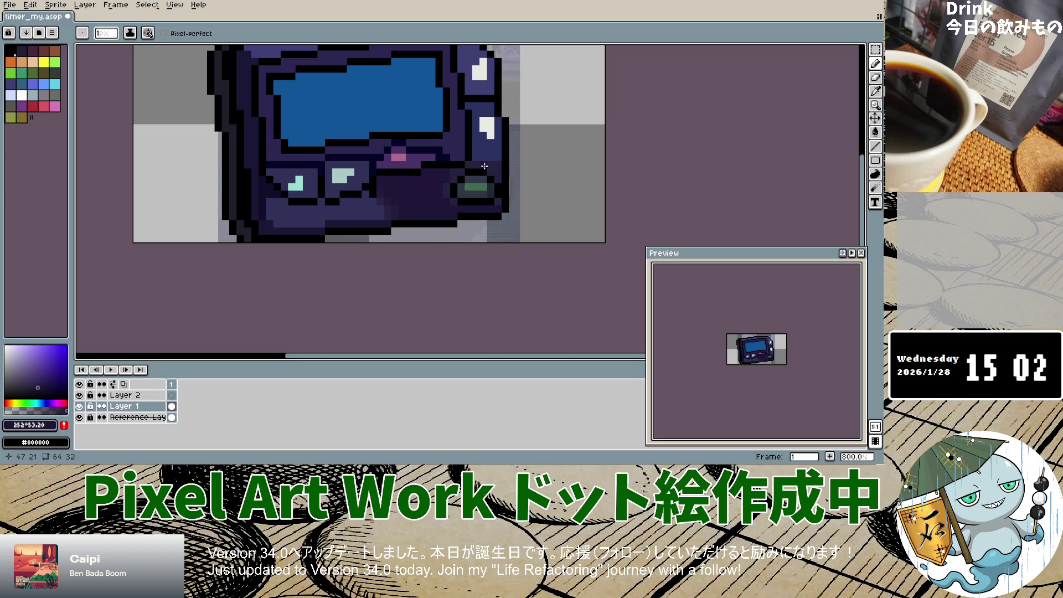
Compare Layer 1 with the reference photo, then leave the Reference Layer hidden.
{"action": "left_click", "coordinate": [80, 407]}
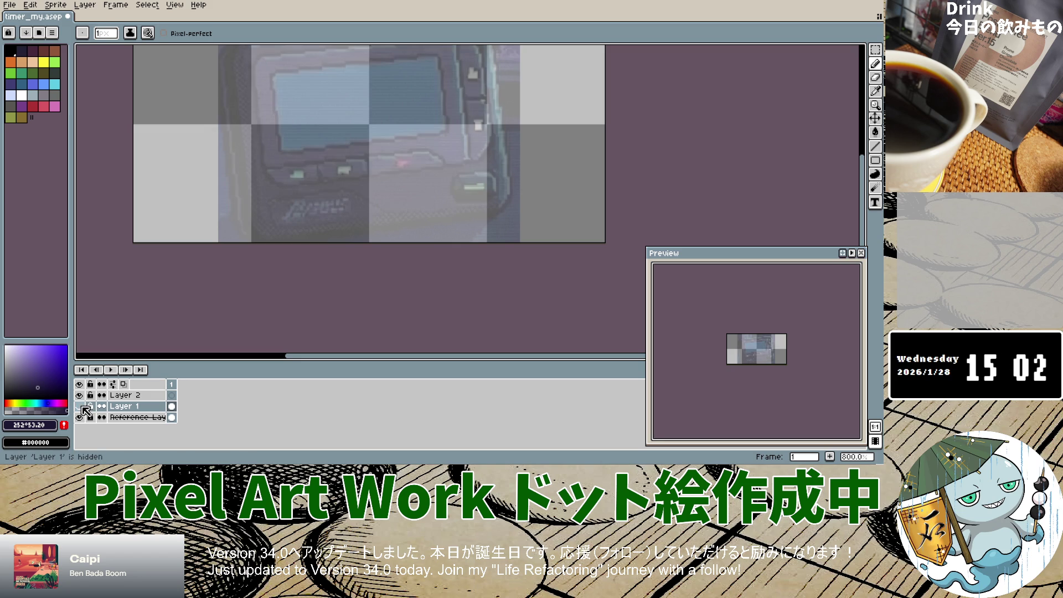
{"action": "left_click", "coordinate": [79, 407]}
{"action": "left_click", "coordinate": [81, 407]}
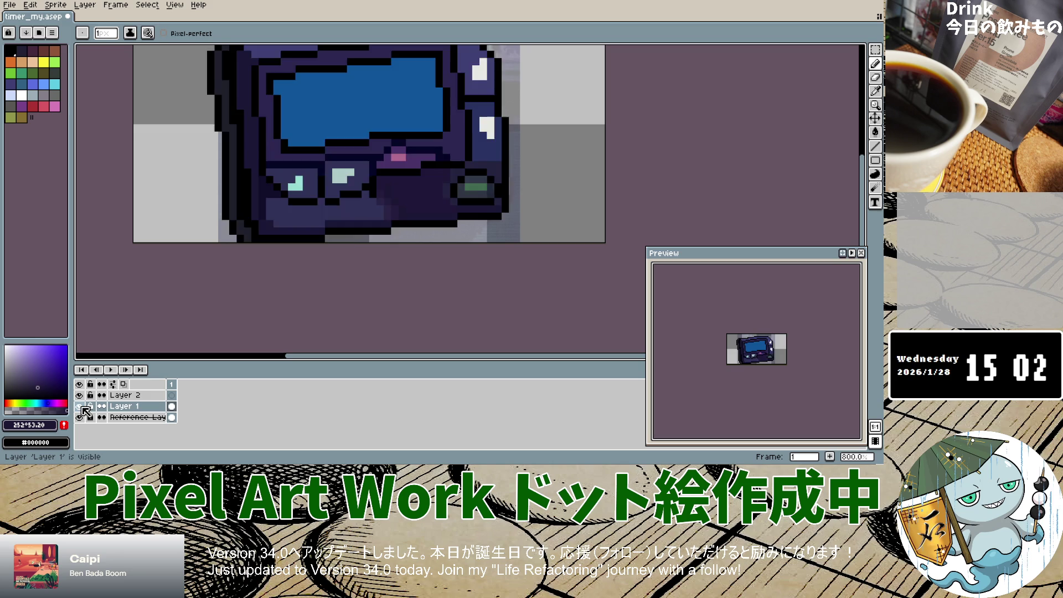
{"action": "left_click", "coordinate": [80, 407]}
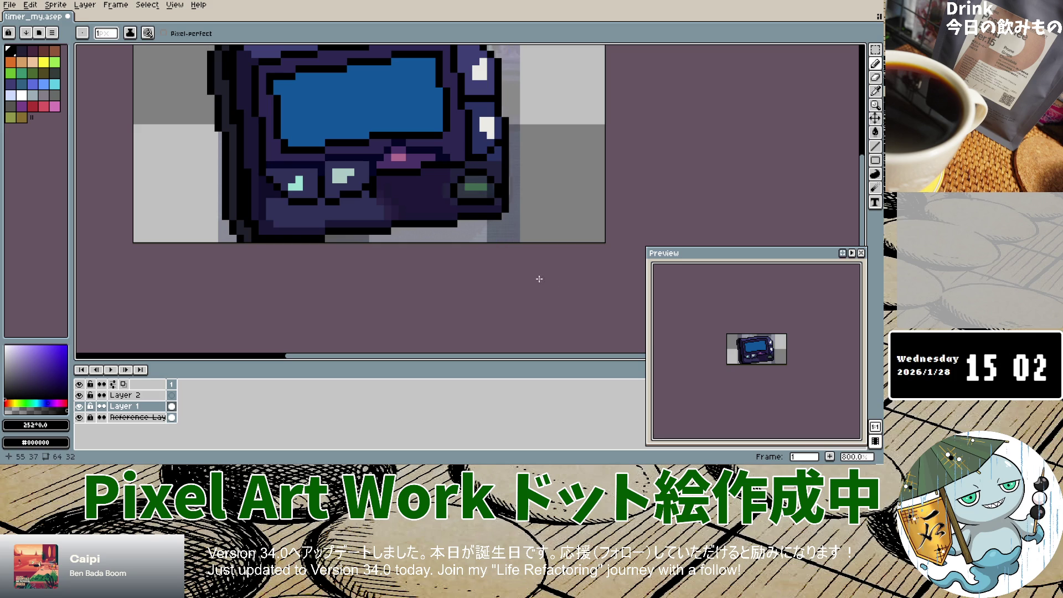
{"action": "left_click", "coordinate": [80, 418]}
{"action": "double_click", "coordinate": [80, 418]}
{"action": "left_click", "coordinate": [80, 418]}
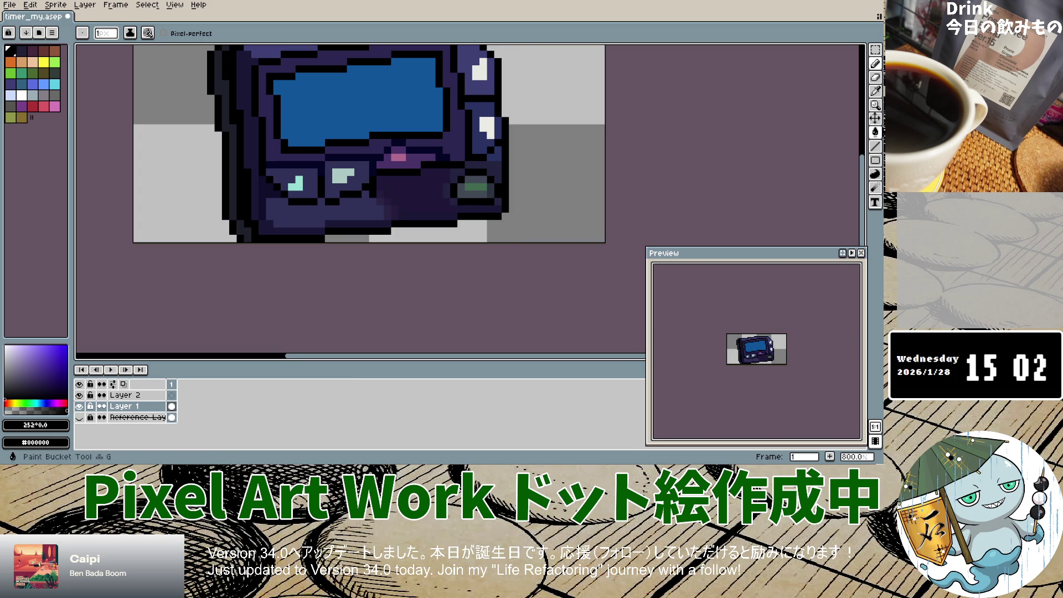
Pencil near-black navy #10101F pixels along the pager's right edge.
{"action": "left_click", "coordinate": [878, 96]}
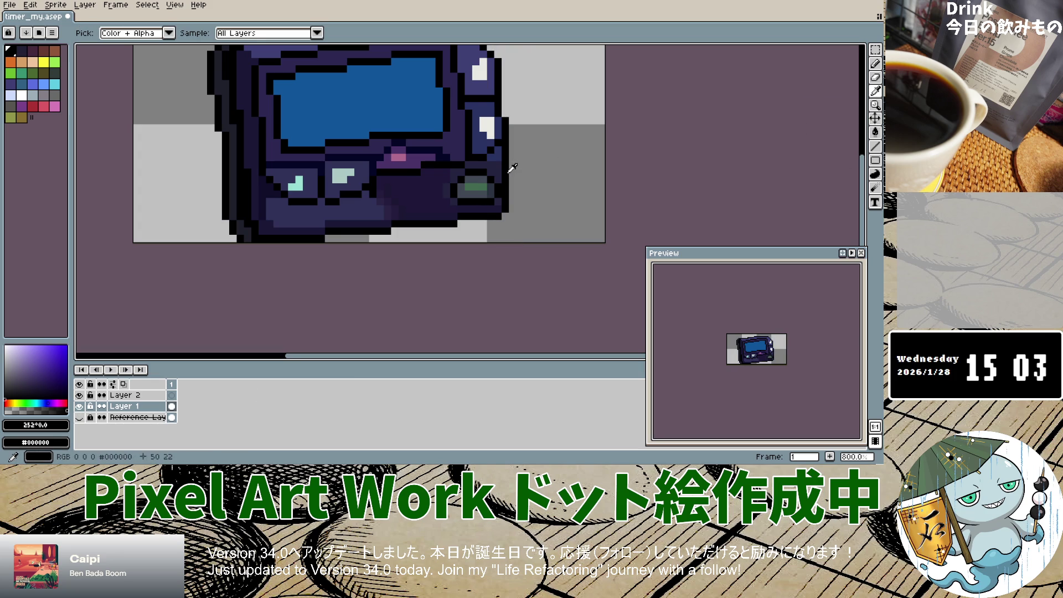
{"action": "left_click", "coordinate": [548, 182]}
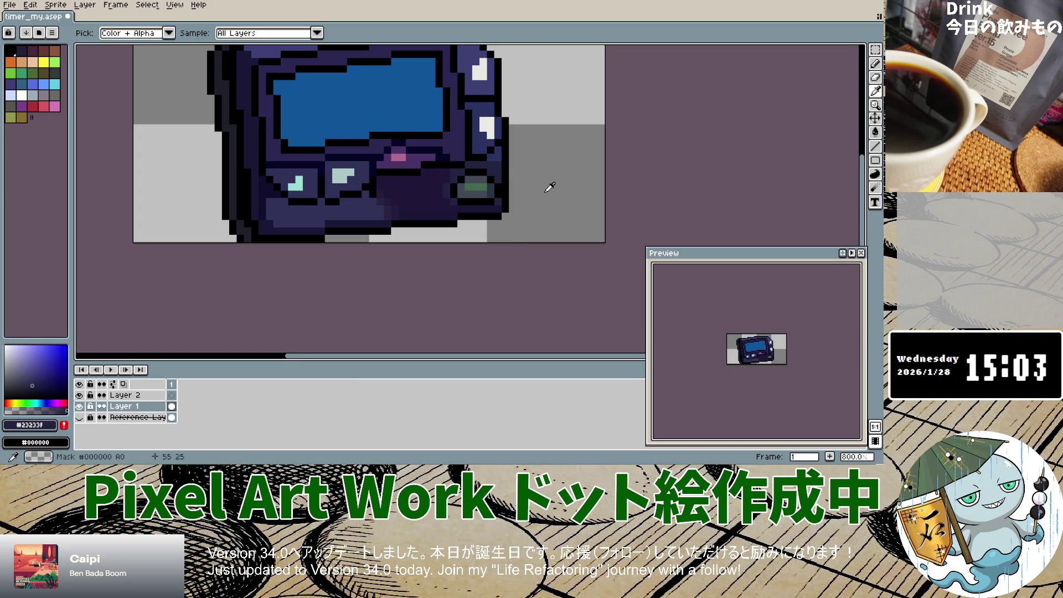
{"action": "left_click", "coordinate": [35, 392]}
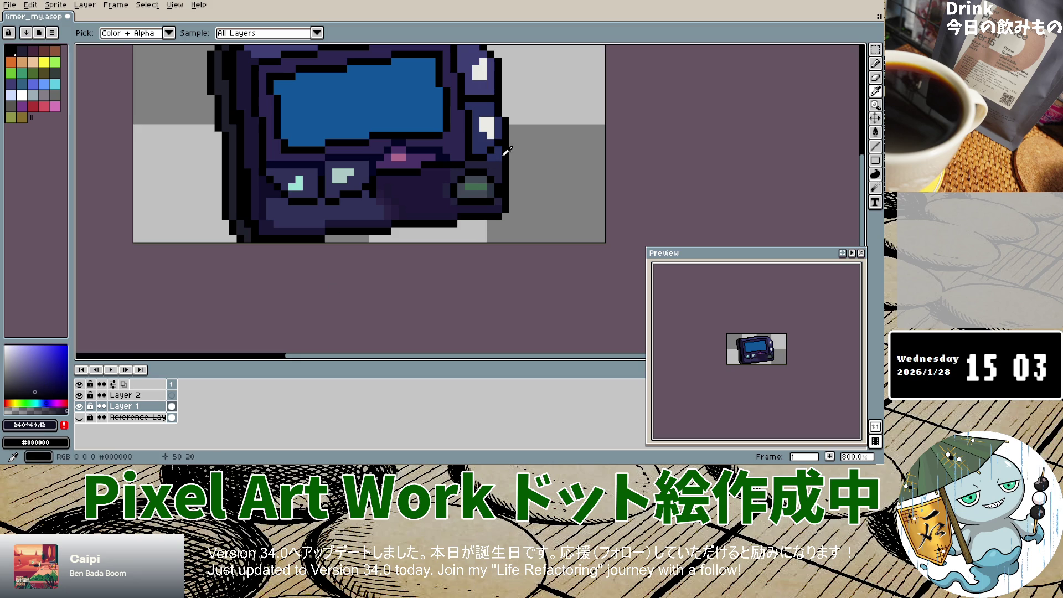
{"action": "left_click", "coordinate": [875, 65]}
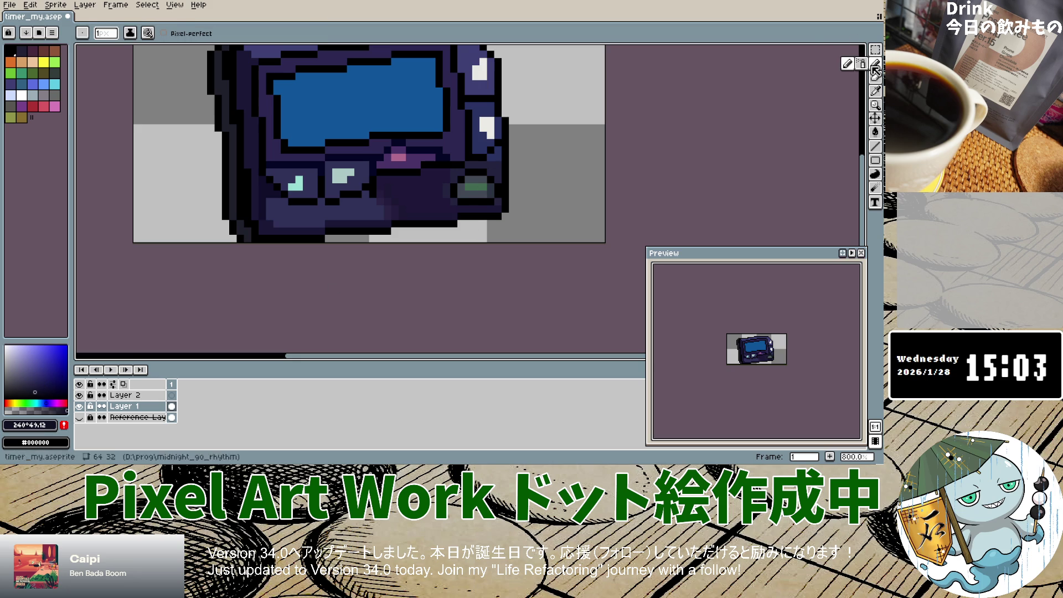
{"action": "left_click", "coordinate": [499, 154]}
{"action": "left_click", "coordinate": [497, 165]}
{"action": "left_click", "coordinate": [491, 156]}
{"action": "left_click", "coordinate": [498, 173]}
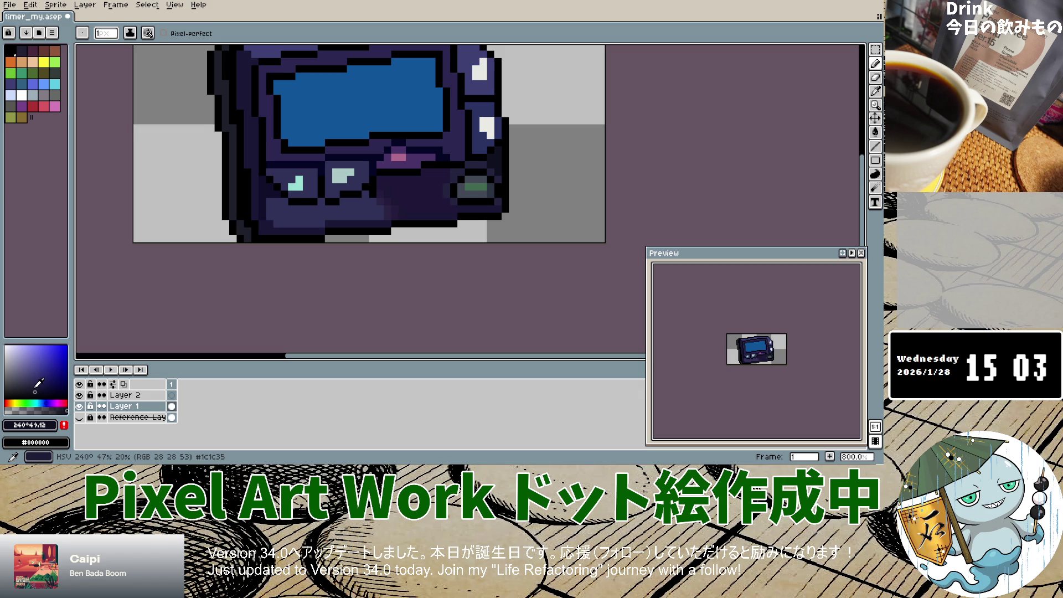
{"action": "left_click", "coordinate": [35, 388]}
{"action": "left_click", "coordinate": [876, 65]}
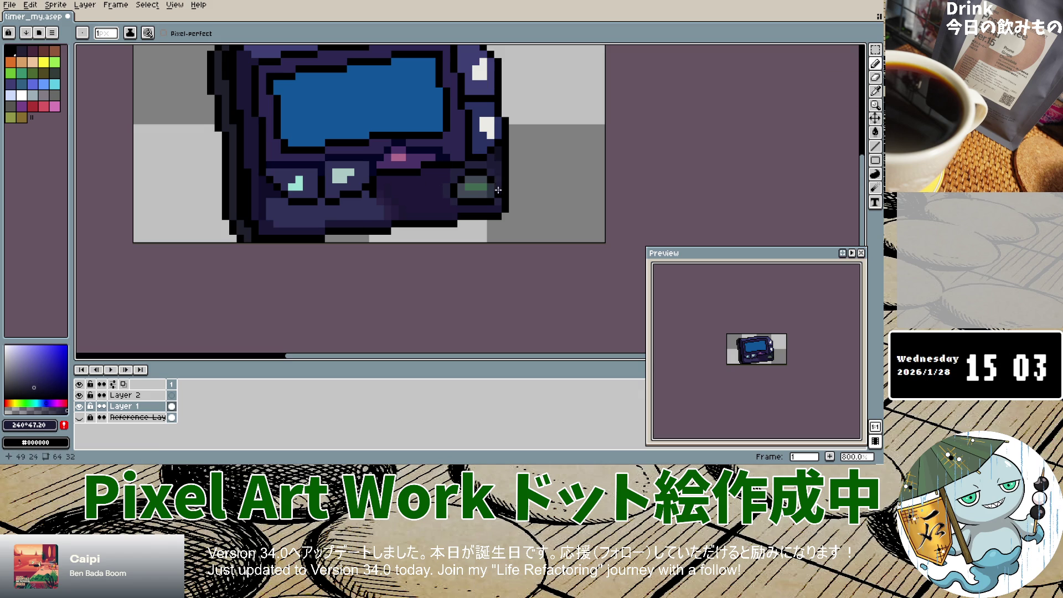
{"action": "scroll", "coordinate": [503, 277], "scroll_direction": "down", "scroll_amount": 3}
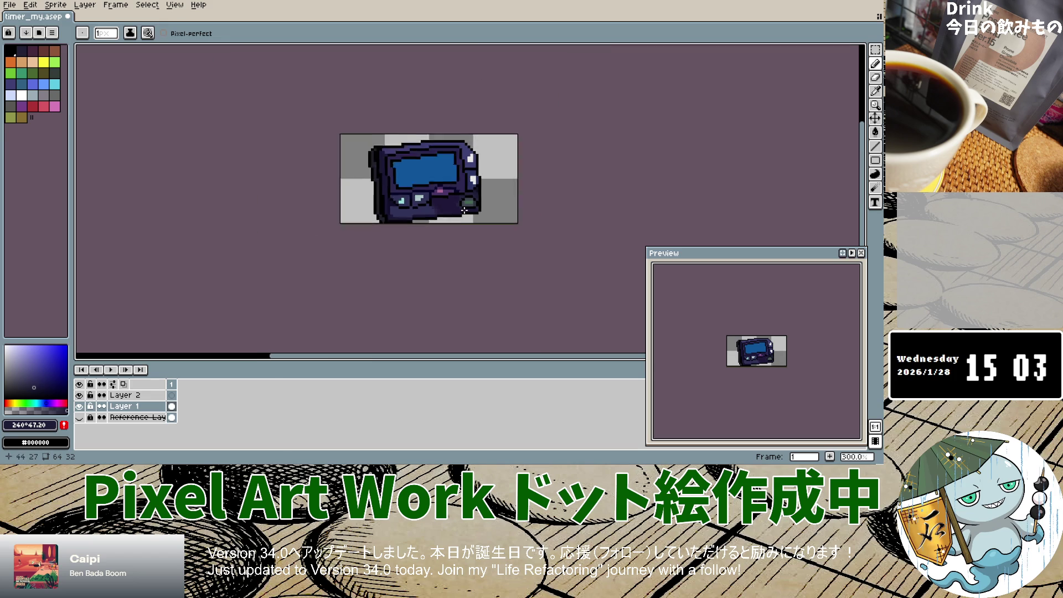
Toggle the Reference Layer and Layer 1 to compare, leaving the reference photo hidden.
{"action": "scroll", "coordinate": [452, 233], "scroll_direction": "up", "scroll_amount": 4}
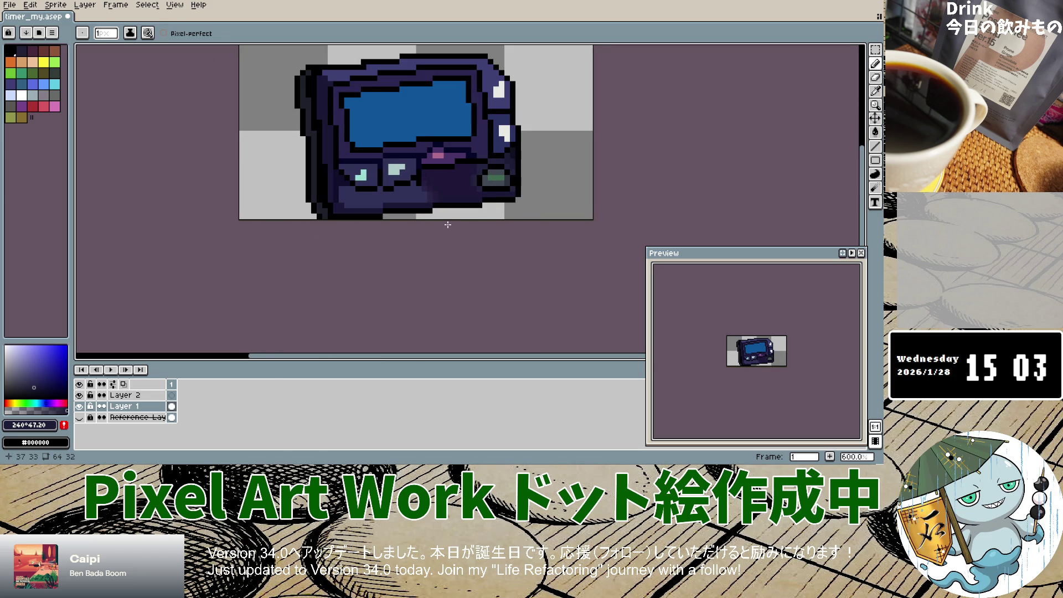
{"action": "left_click", "coordinate": [79, 417]}
{"action": "double_click", "coordinate": [79, 417]}
{"action": "left_click", "coordinate": [79, 418]}
{"action": "left_click", "coordinate": [80, 419]}
{"action": "left_click", "coordinate": [79, 418]}
{"action": "double_click", "coordinate": [79, 418]}
{"action": "left_click", "coordinate": [79, 418]}
{"action": "left_click", "coordinate": [79, 418]}
{"action": "left_click", "coordinate": [79, 418]}
{"action": "left_click", "coordinate": [79, 418]}
{"action": "left_click", "coordinate": [79, 418]}
{"action": "left_click", "coordinate": [79, 406]}
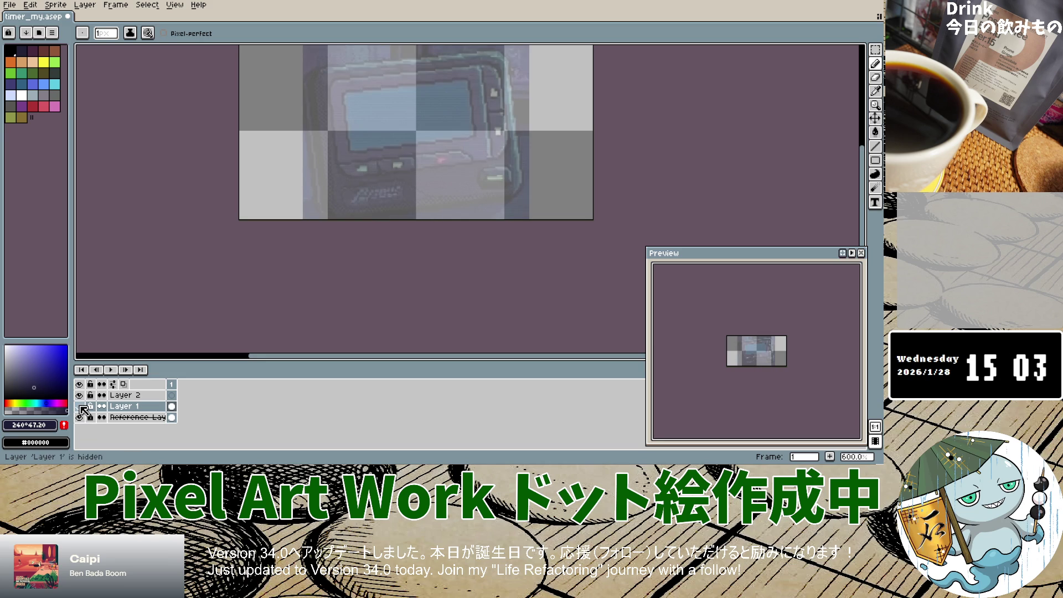
{"action": "left_click", "coordinate": [79, 407]}
{"action": "left_click", "coordinate": [79, 417]}
Bring up the File menu's commands.
{"action": "scroll", "coordinate": [531, 279], "scroll_direction": "down", "scroll_amount": 1}
{"action": "scroll", "coordinate": [531, 279], "scroll_direction": "down", "scroll_amount": 3}
{"action": "scroll", "coordinate": [514, 279], "scroll_direction": "up", "scroll_amount": 4}
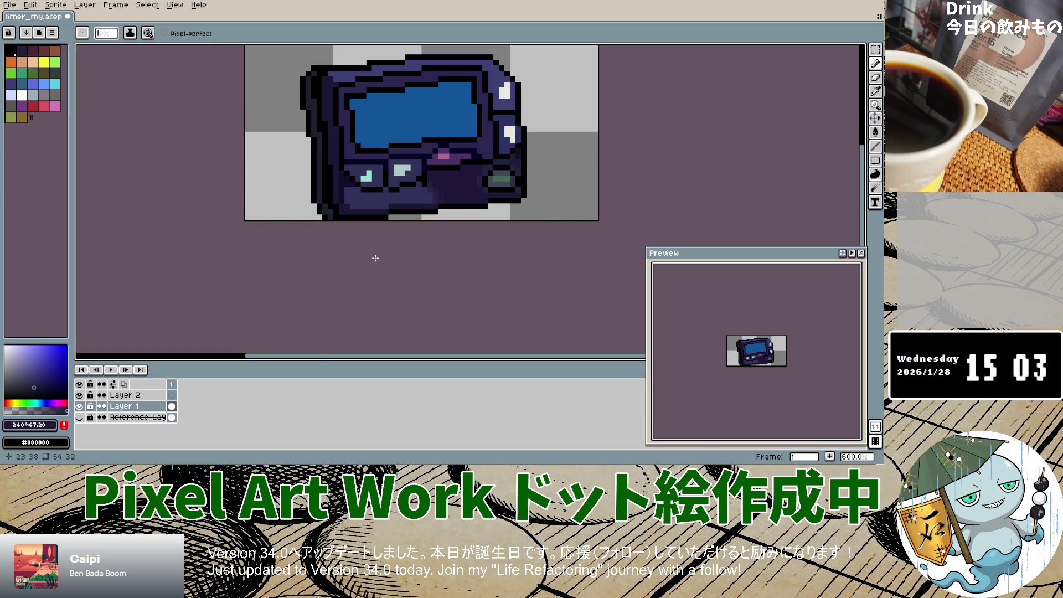
{"action": "scroll", "coordinate": [377, 231], "scroll_direction": "up", "scroll_amount": 1}
{"action": "scroll", "coordinate": [379, 213], "scroll_direction": "down", "scroll_amount": 2}
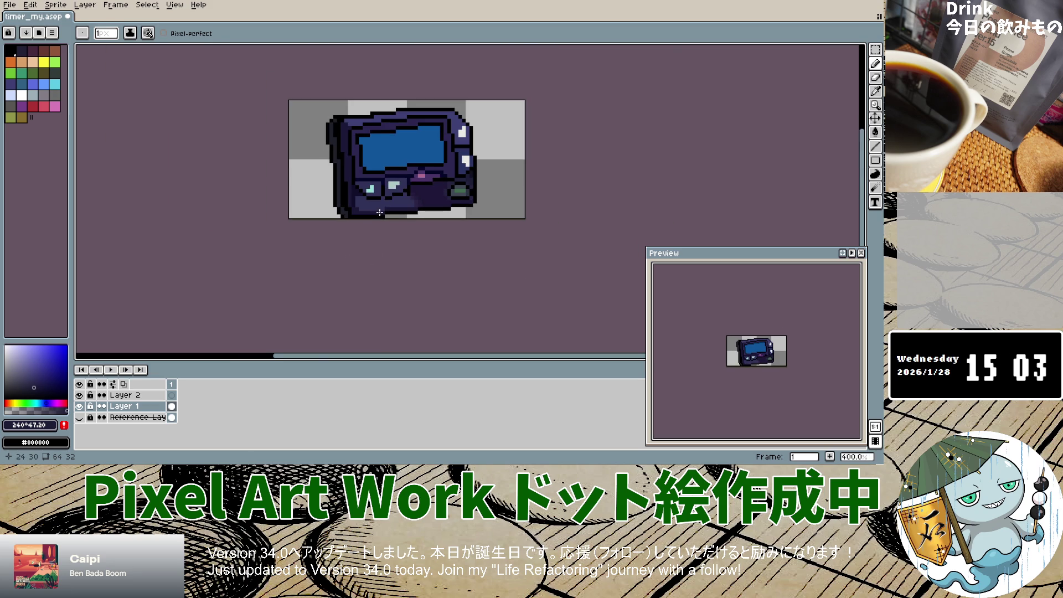
{"action": "left_click", "coordinate": [9, 5]}
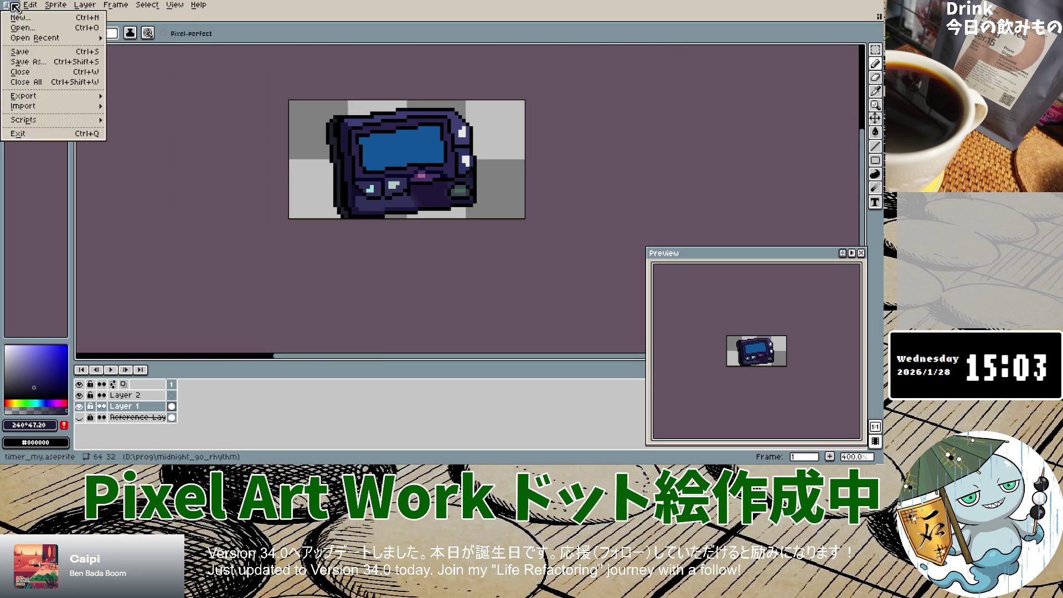
Save the pager to timer_my.aseprite and reopen the File menu for a new sprite.
{"action": "left_click", "coordinate": [33, 52]}
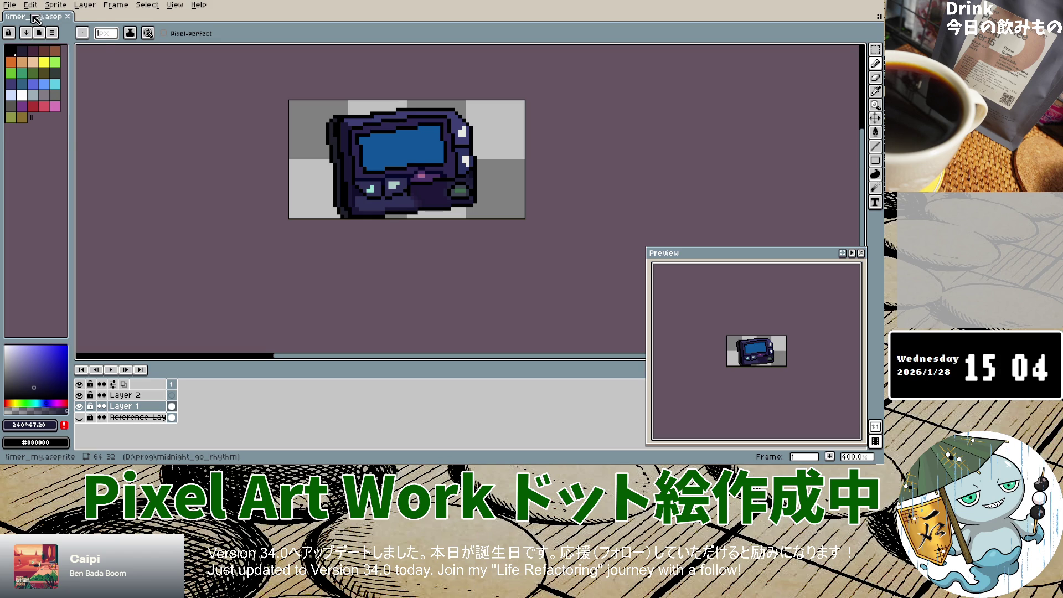
{"action": "left_click", "coordinate": [14, 7]}
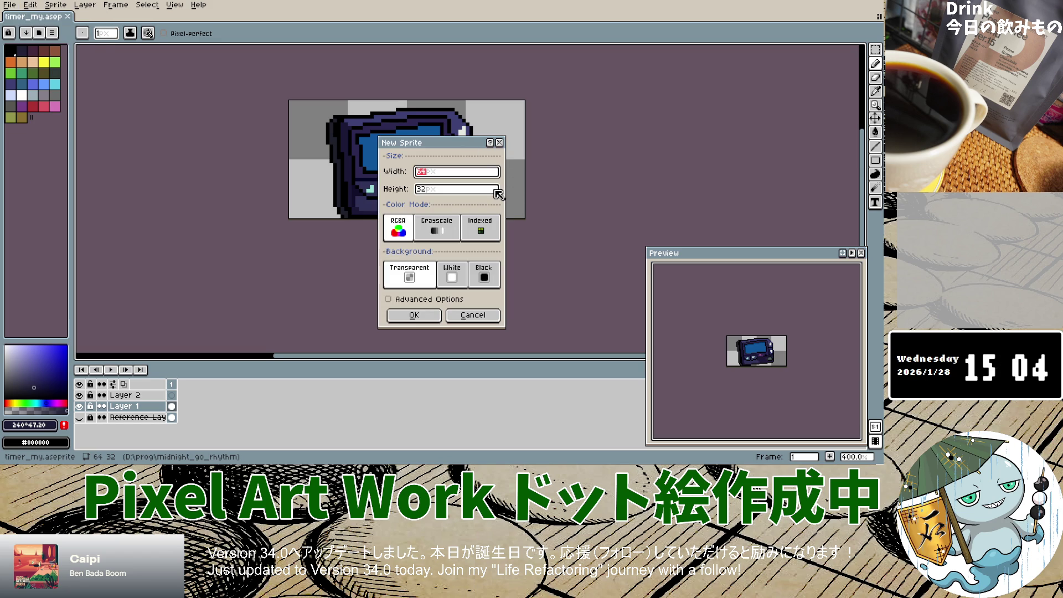